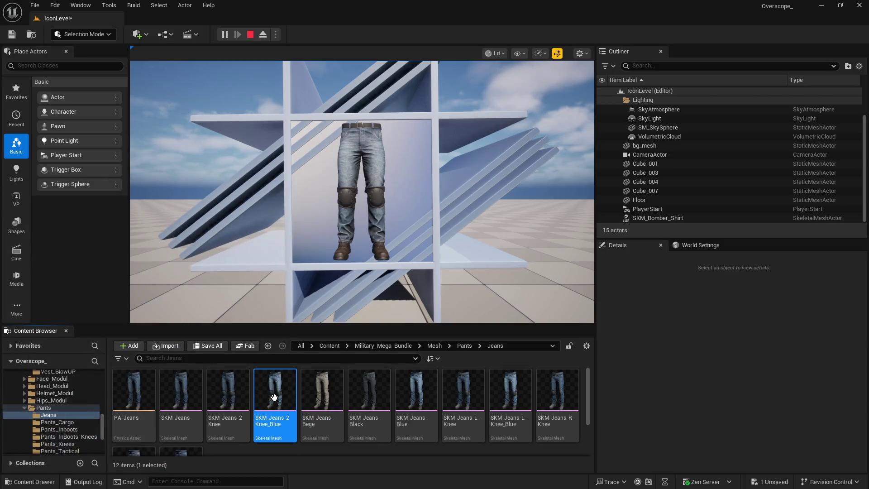
Copy the SKM_Jeans_2Knee_Blue asset name via Rename in the Content Browser
right_click(275, 394)
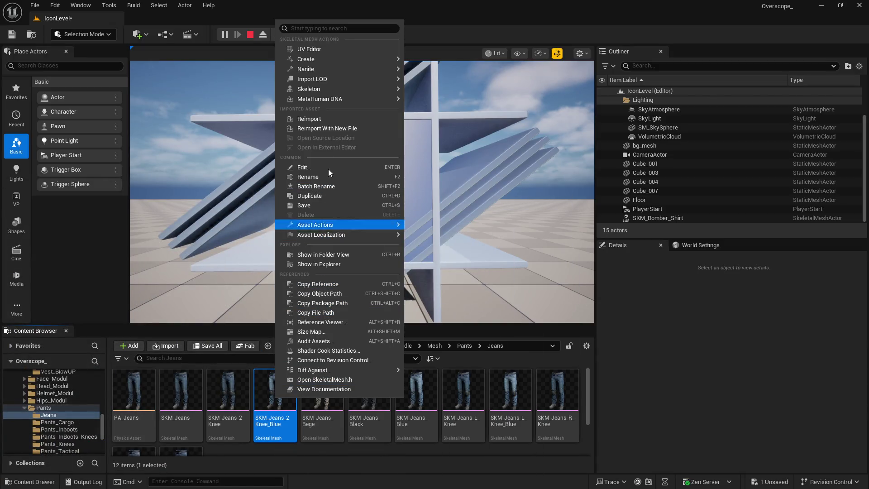
left_click(318, 177)
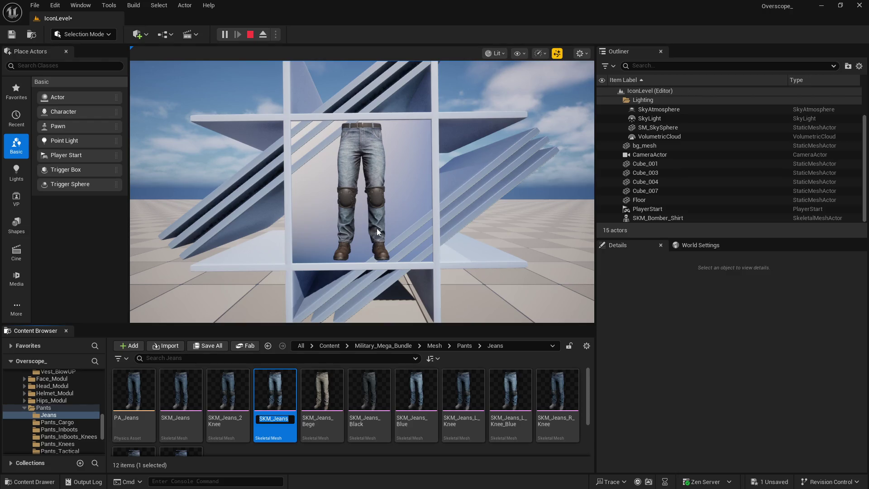
key("super")
Export the jeans icon as SKM_Jeans_2Knee_Blue.png with default PNG settings, then minimize GIMP
left_click(20, 19)
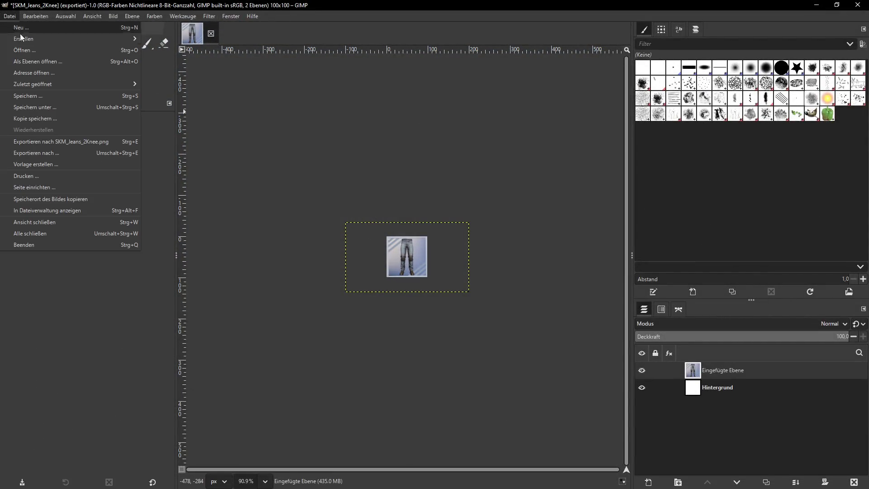
left_click(90, 150)
type("SKM_Jea")
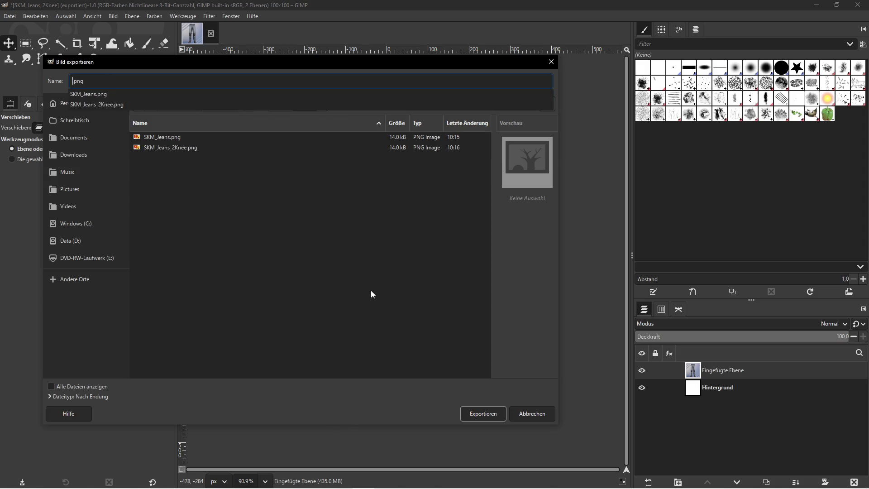
type("SKM_Jeans_2Knee_Blue")
left_click(481, 414)
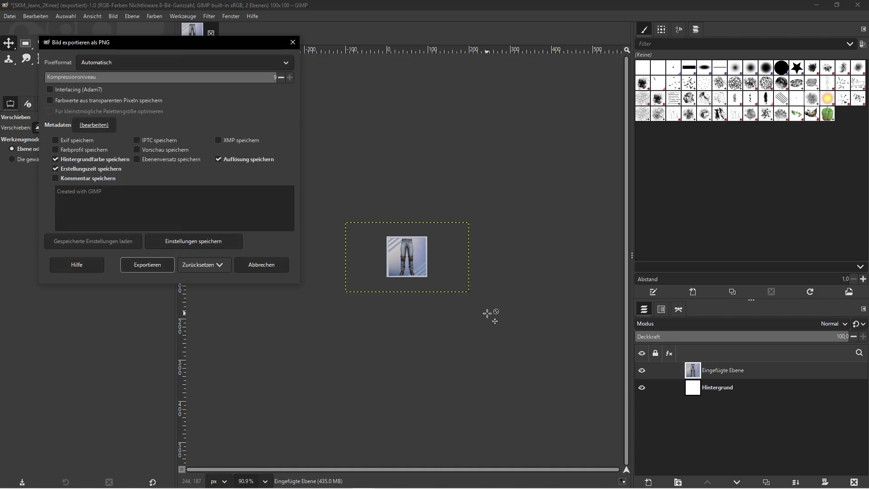
left_click(147, 264)
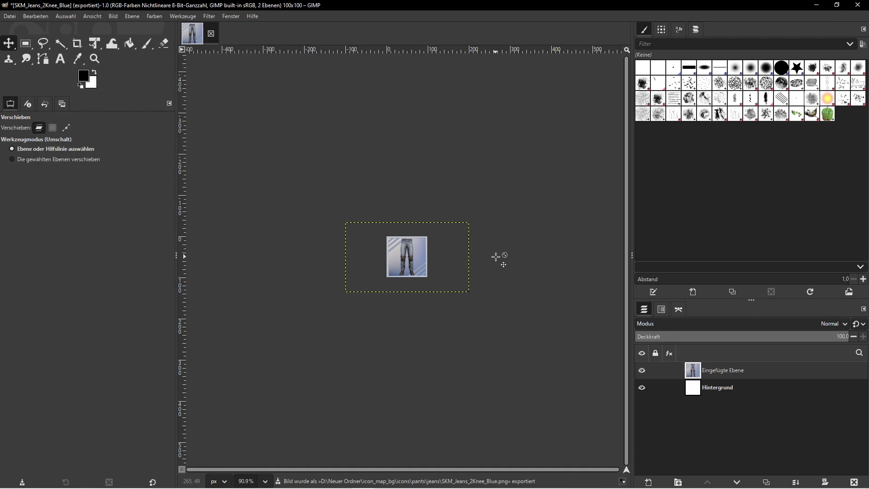
left_click(817, 5)
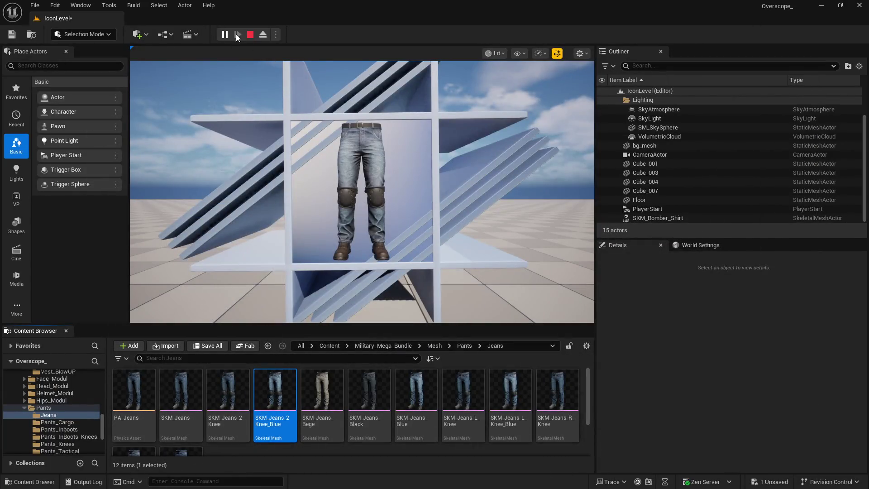
Stop play and assign SKM_Jeans_Bege as the pants actor's Skeletal Mesh Asset
left_click(249, 34)
left_click(369, 389)
left_click(322, 389)
scroll(753, 414, "down", 3)
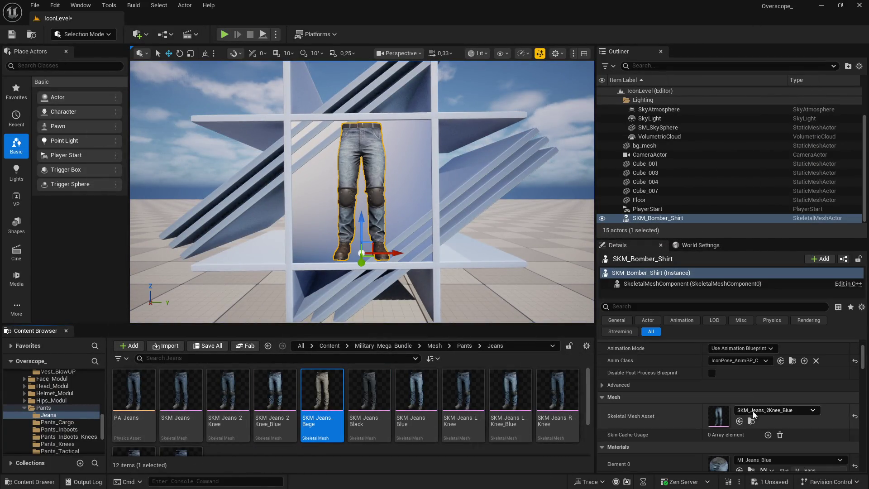
left_click(739, 421)
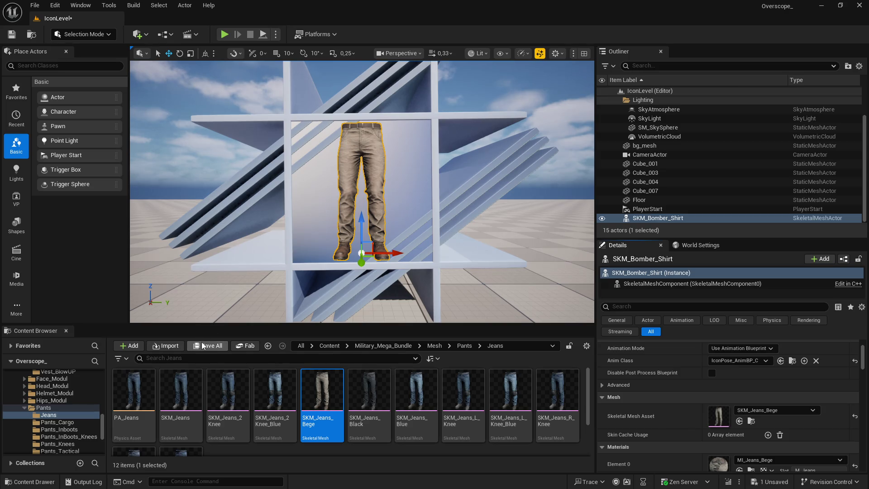
Screenshot the beige pants in play mode, then stop the preview
left_click(225, 34)
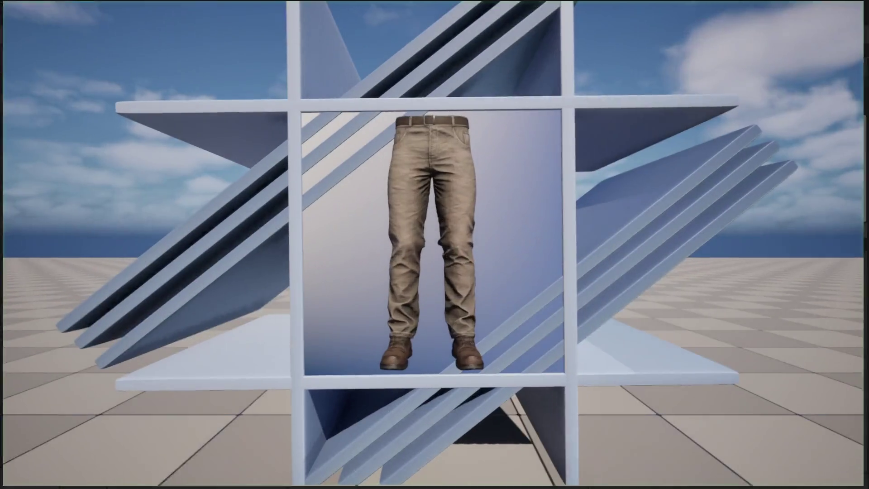
key("Print")
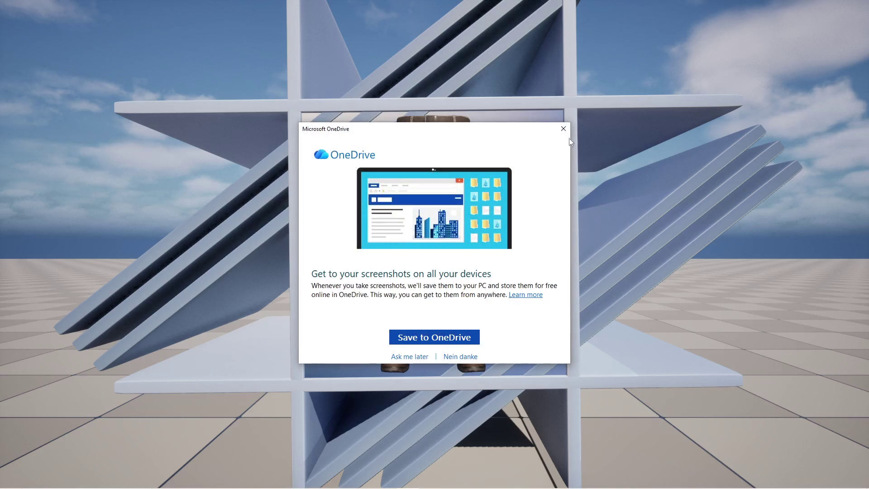
key("F11")
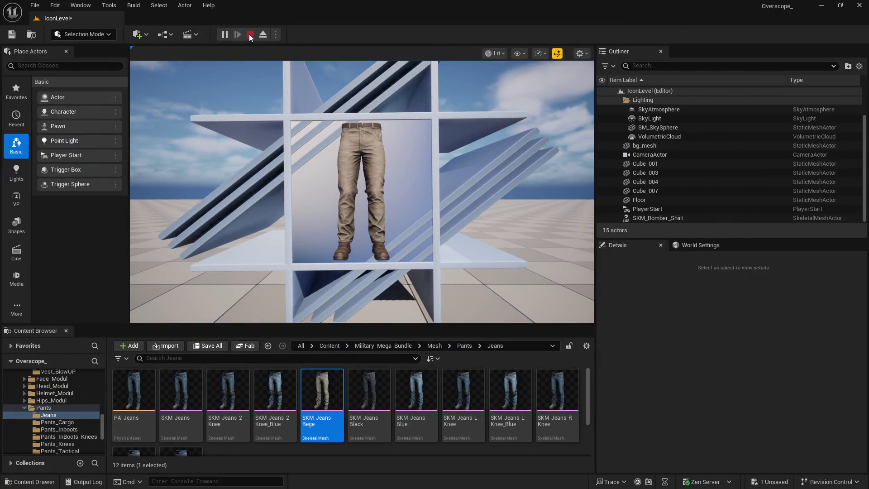
left_click(251, 35)
Copy the SKM_Jeans_Bege asset name via Rename
right_click(324, 393)
mouse_move(374, 225)
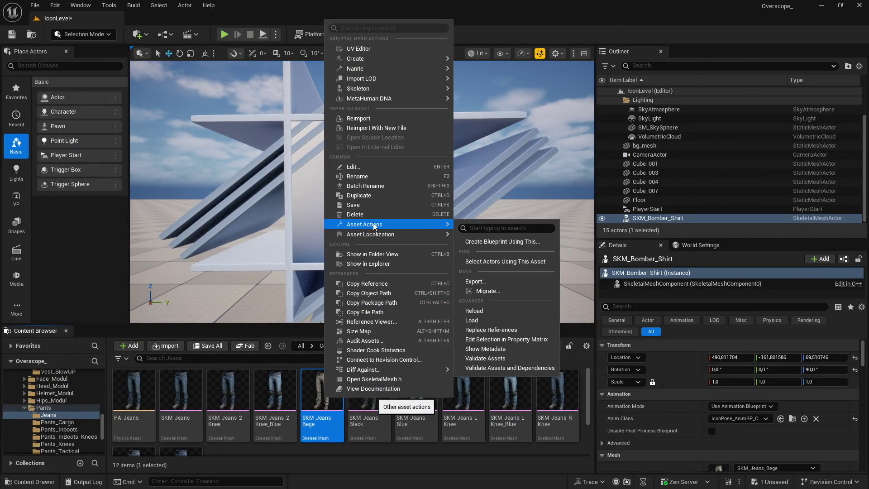
left_click(372, 178)
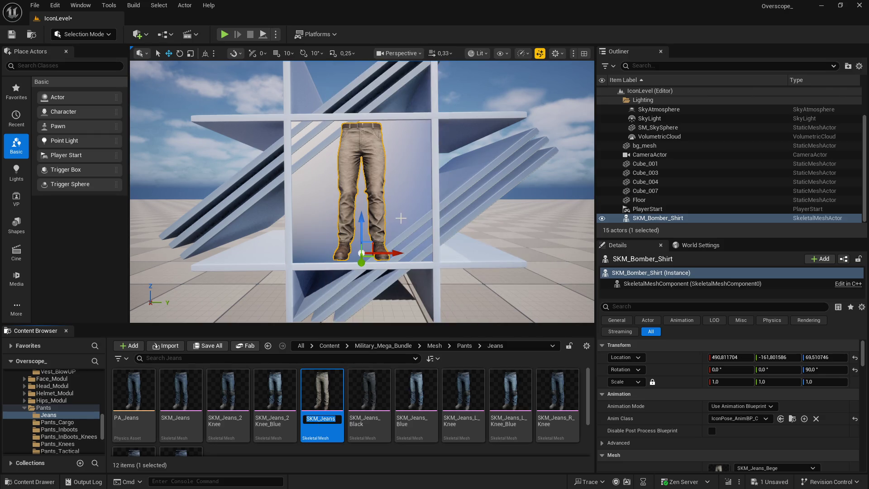
key("super")
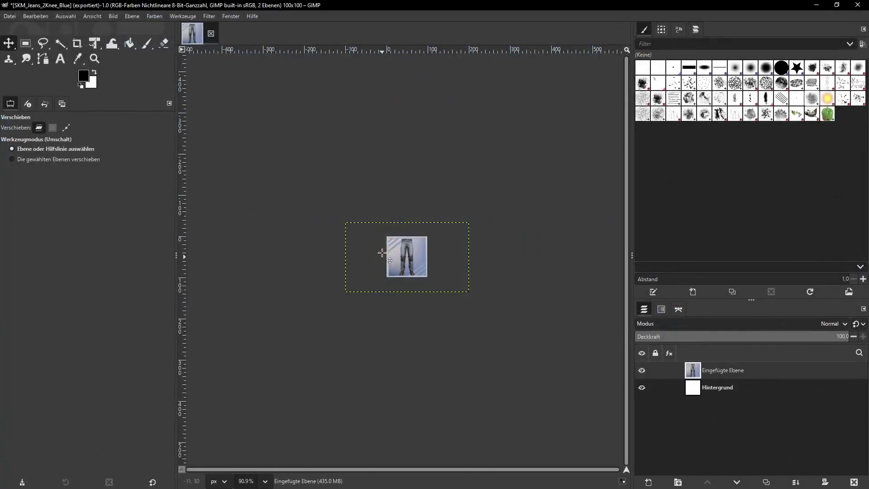
Delete the old blue jeans layer and paste the beige pants screenshot as a new layer
left_click(853, 482)
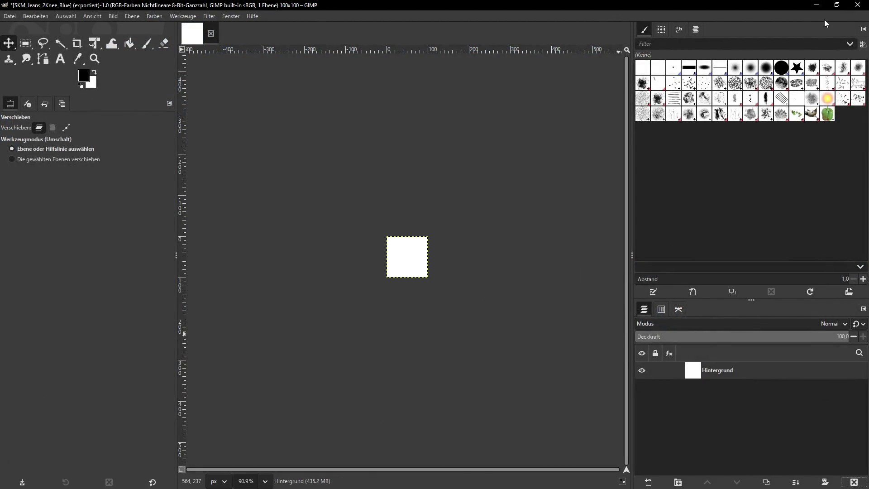
left_click(816, 5)
left_click(225, 35)
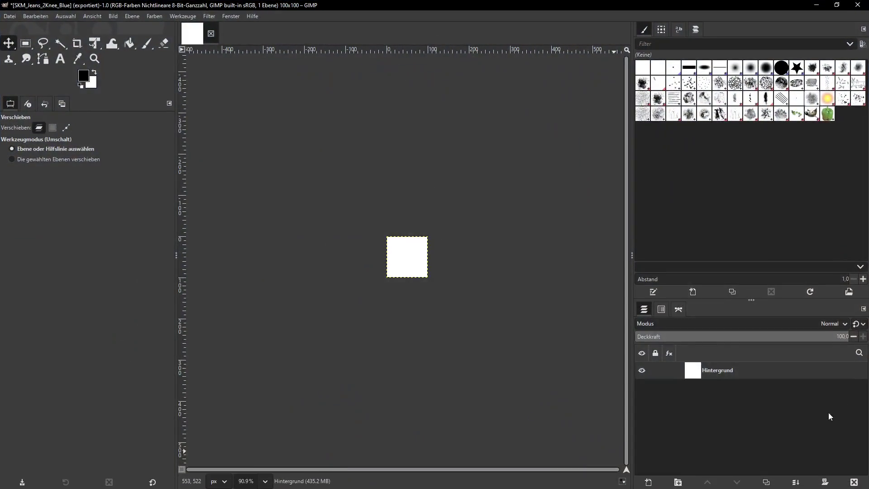
key("ctrl+v")
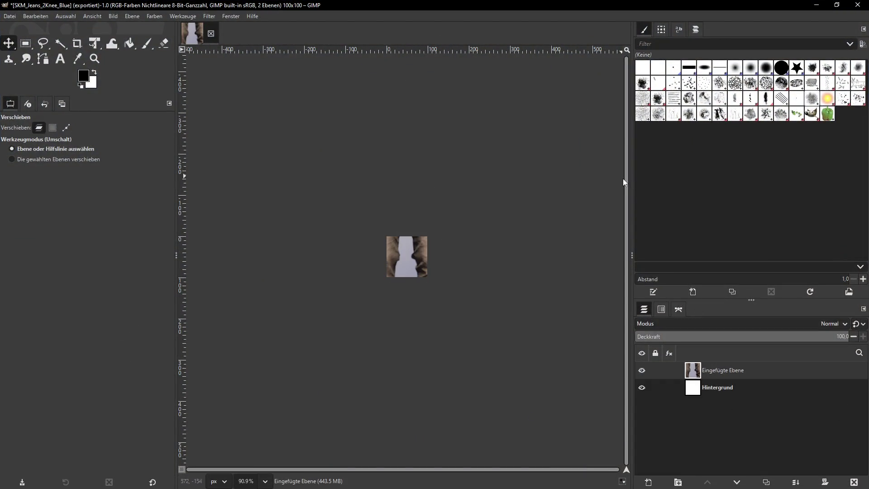
Scale the pasted beige layer to 300×169 pixels with Ebene skalieren
left_click(112, 16)
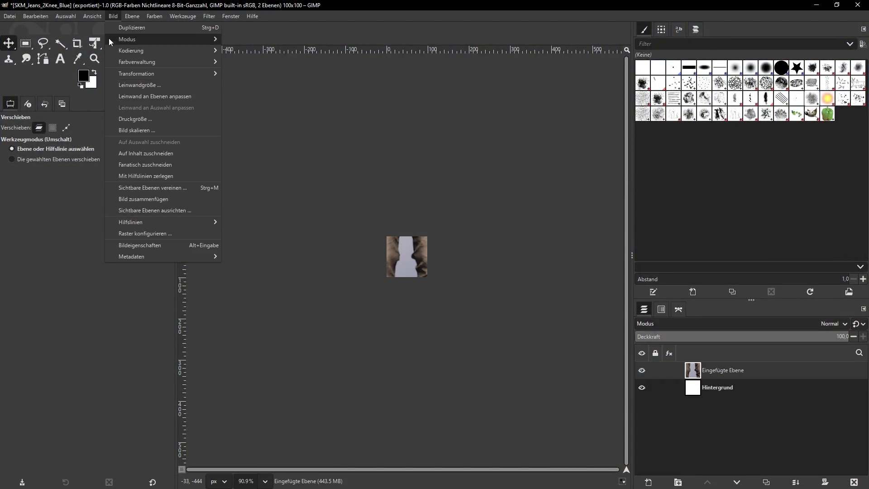
mouse_move(132, 16)
left_click(154, 164)
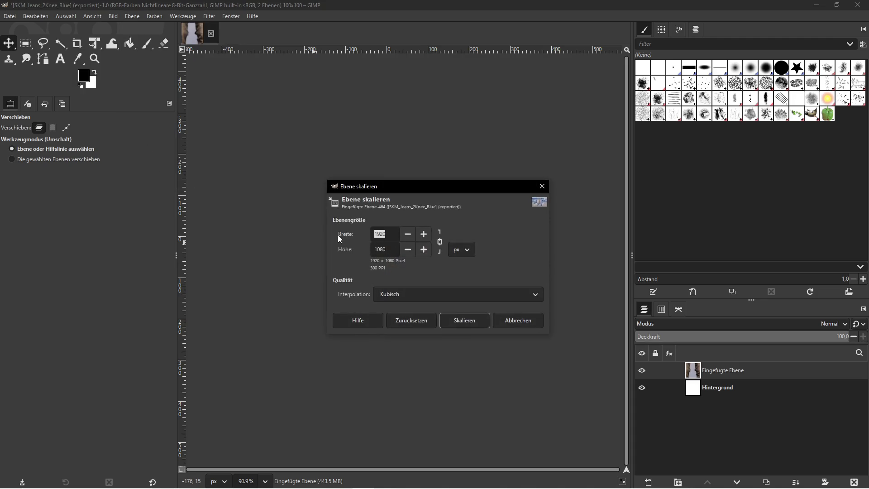
type("300")
key("Tab")
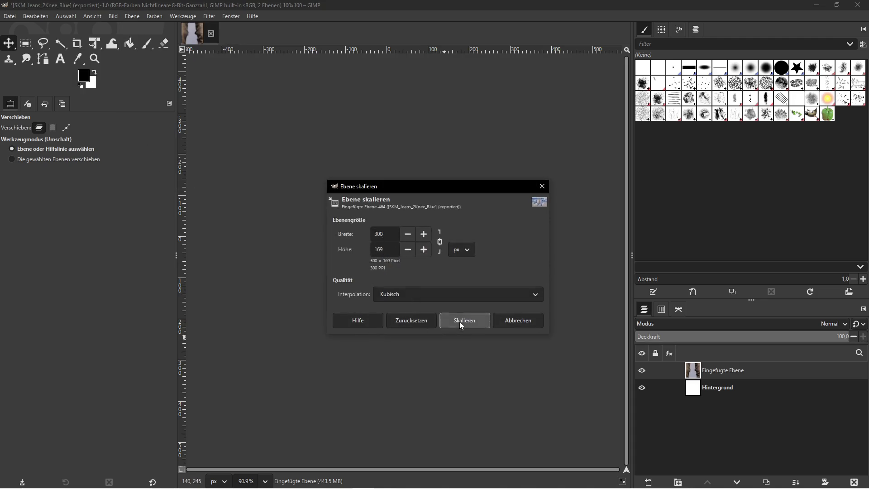
left_click(461, 322)
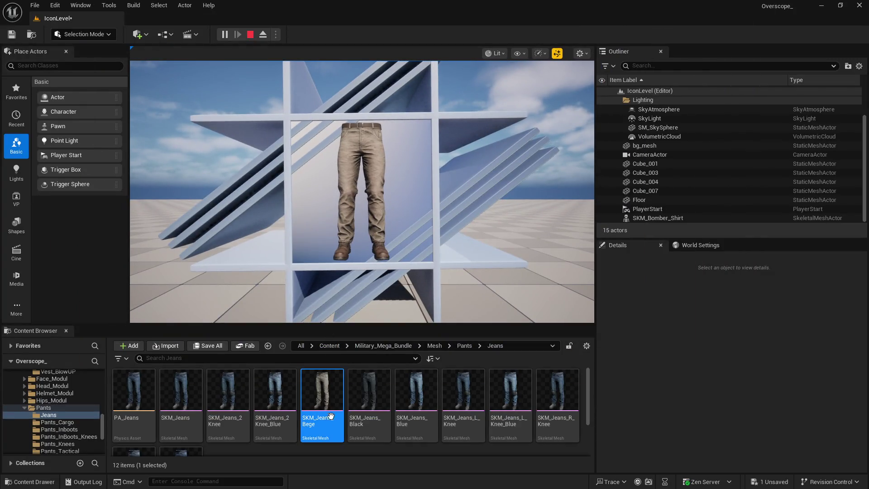
Grab the SKM_Jeans_Bege name via Rename, leave it unchanged, and return to GIMP
right_click(320, 395)
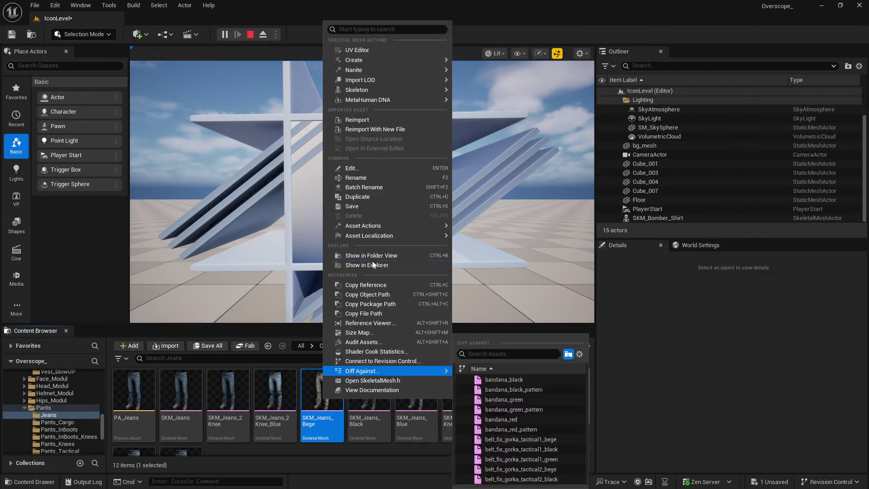
left_click(376, 176)
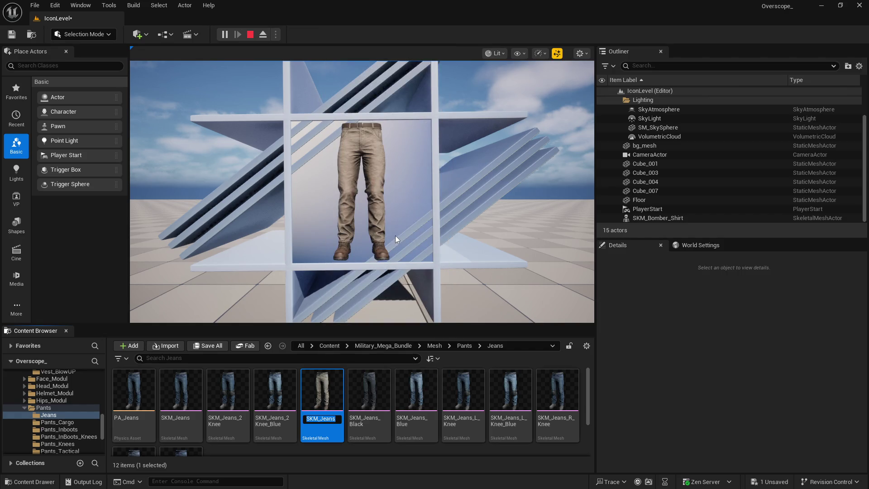
left_click(702, 371)
key("super")
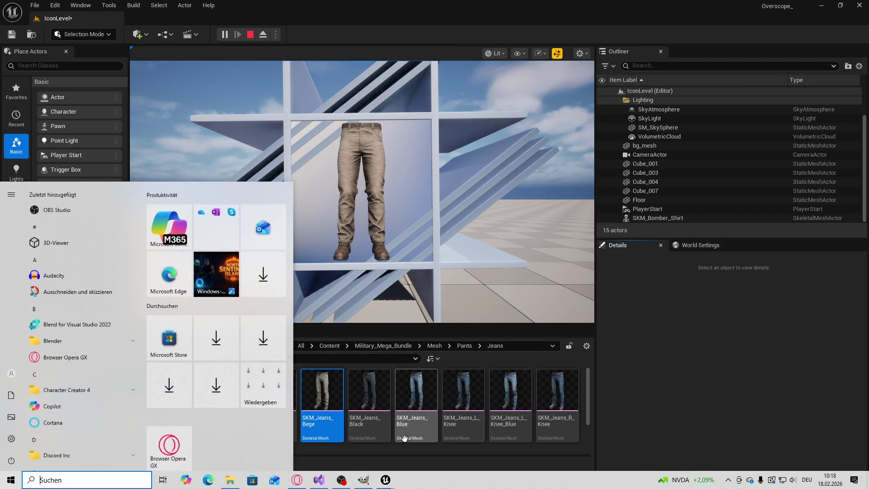
left_click(265, 215)
Export the beige icon as SKM_Jeans_Bege.png with default PNG settings, then switch to Unreal
left_click(10, 17)
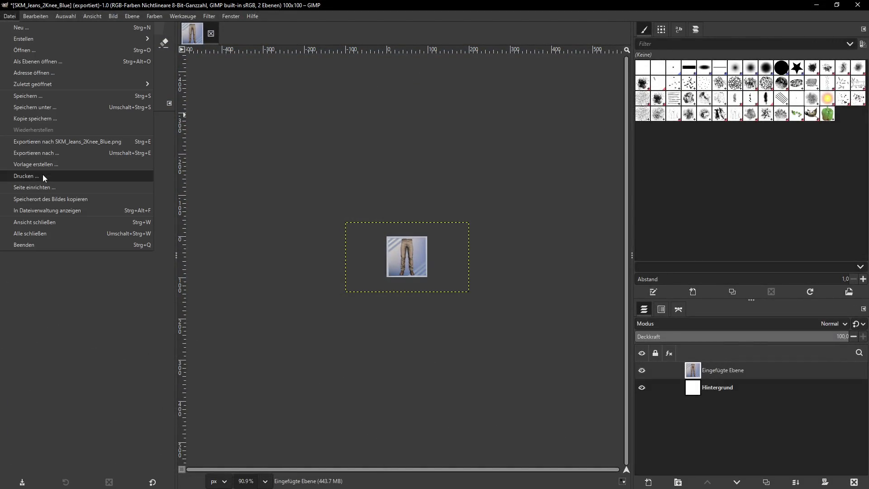
left_click(48, 153)
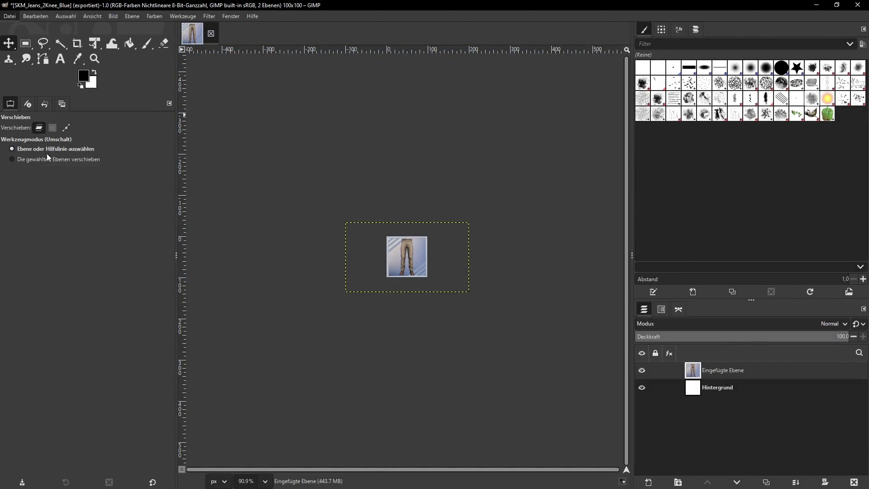
key("BackSpace")
key("BackSpace")
key("BackSpace")
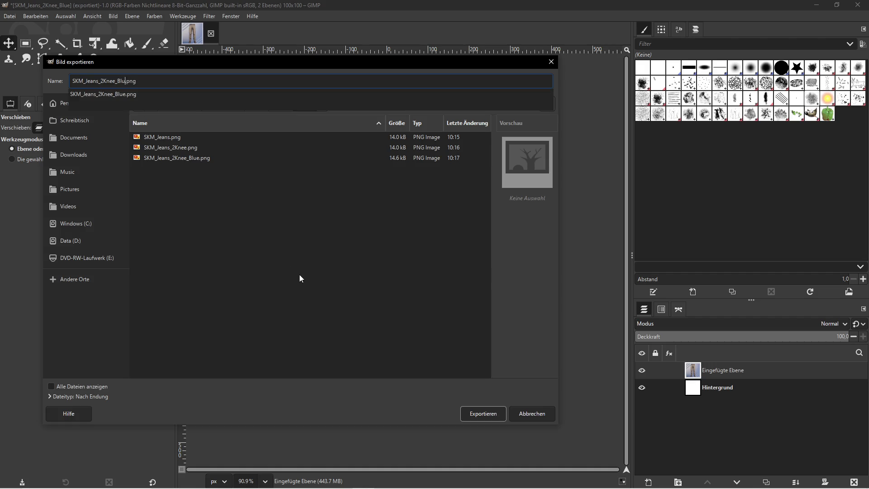
type("SKM_Jeans_Bege")
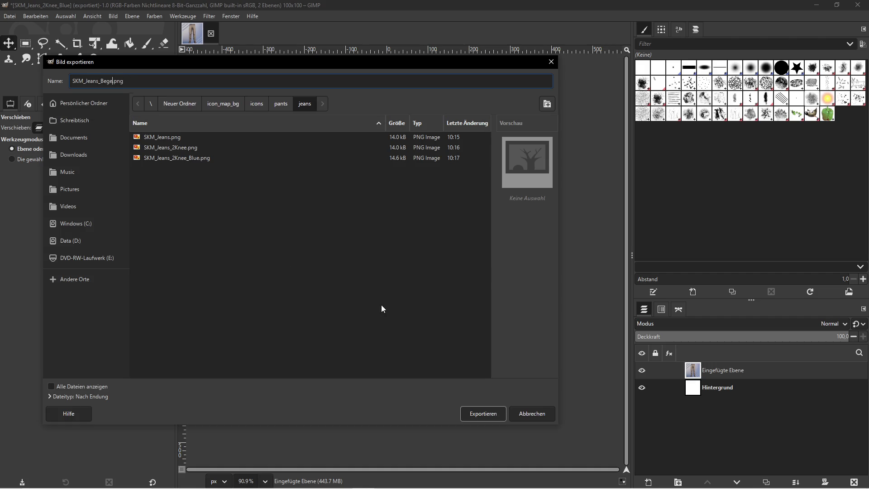
left_click(474, 415)
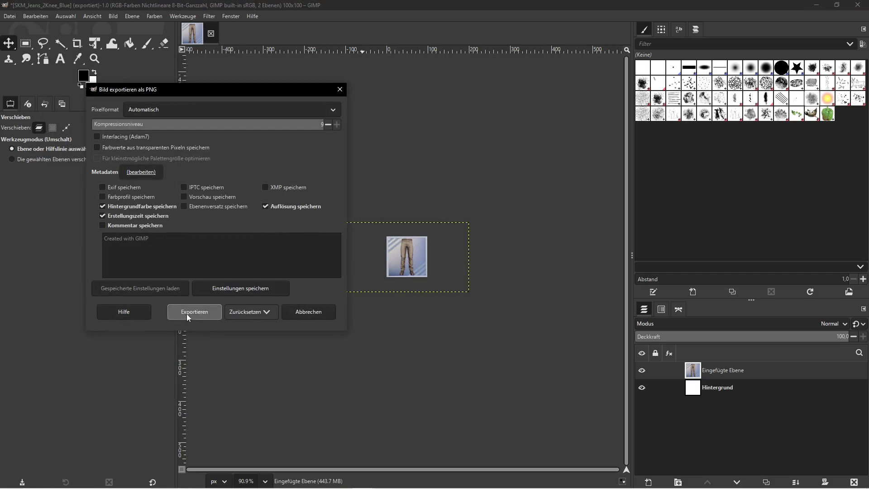
left_click(186, 314)
key("alt+Tab")
Stop play, assign SKM_Jeans_Black to the mannequin's Skeletal Mesh Asset, and save the level
left_click(250, 36)
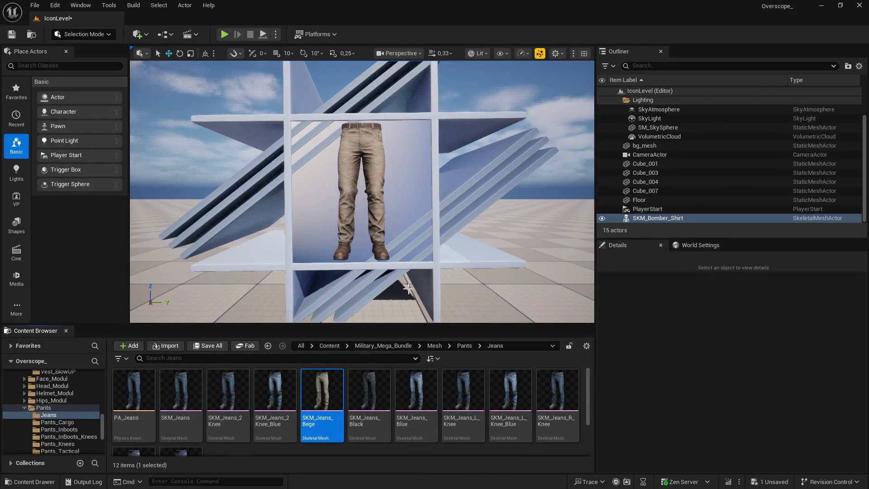
left_click(368, 394)
scroll(724, 408, "down", 2)
left_click(740, 435)
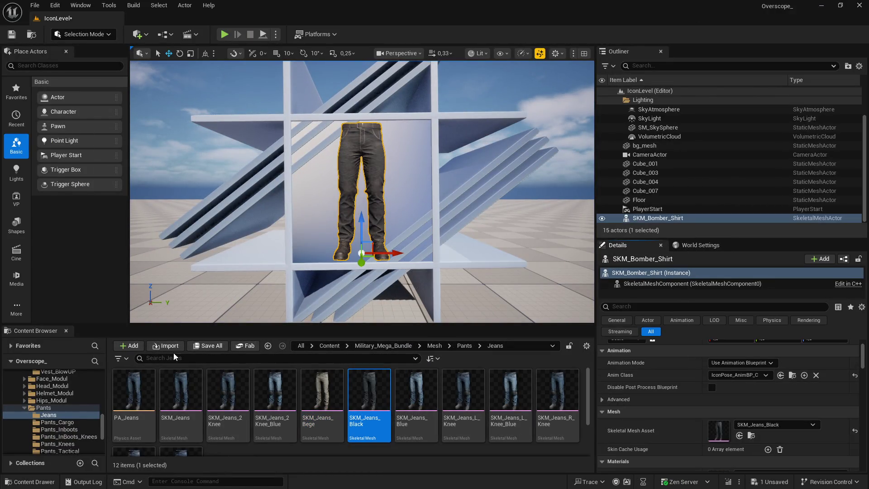
key("ctrl+s")
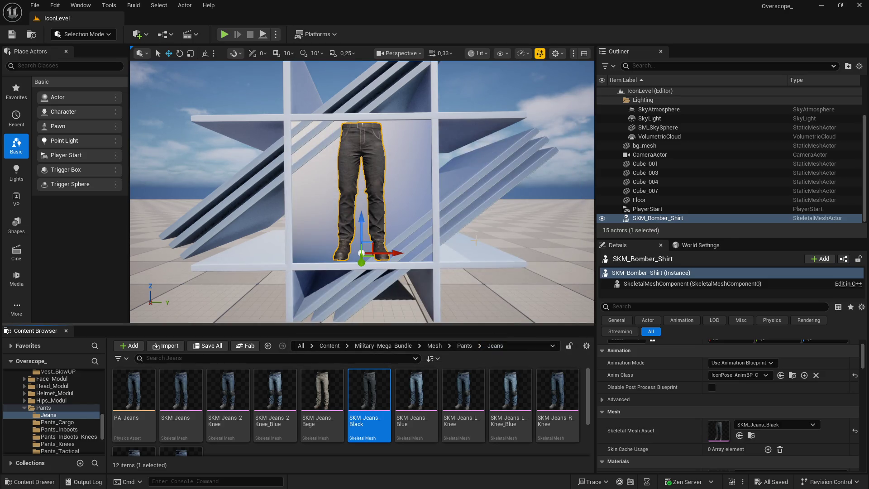
Screenshot the black jeans in play view and paste it into GIMP, replacing the previous layer
key("F11")
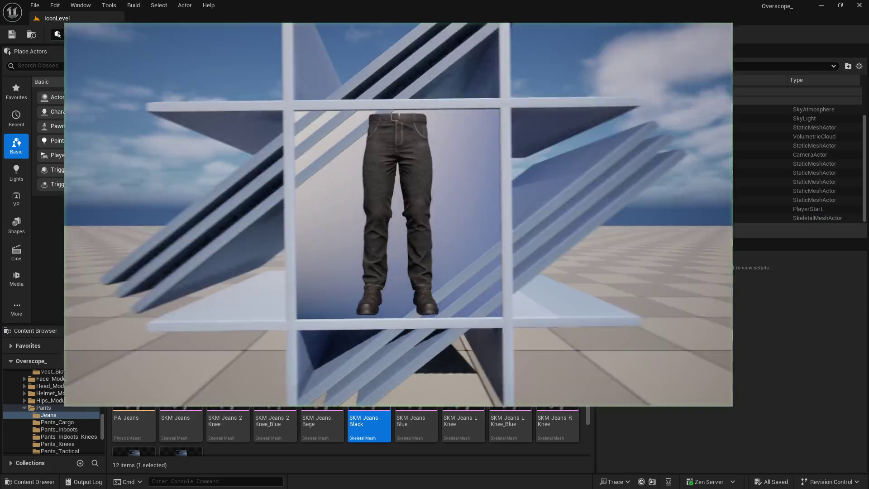
key("Print")
left_click(563, 129)
key("super")
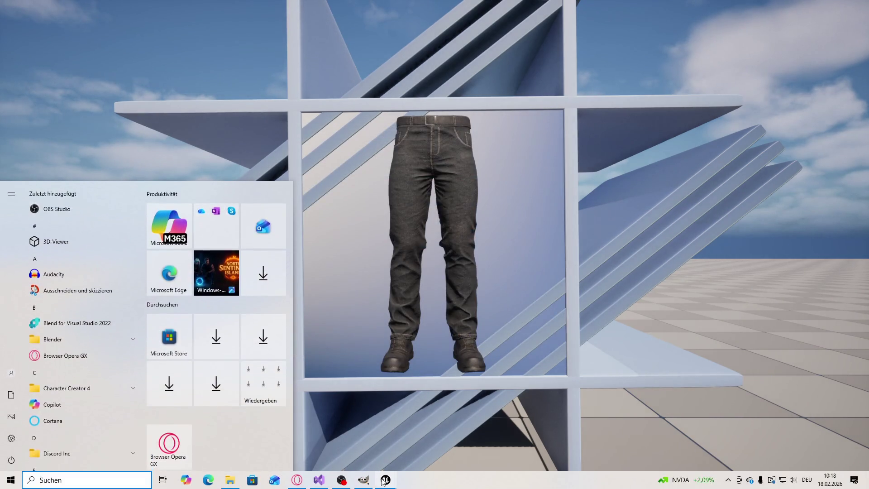
key("ctrl+v")
left_click(854, 482)
key("ctrl+v")
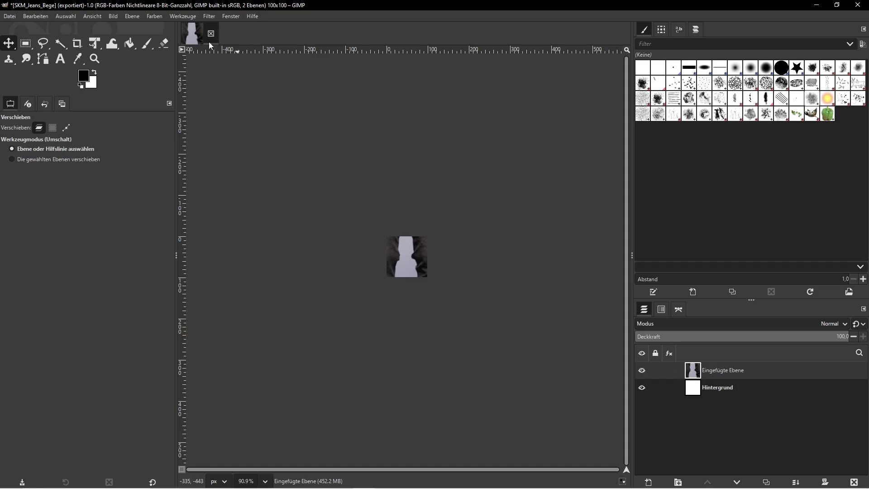
Scale the pasted black jeans layer to width 300 (300×169) with the chain linked
left_click(132, 16)
left_click(161, 163)
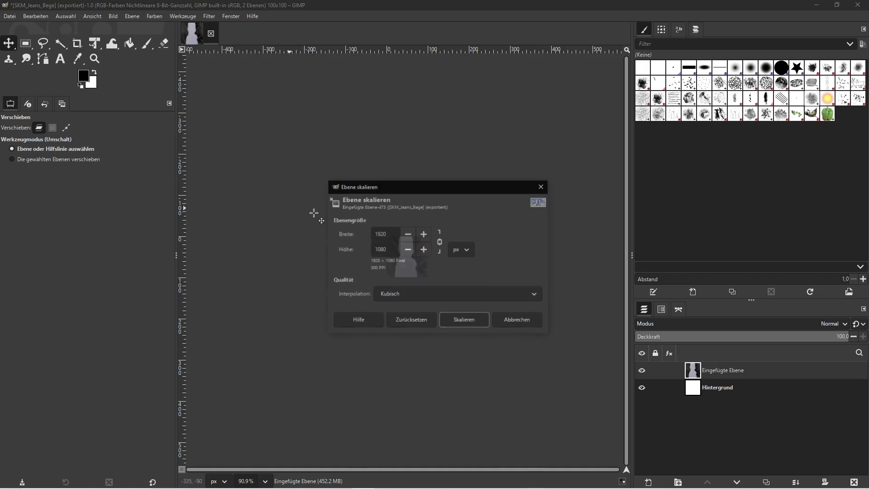
type("300")
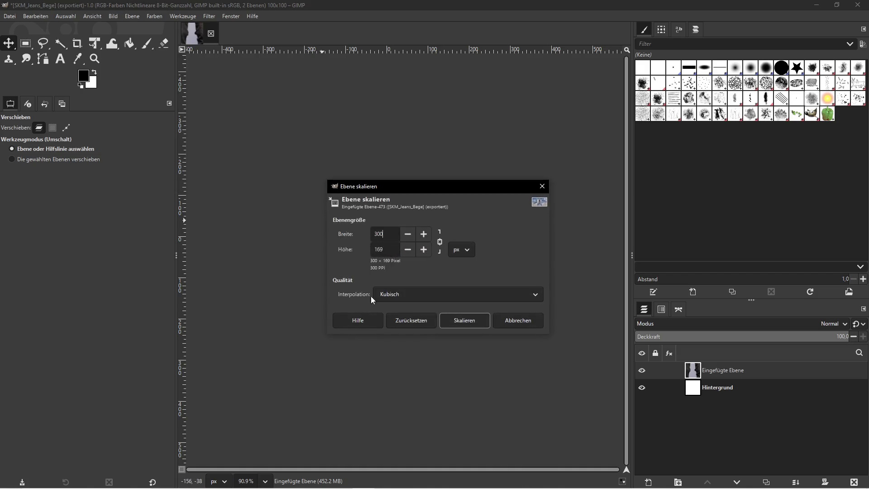
left_click(457, 320)
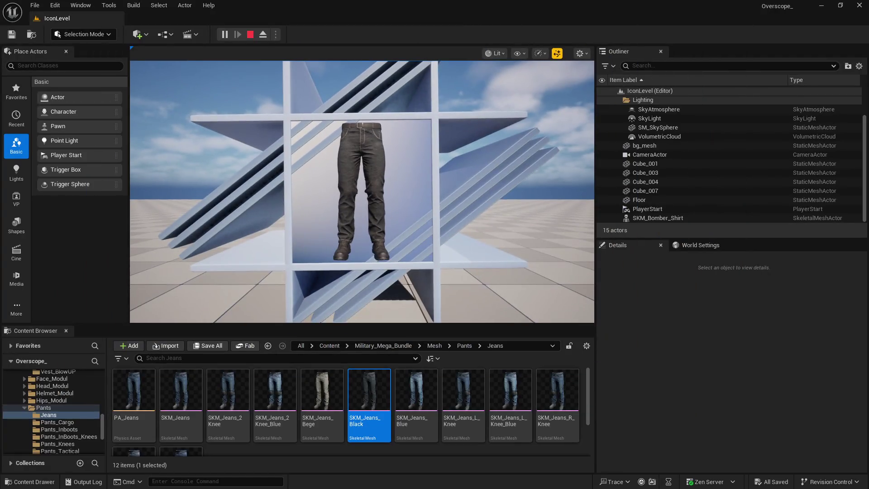
Copy the SKM_Jeans_Black asset name via Rename in Unreal
right_click(368, 396)
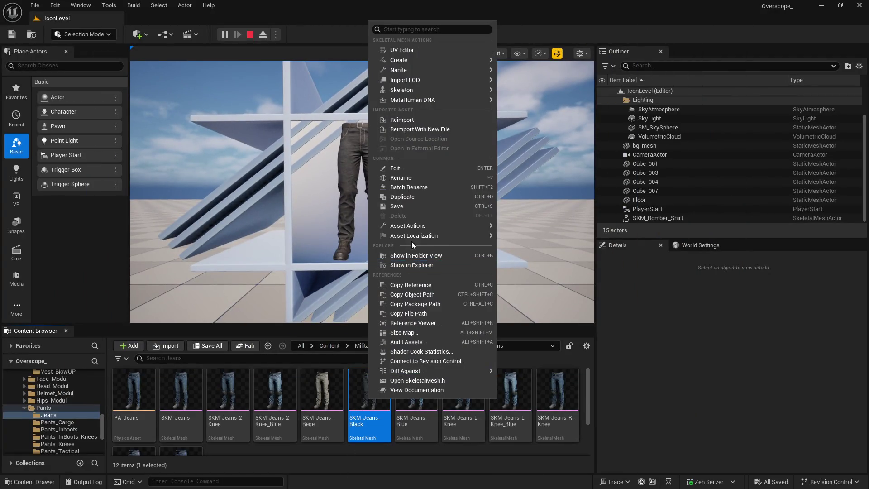
left_click(404, 178)
key("super")
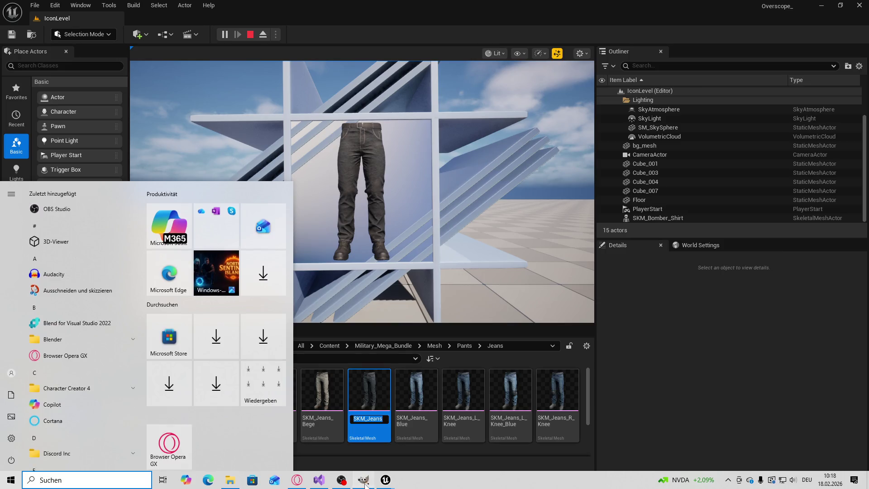
Export the icon as SKM_Jeans_Black.png into icons\pants\jeans, then minimize GIMP
left_click(364, 480)
left_click(10, 16)
left_click(48, 157)
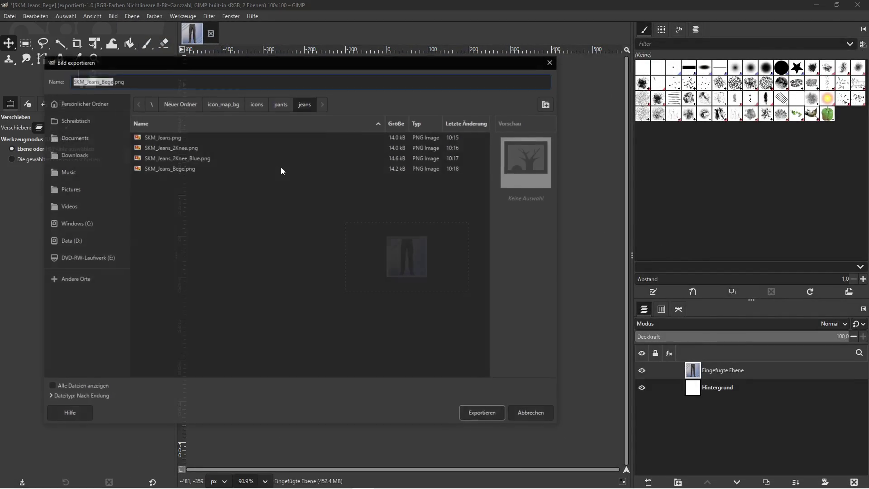
type("SKM_Jeans_Black")
key("Return")
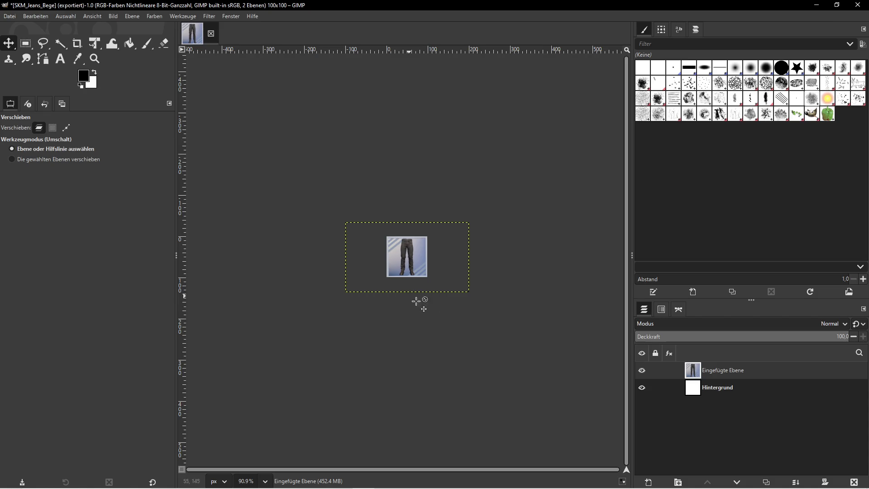
left_click(127, 249)
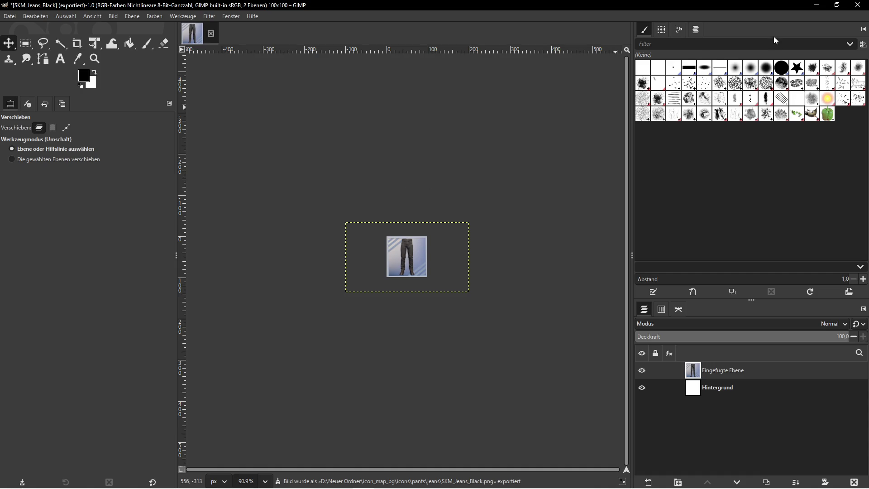
left_click(817, 4)
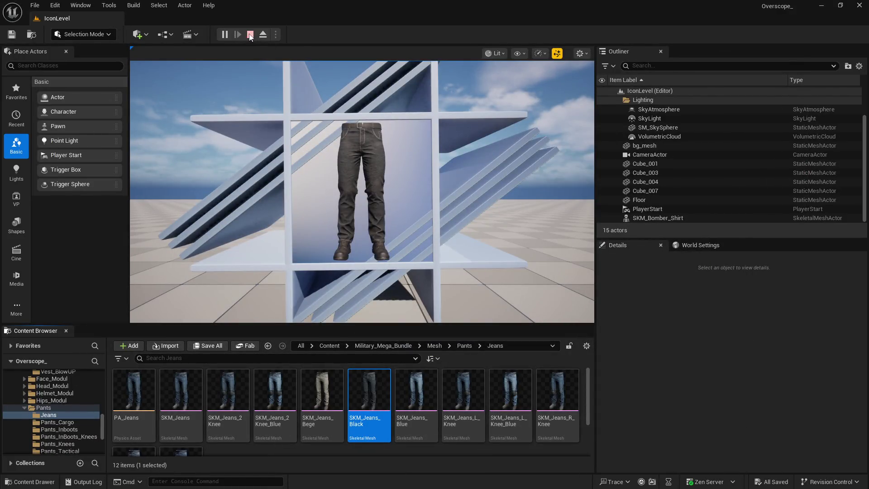
Stop play and assign SKM_Jeans_Blue to the mannequin's Skeletal Mesh Asset
left_click(249, 35)
left_click(415, 393)
scroll(733, 398, "down", 5)
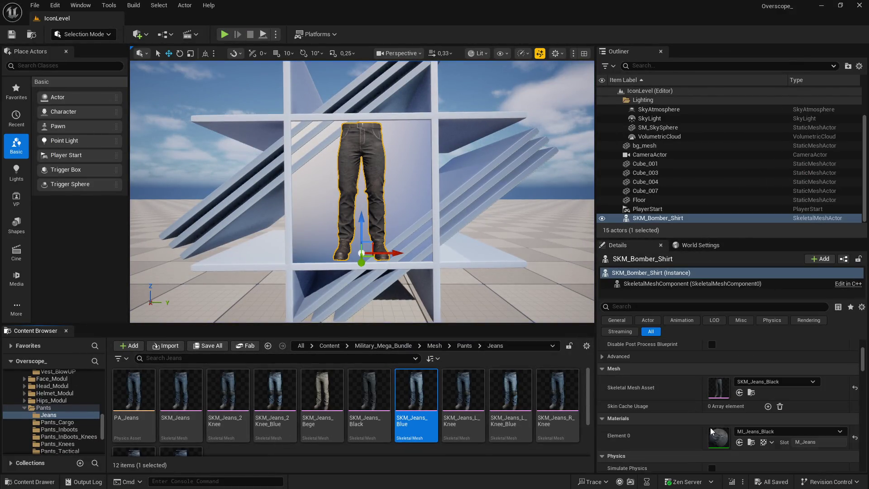
left_click(742, 393)
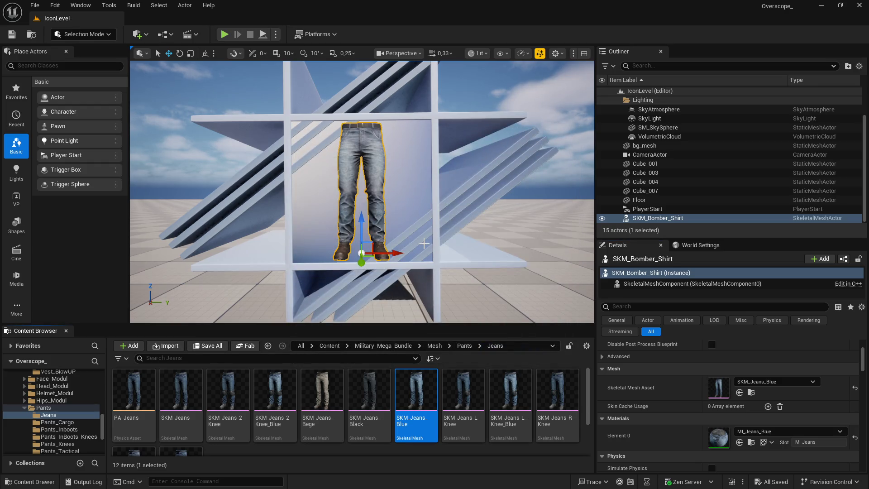
Screenshot the blue jeans in play view, then select the old pasted layer in GIMP
key("Escape")
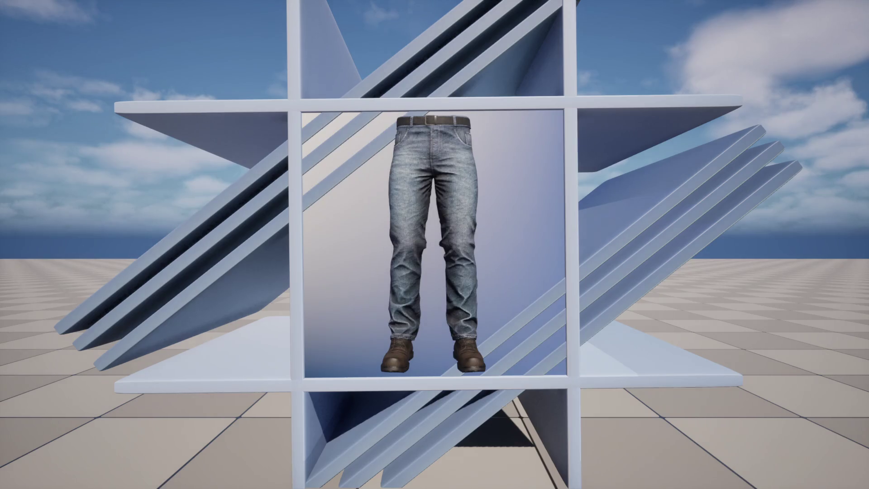
key("Print")
key("super")
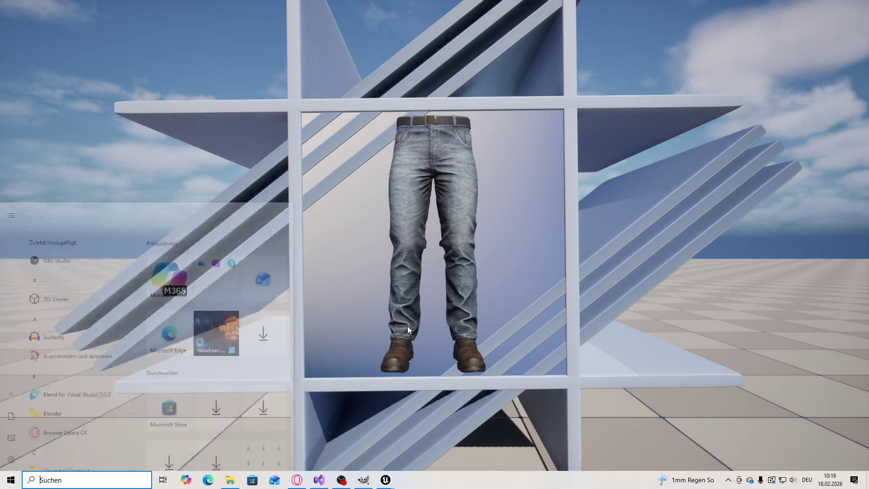
left_click(363, 480)
left_click(734, 395)
Replace the old layer with the blue jeans screenshot and scale it to 100 px wide
key("ctrl+z")
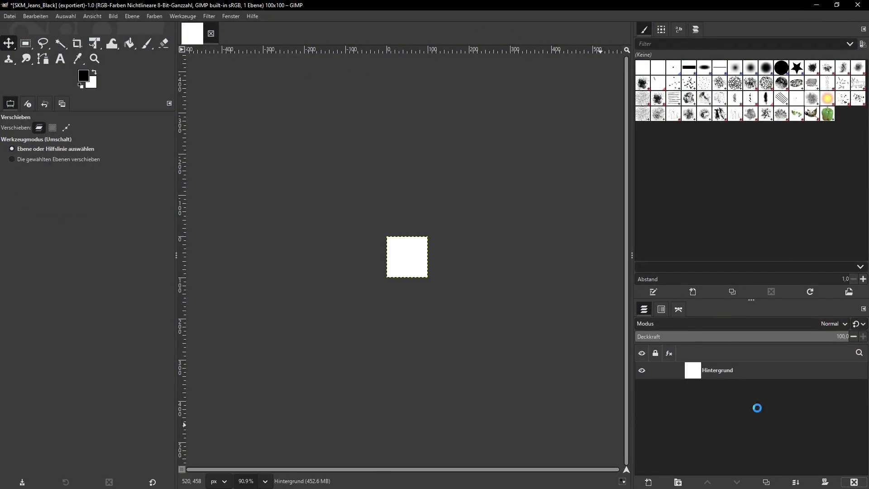
key("ctrl+v")
left_click(721, 373)
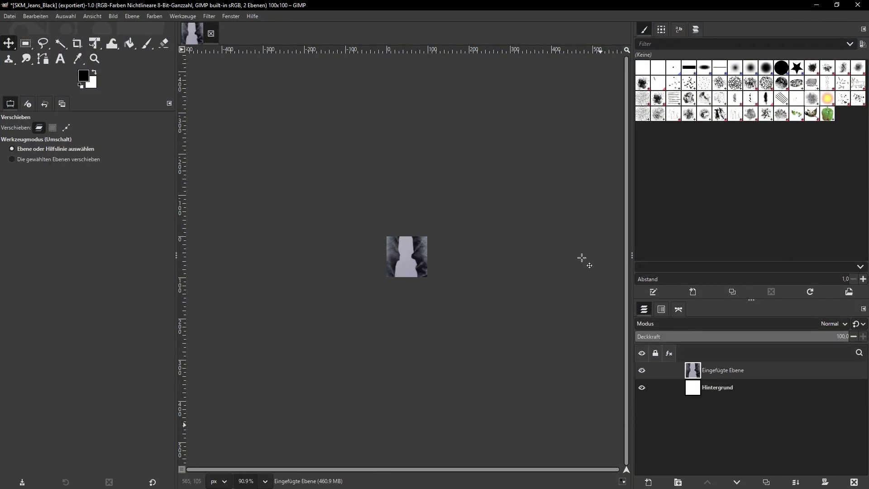
left_click(137, 16)
left_click(153, 164)
type("100")
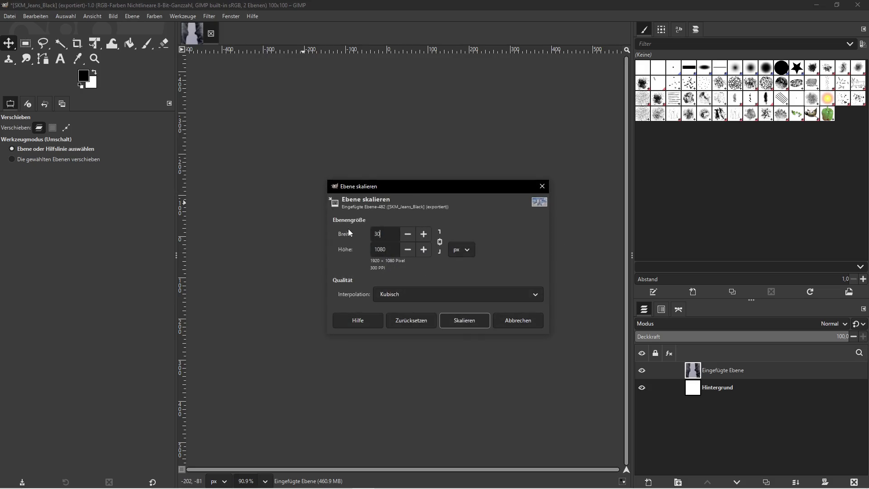
left_click(481, 323)
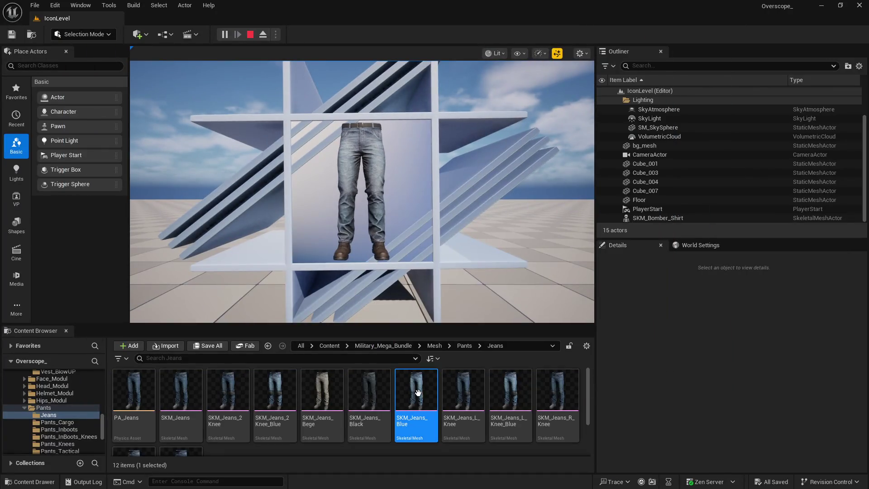
Export the icon as SKM_Jeans_Blue.png into the jeans folder, using the copied asset name
right_click(419, 394)
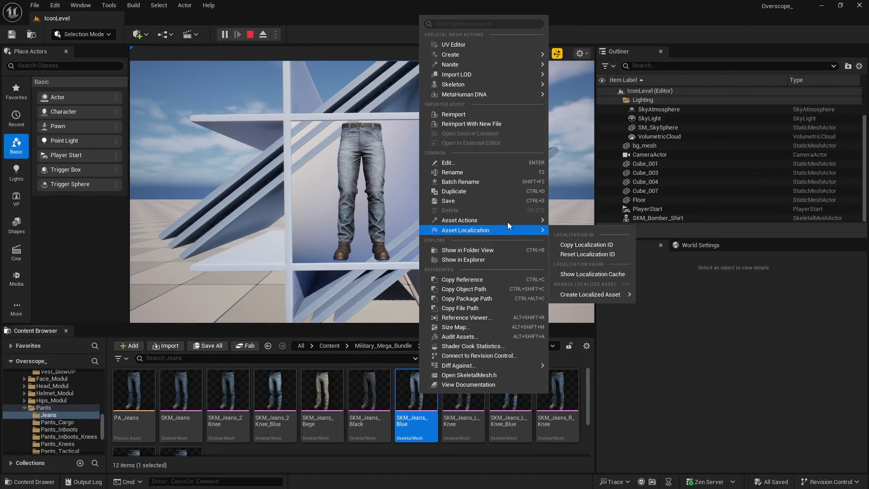
key("Escape")
key("super")
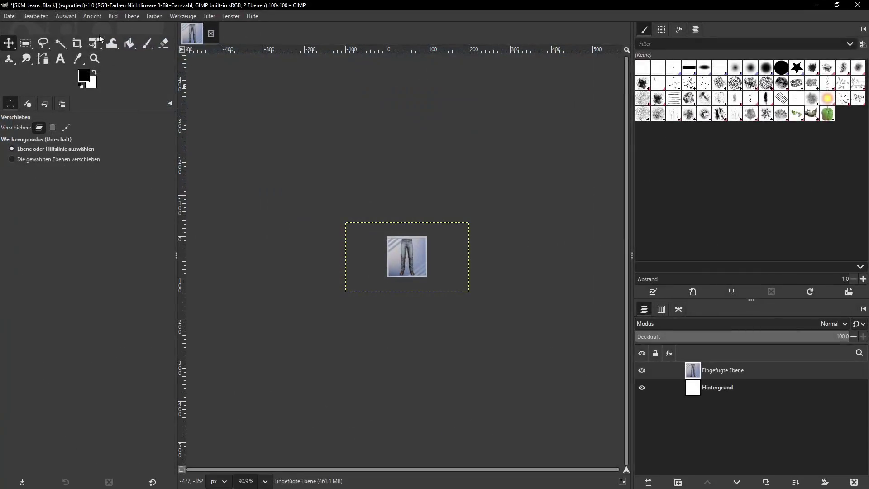
left_click(8, 16)
left_click(46, 142)
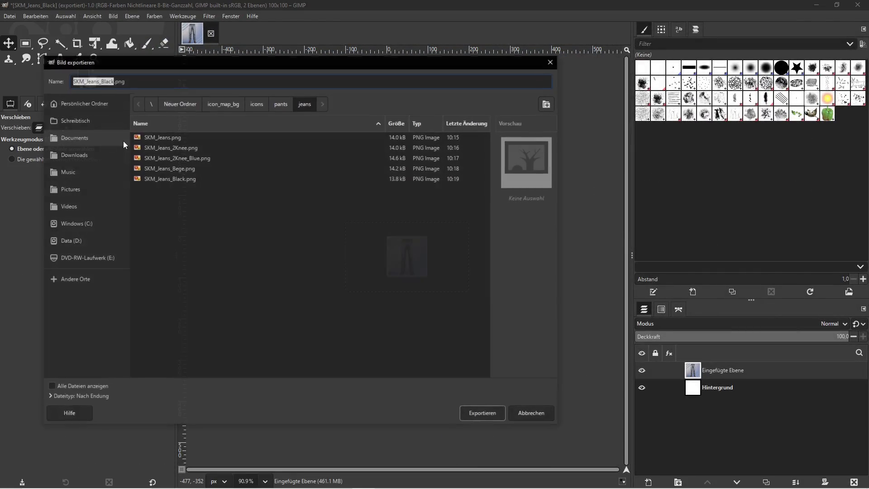
type("SKM_Jeans_Blue")
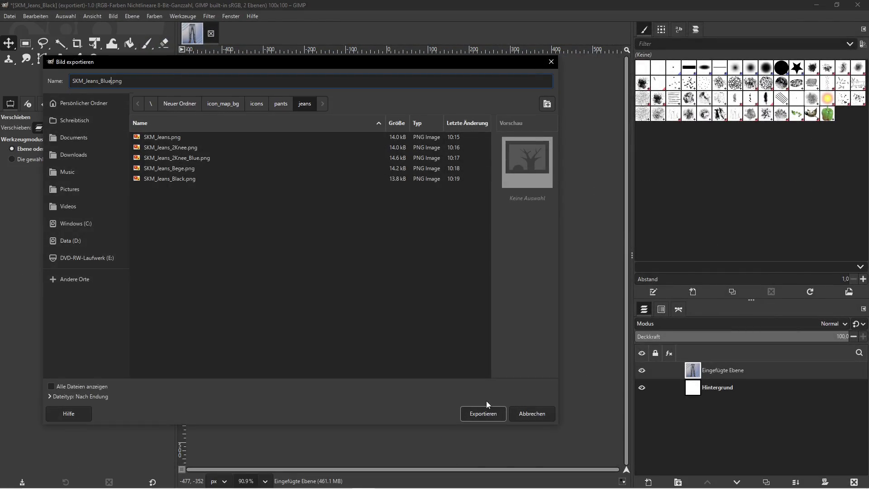
left_click(483, 413)
left_click(825, 7)
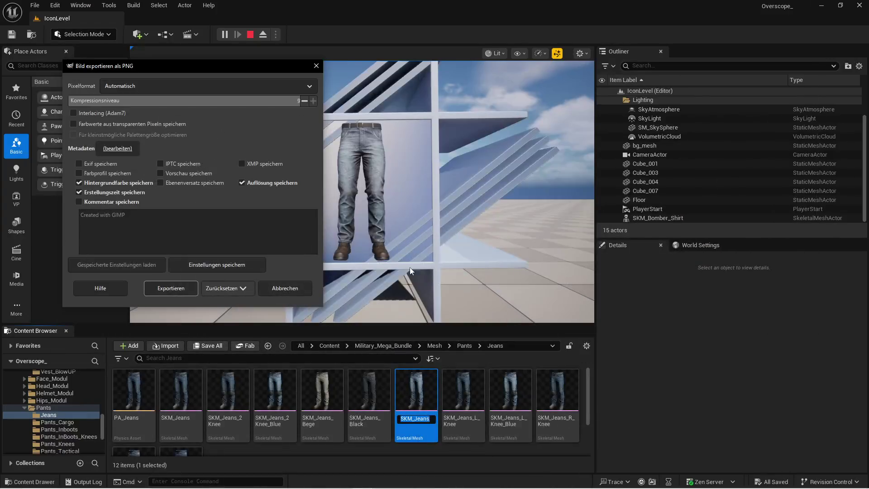
left_click(174, 288)
In Unreal, put SKM_Jeans_L_Knee on the mannequin, replay the level and screenshot it
left_click(251, 36)
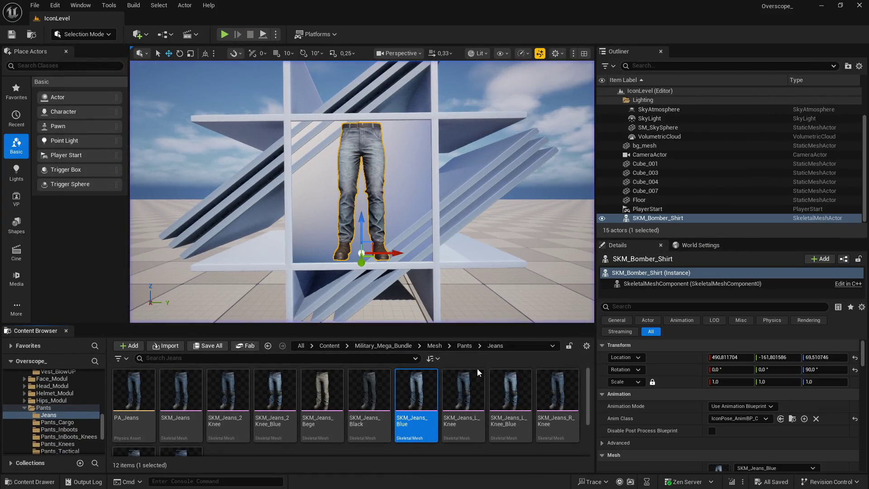
left_click(463, 391)
scroll(710, 407, "down", 5)
left_click(739, 436)
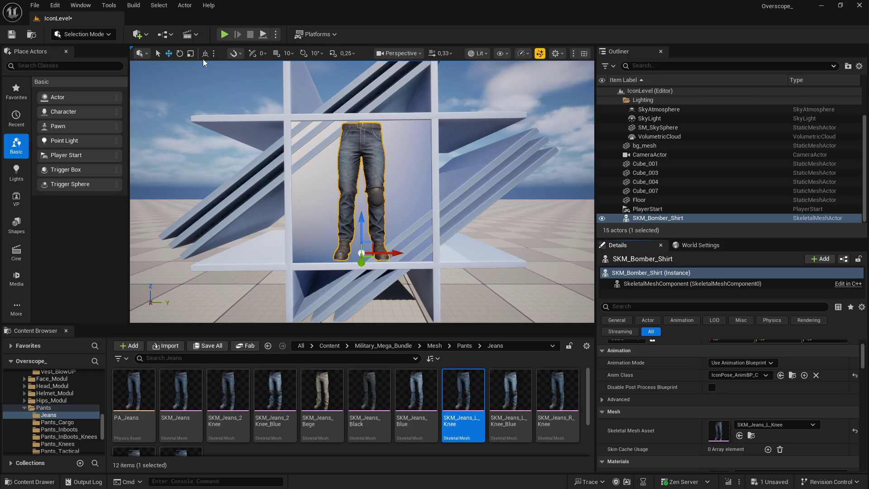
left_click(224, 34)
key("Print")
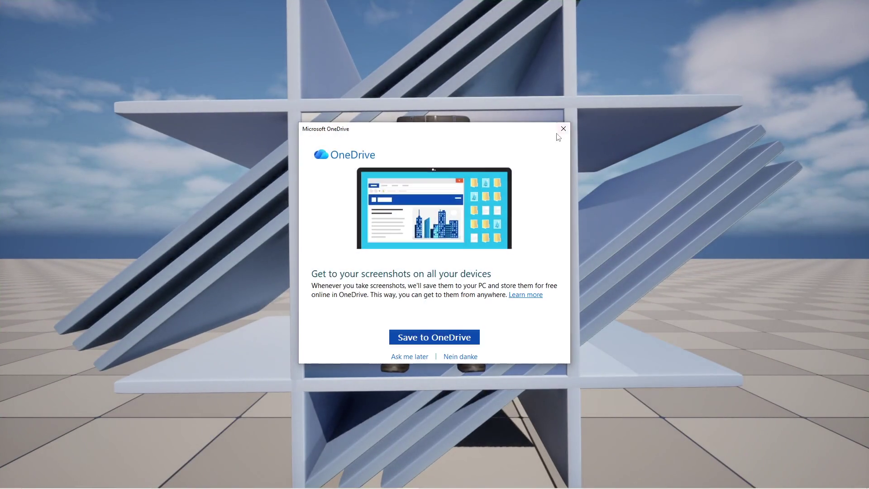
left_click(364, 480)
Replace the old layer with the knee-pad jeans capture, scaled to 300 px wide
left_click(854, 481)
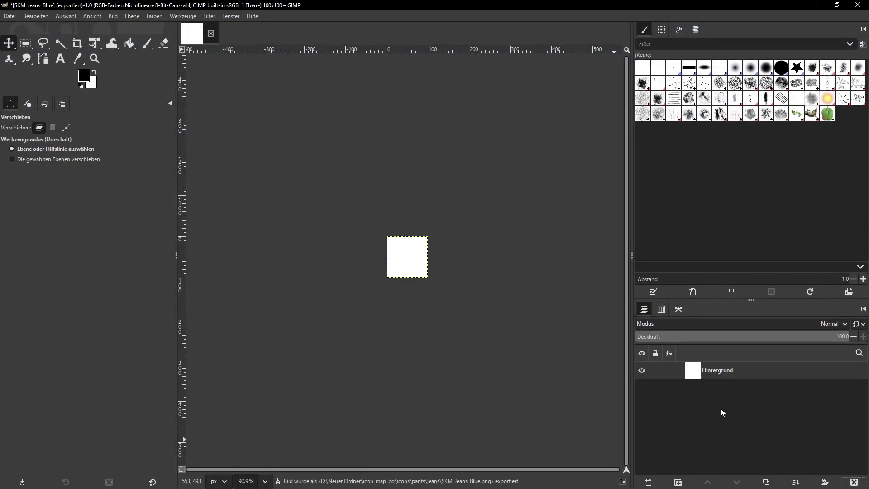
key("ctrl+v")
left_click(132, 16)
left_click(137, 167)
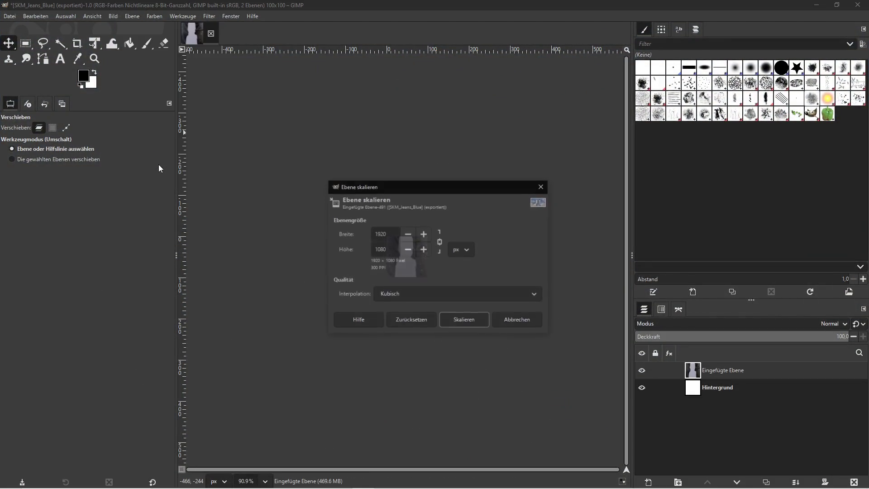
type("300")
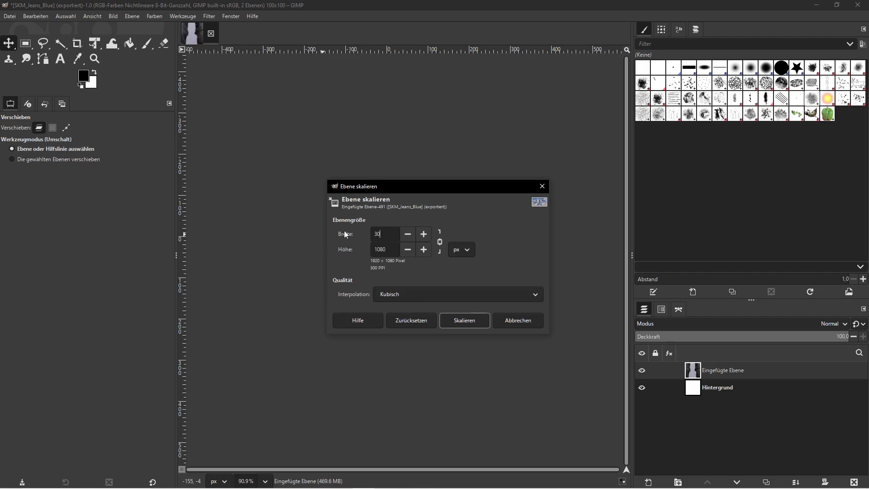
left_click(457, 320)
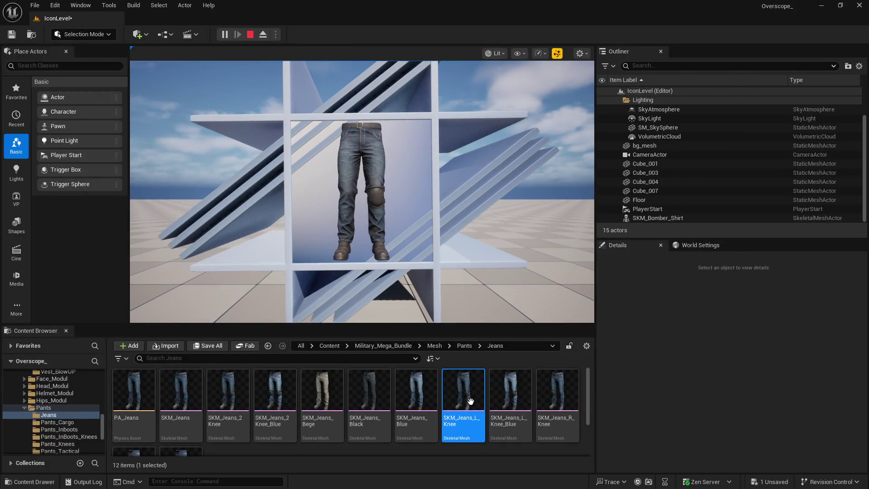
Export the icon as SKM_Jeans_L_Knee.png into the jeans folder with the copied asset name
right_click(470, 402)
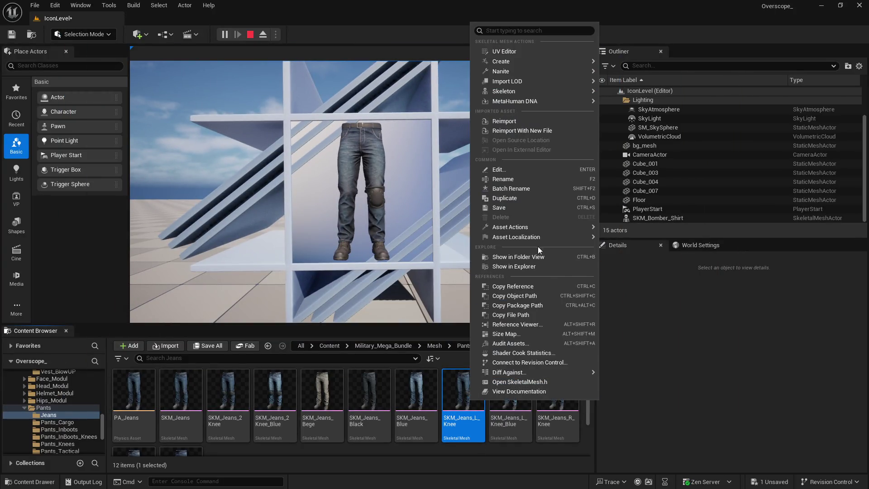
left_click(516, 180)
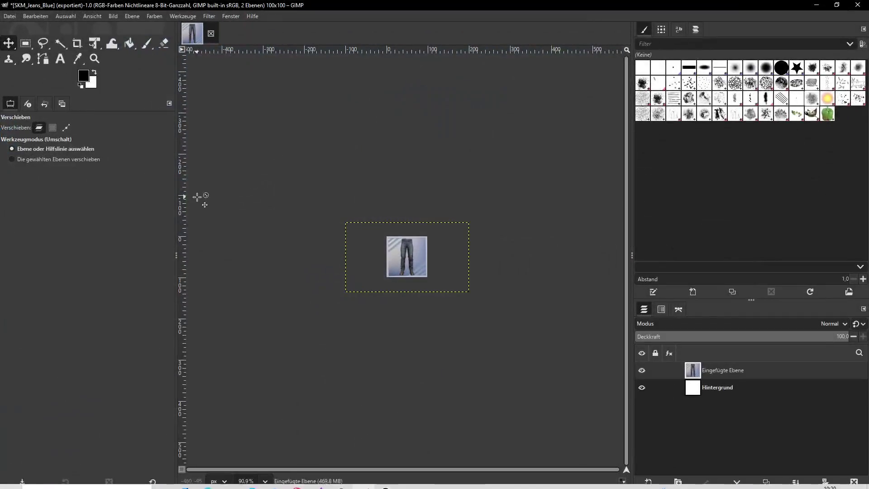
left_click(7, 17)
left_click(47, 151)
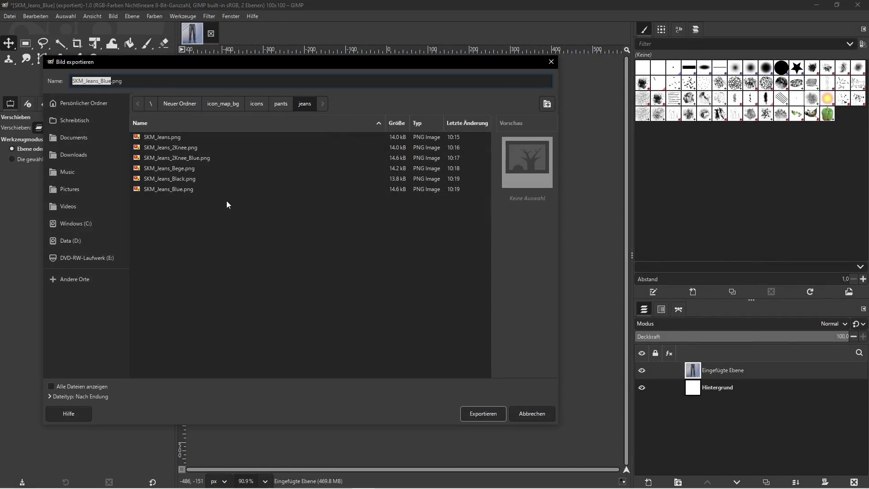
type("SKM_Jeans_L_Knee")
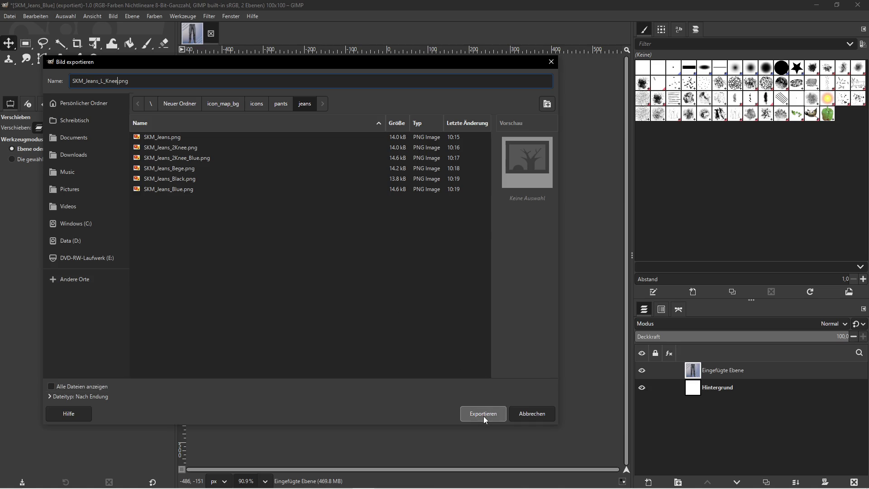
left_click(484, 415)
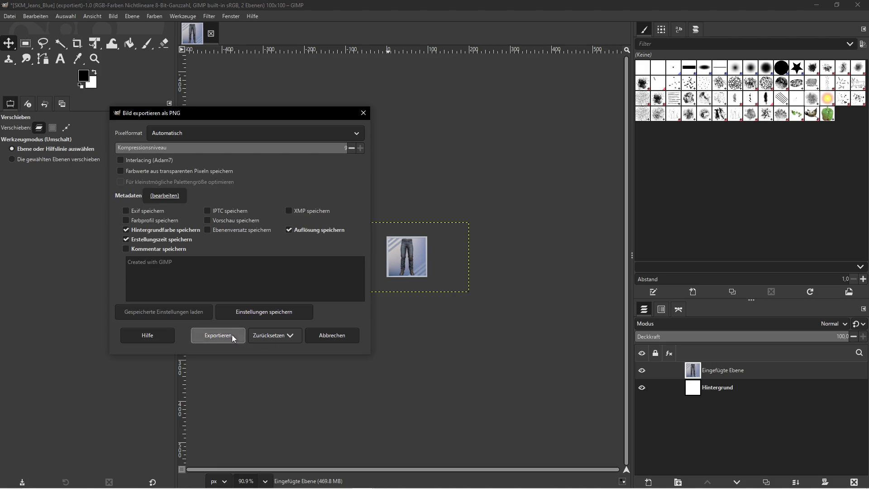
left_click(220, 335)
left_click(816, 4)
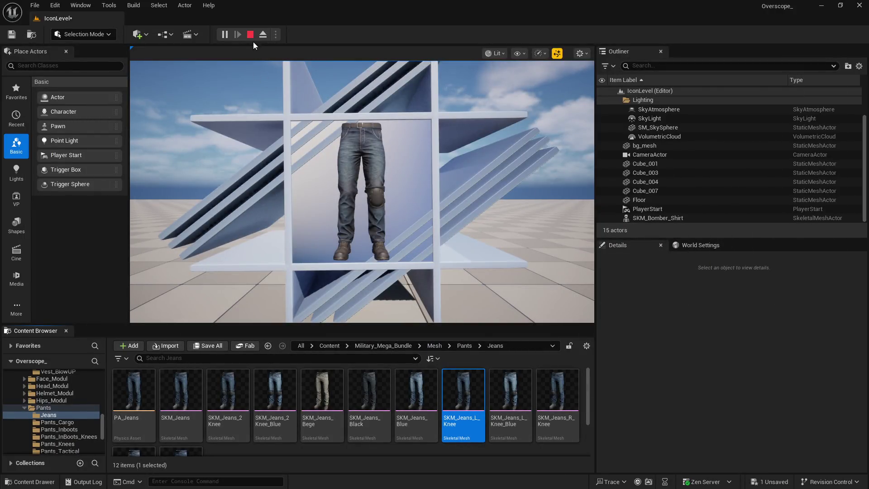
Stop play, assign SKM_Jeans_L_Knee_Blue as the Skeletal Mesh Asset, and play the level again
key("Escape")
left_click(514, 400)
scroll(707, 418, "down", 2)
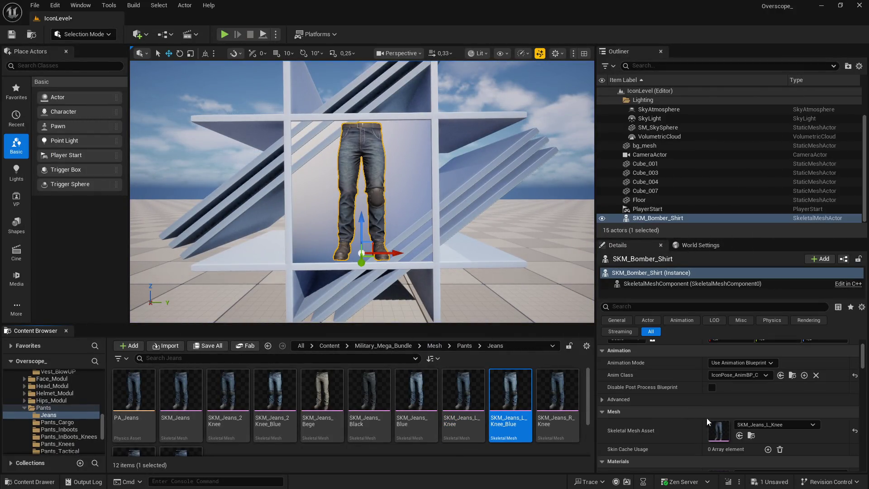
left_click(739, 436)
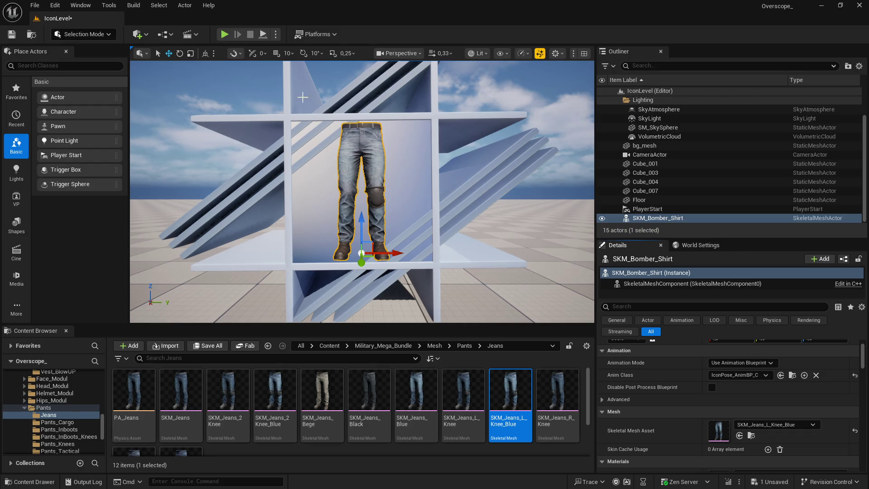
left_click(222, 35)
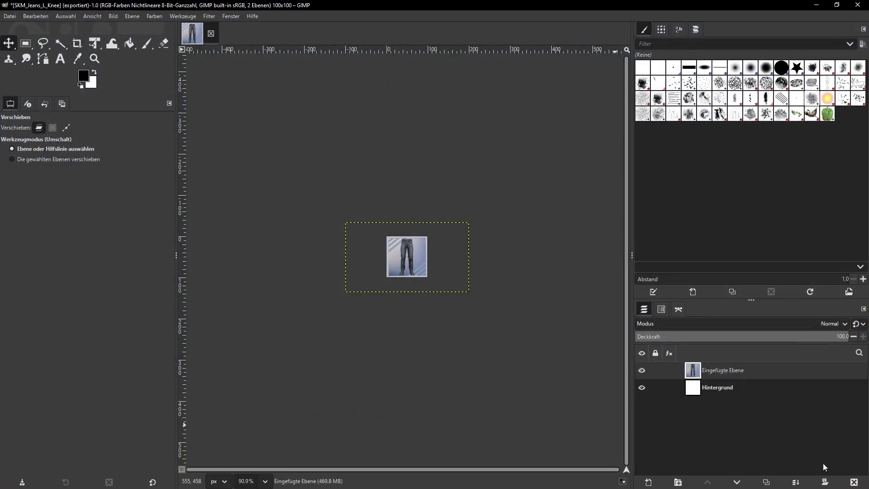
Paste the blue knee-pad jeans capture as a layer and scale it down
key("ctrl+v")
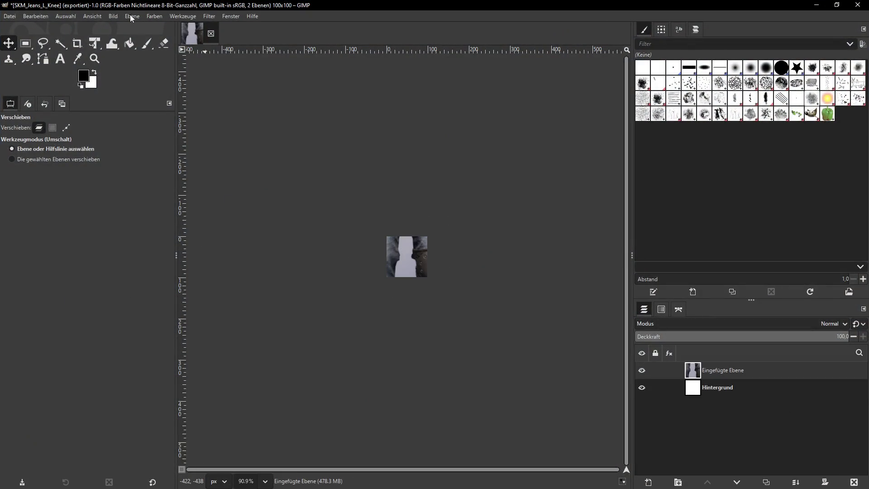
left_click(132, 16)
left_click(161, 165)
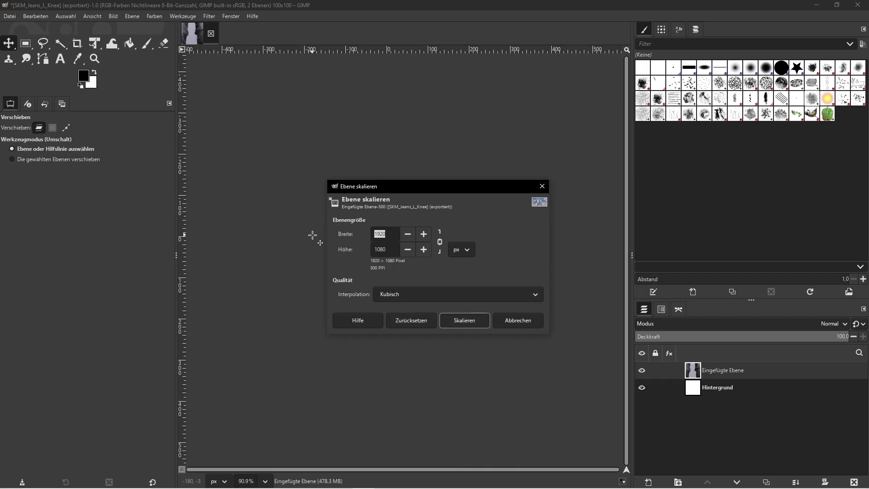
left_click(443, 319)
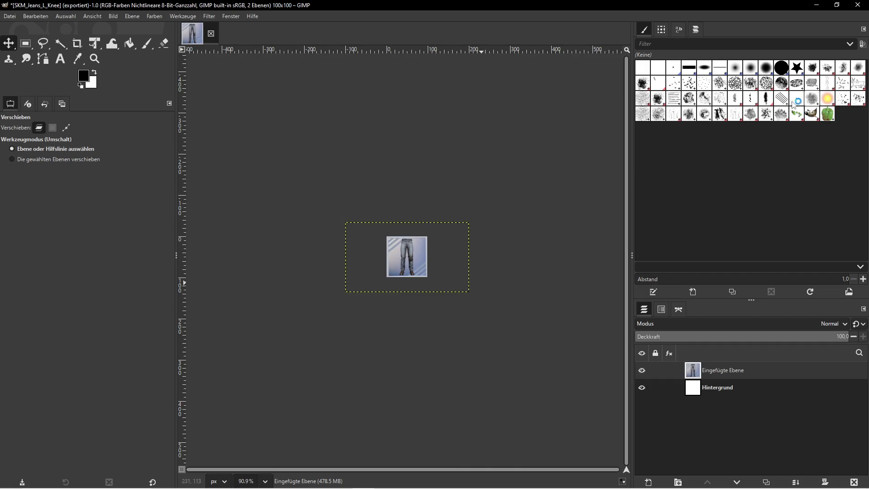
Copy the asset name in Unreal and export the icon as SKM_Jeans_L_Knee_Blue.png
left_click(817, 7)
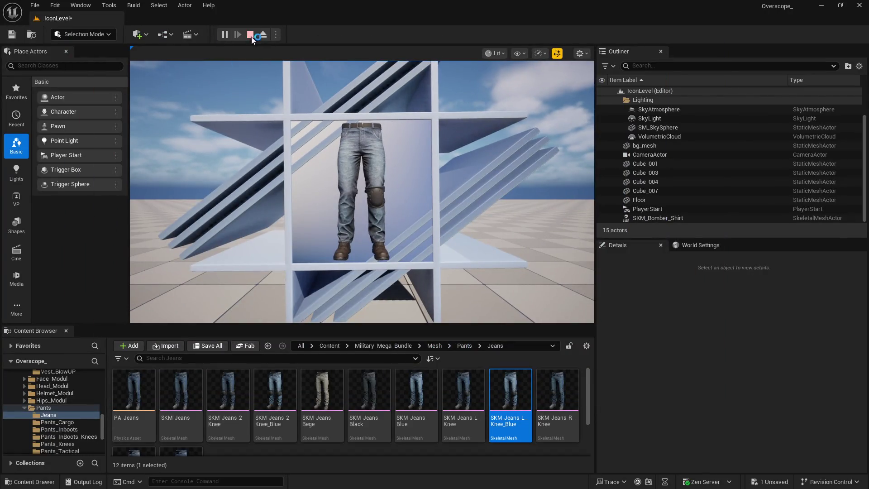
left_click(251, 35)
right_click(509, 396)
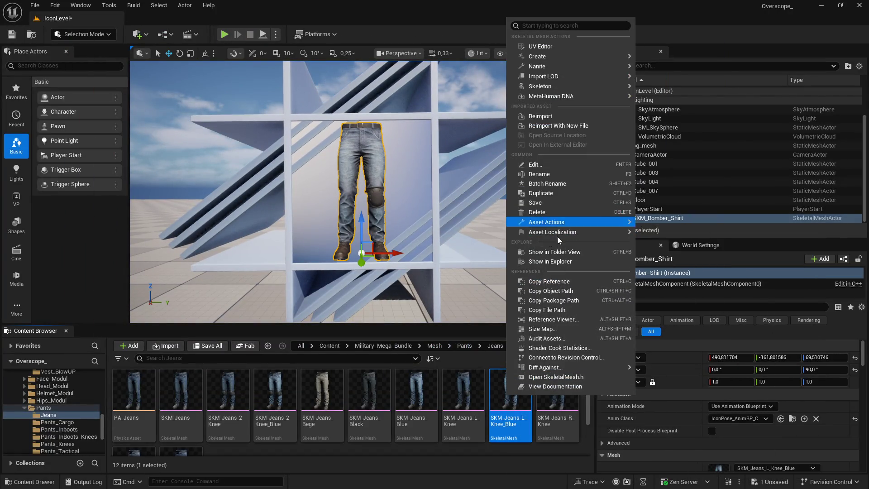
left_click(546, 174)
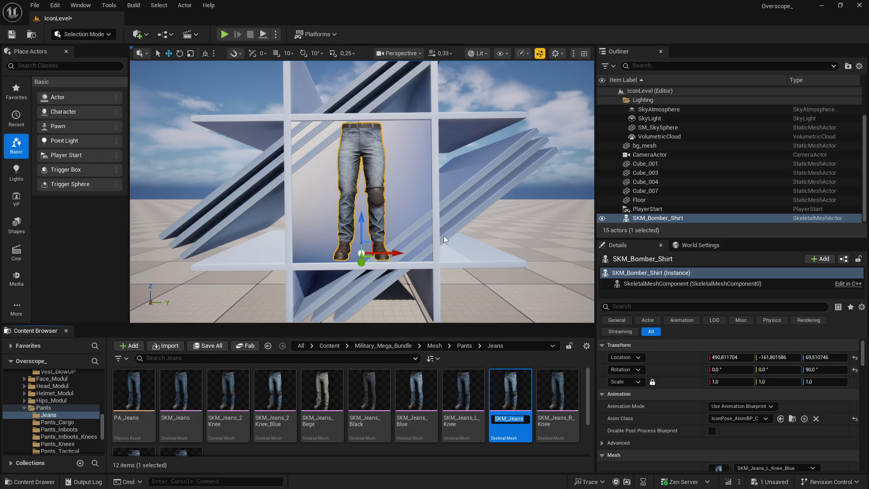
key("super")
left_click(352, 480)
left_click(10, 16)
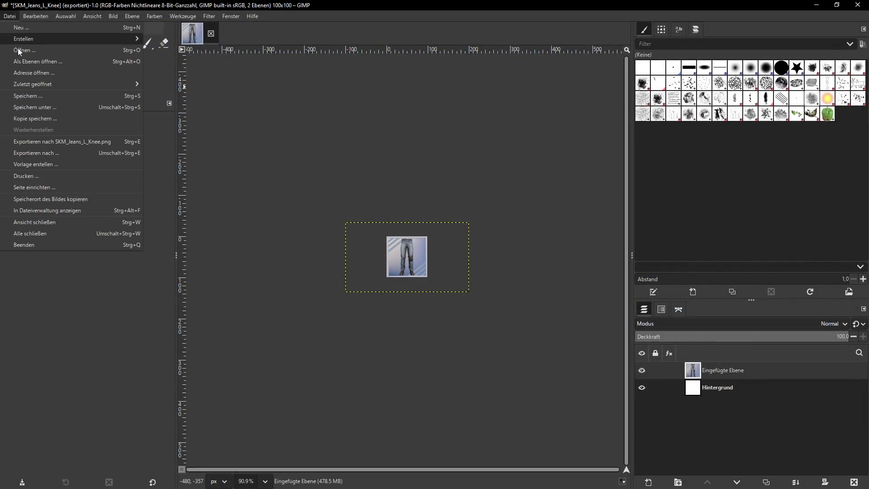
left_click(18, 153)
type("SKM_Jeans_L_Knee_Blue")
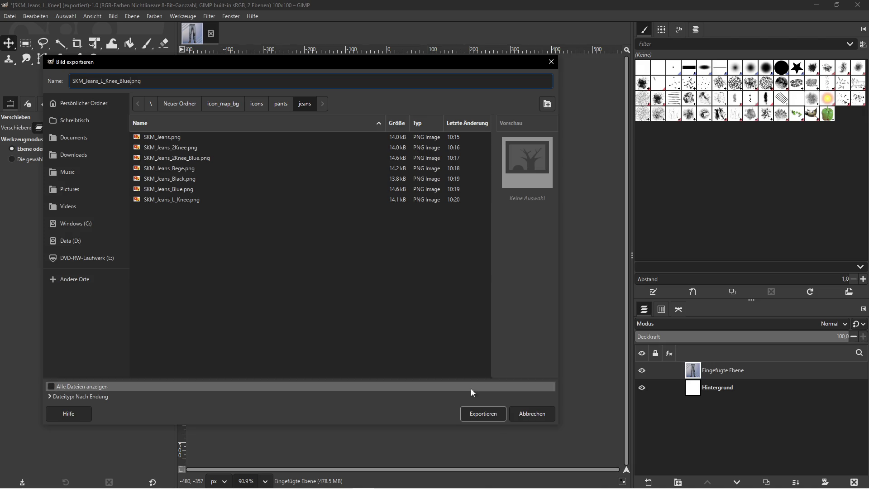
left_click(483, 413)
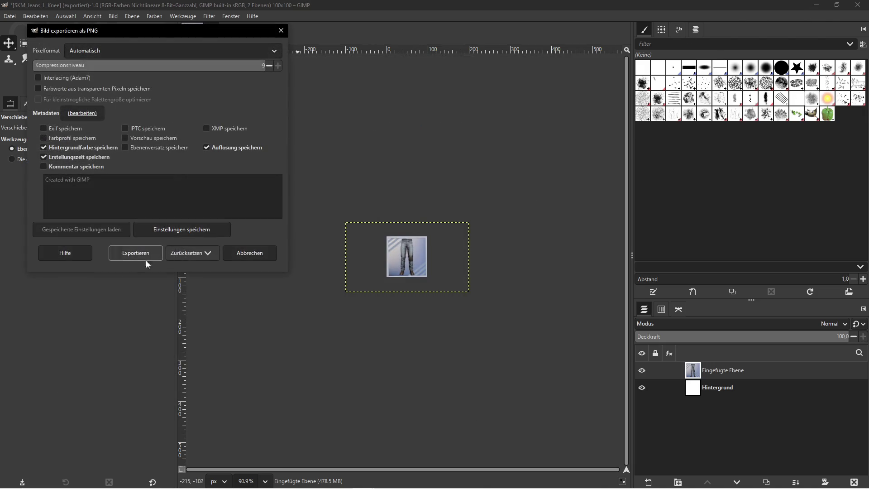
left_click(136, 254)
left_click(817, 5)
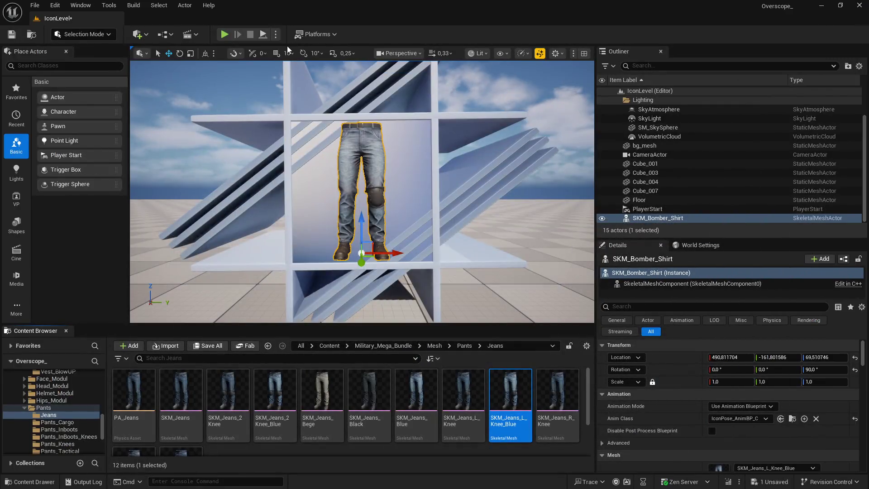
Assign SKM_Jeans_R_Knee to the mannequin, play the level fullscreen and take a screenshot
left_click(556, 399)
scroll(747, 407, "down", 3)
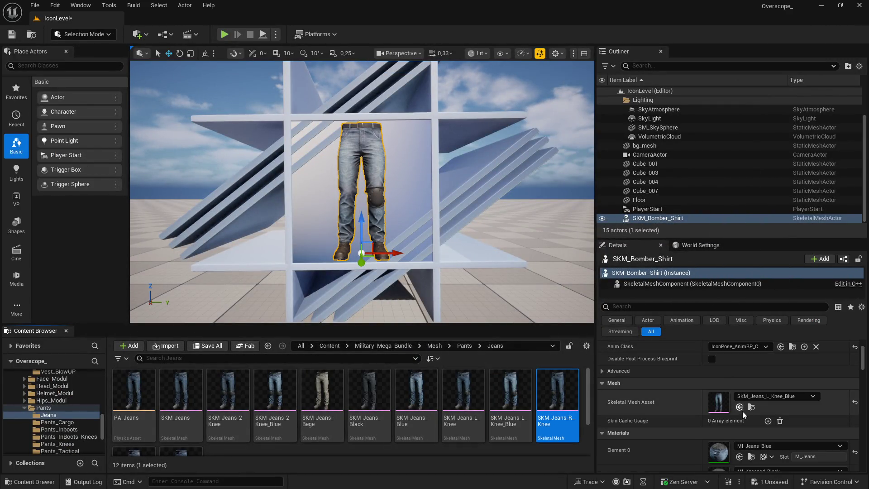
left_click(739, 407)
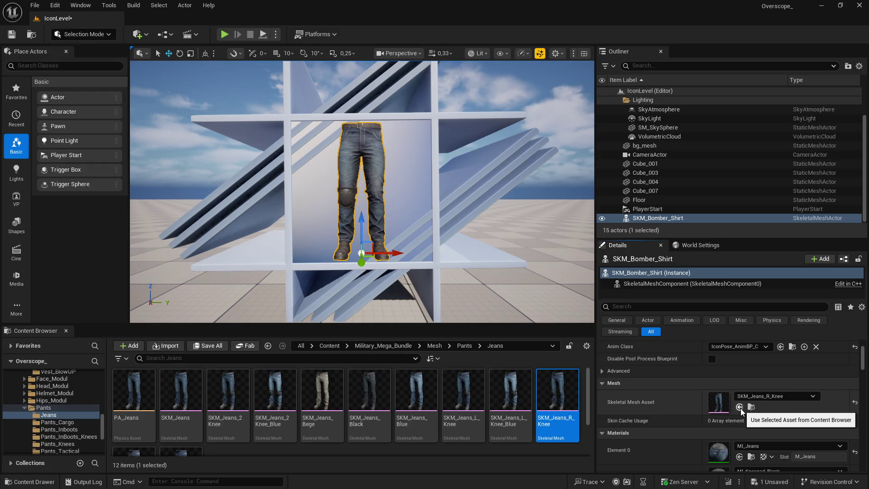
left_click(224, 35)
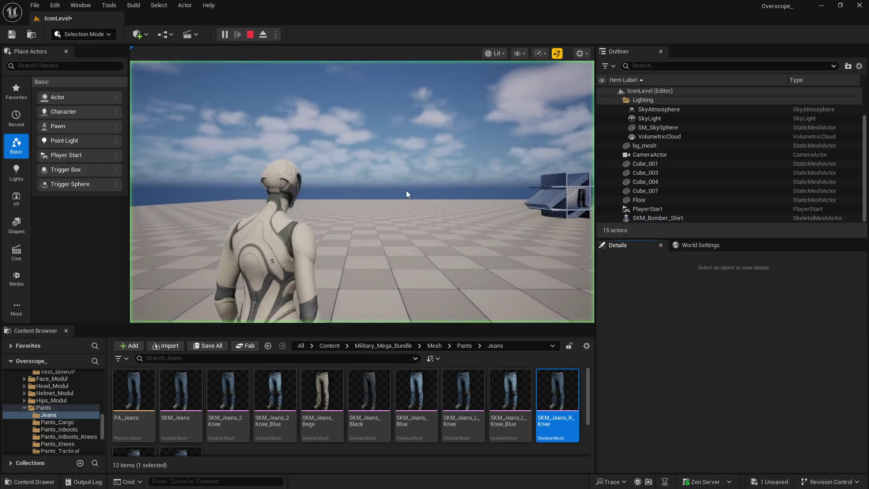
key("F11")
key("Print")
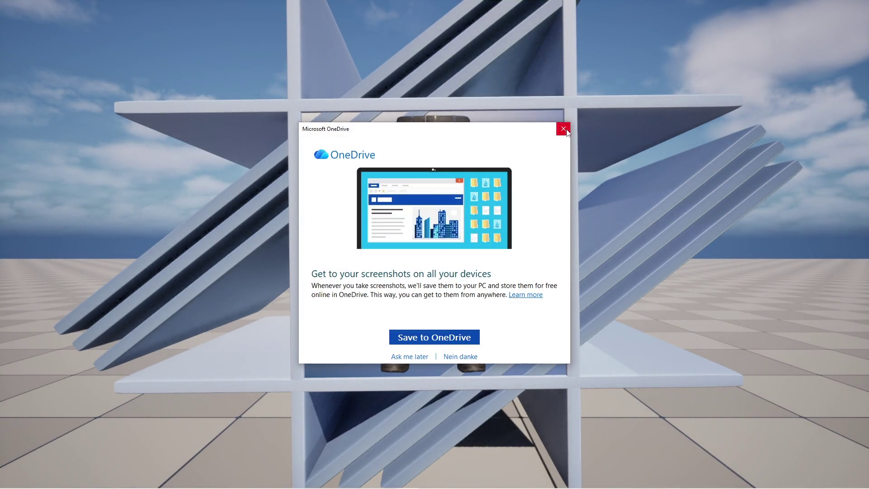
left_click(559, 131)
key("super")
left_click(363, 481)
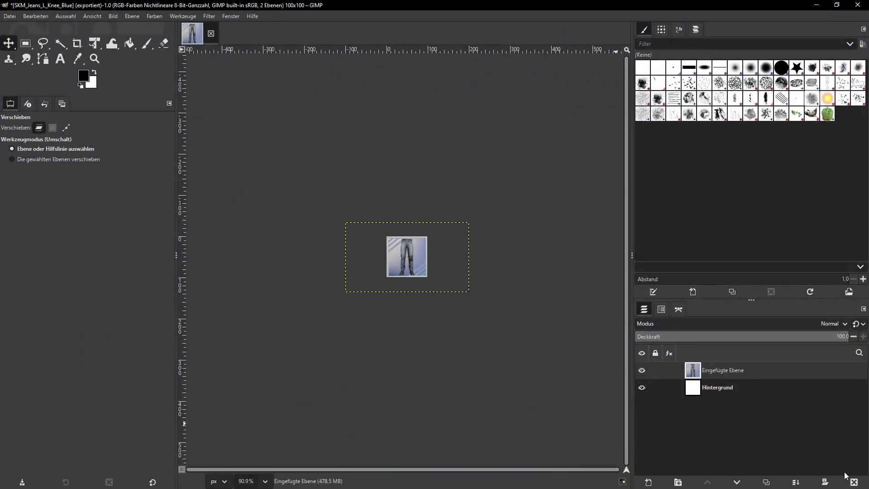
Paste the right knee-pad jeans screenshot as a layer scaled to 100 px wide
key("ctrl+z")
key("ctrl+v")
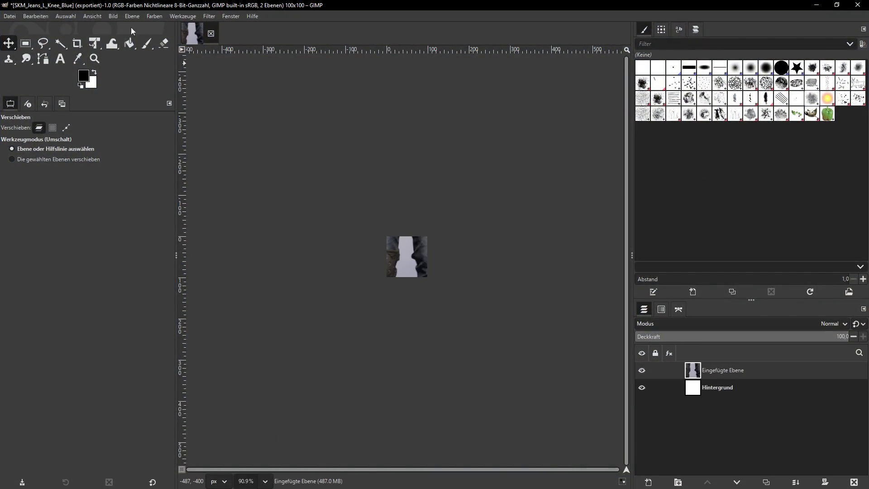
left_click(132, 16)
left_click(154, 164)
type("100")
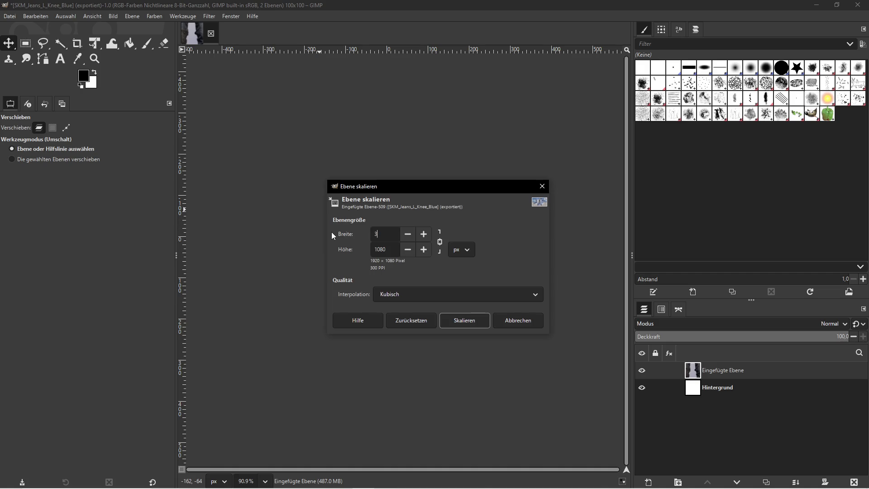
left_click(450, 319)
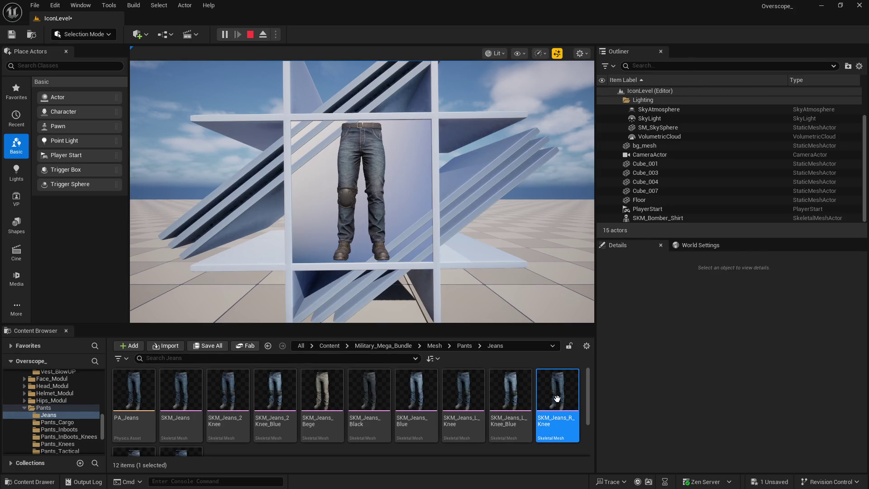
Export the icon as SKM_Jeans_R_Knee.png into the jeans folder using the copied asset name
right_click(556, 398)
left_click(595, 184)
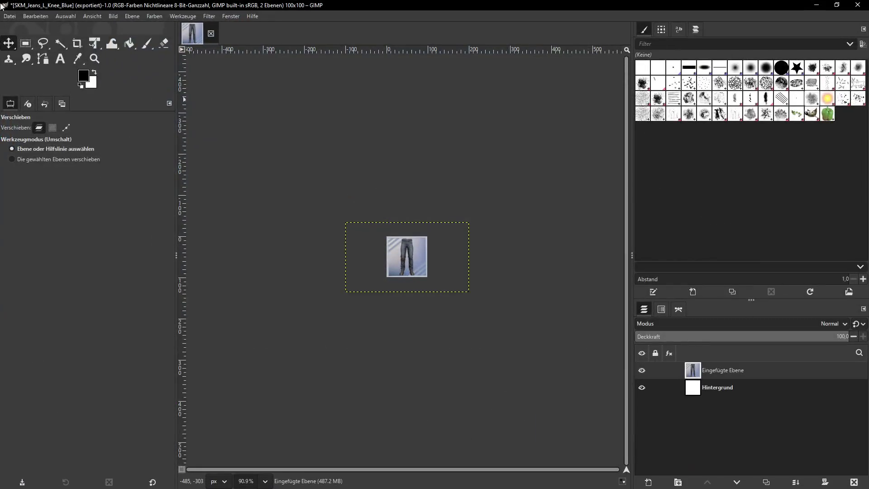
left_click(10, 16)
left_click(54, 153)
left_click(483, 413)
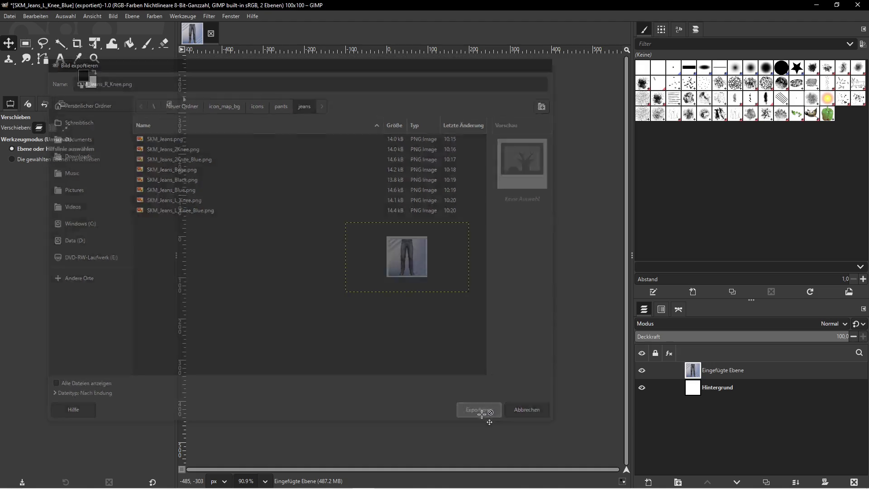
left_click(174, 302)
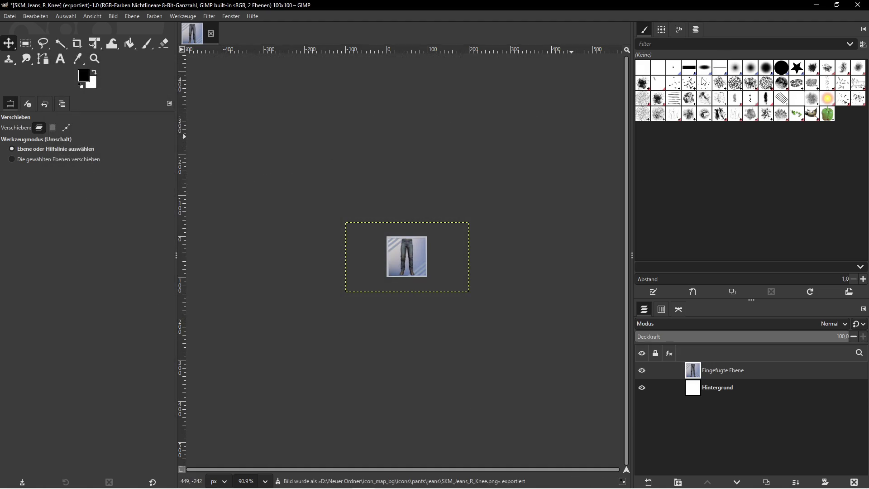
left_click(814, 4)
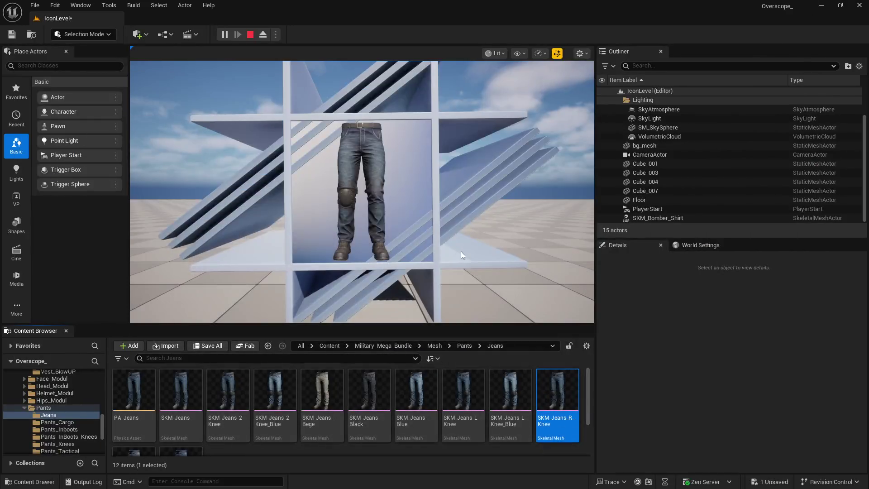
Stop the preview, assign SKM_Jeans_R_Knee_Blue, play fullscreen and take a screenshot
left_click(250, 35)
left_click_drag(272, 324, 271, 255)
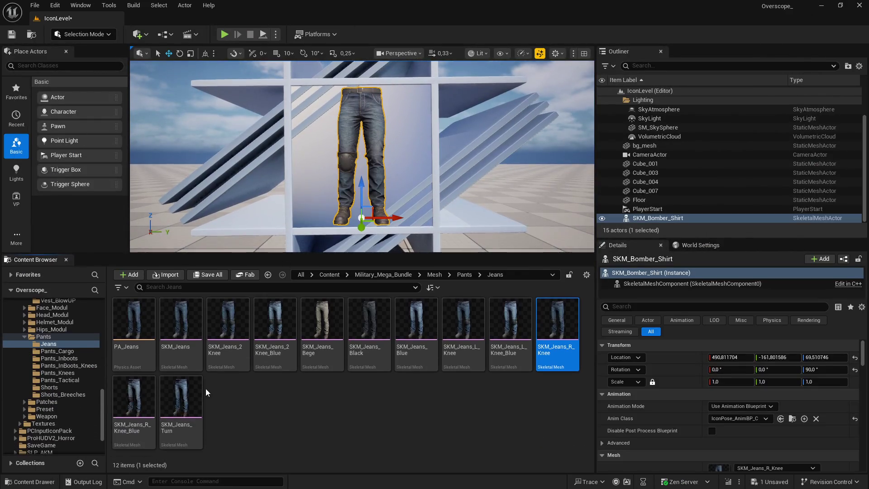
left_click(131, 403)
scroll(758, 402, "down", 2)
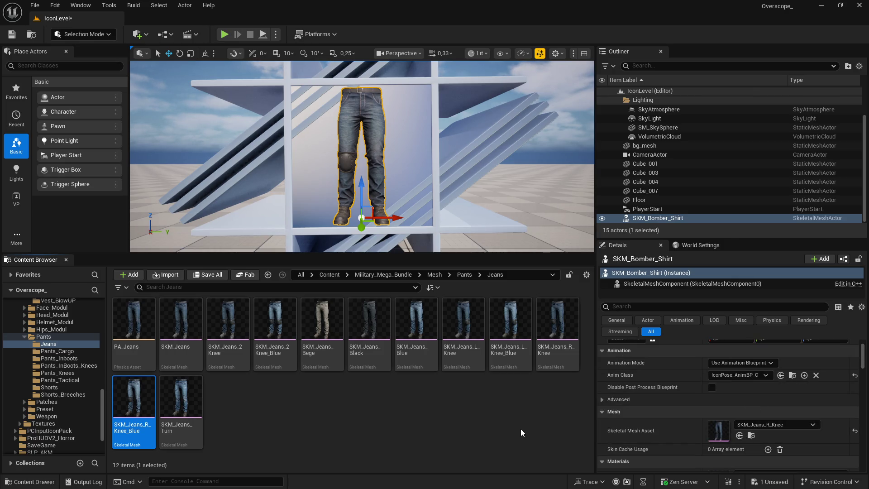
left_click(739, 435)
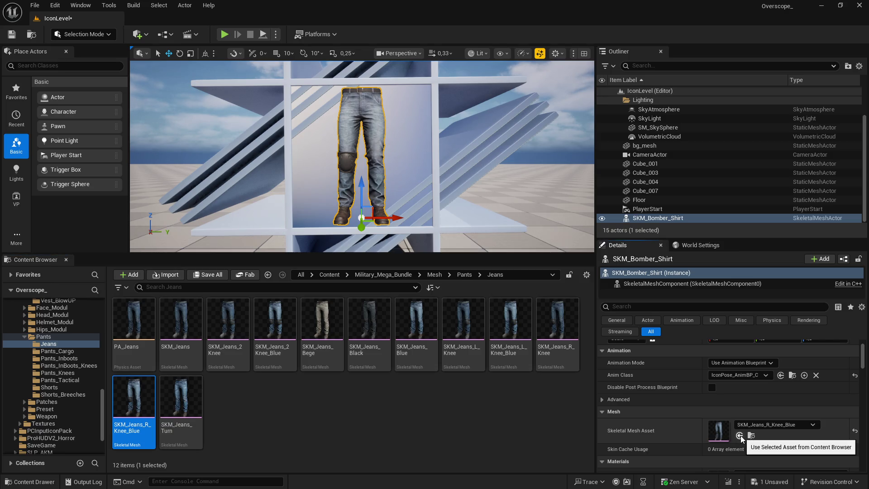
left_click(224, 36)
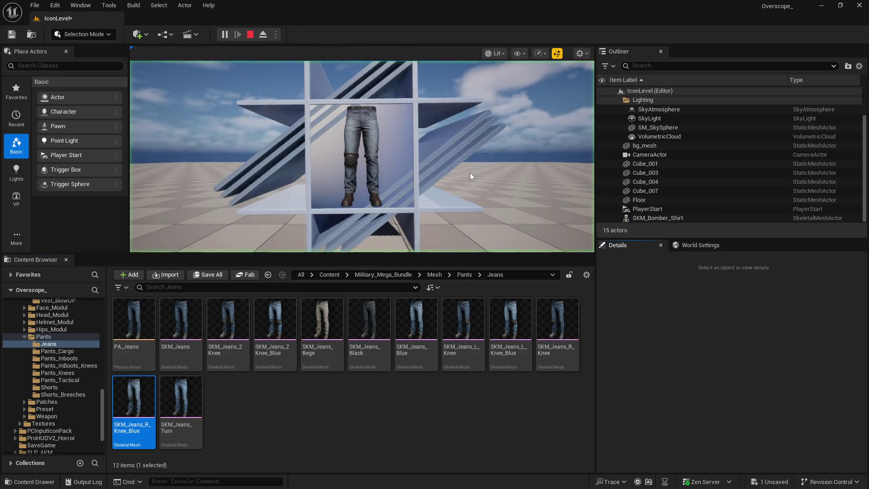
key("F11")
key("Print")
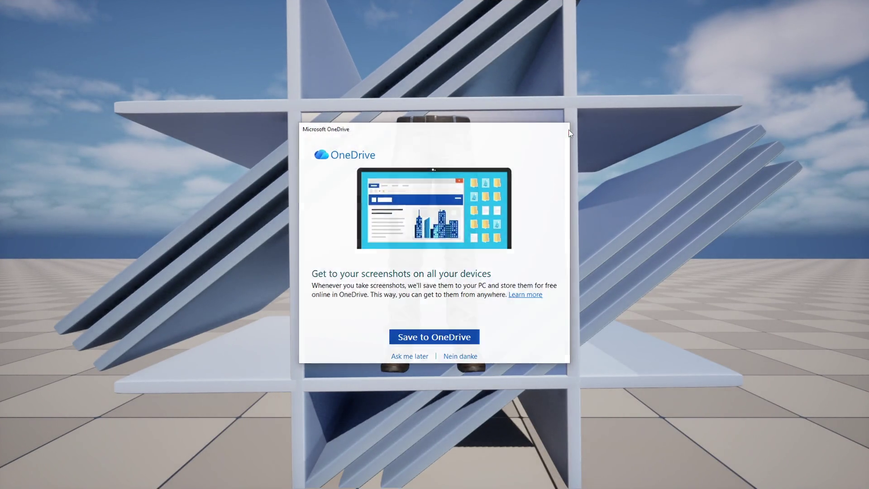
key("super")
left_click(363, 480)
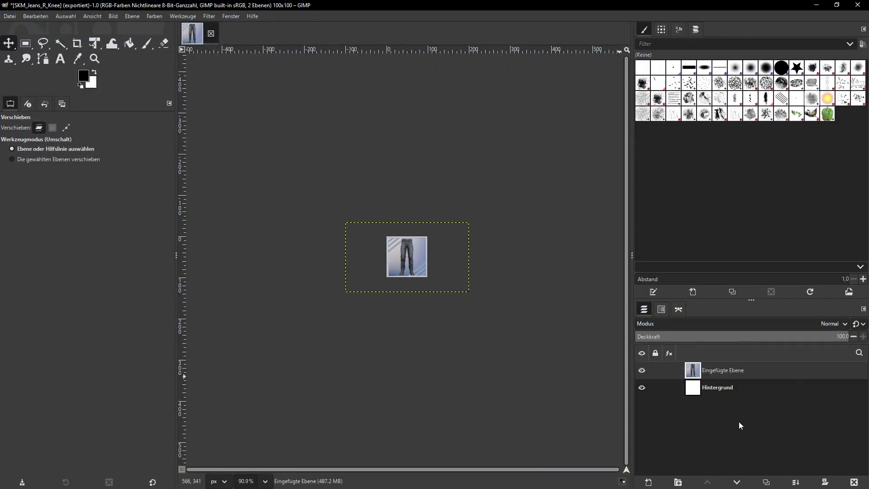
Replace the old jeans layer with the new capture and scale it down
left_click(857, 482)
key("ctrl+v")
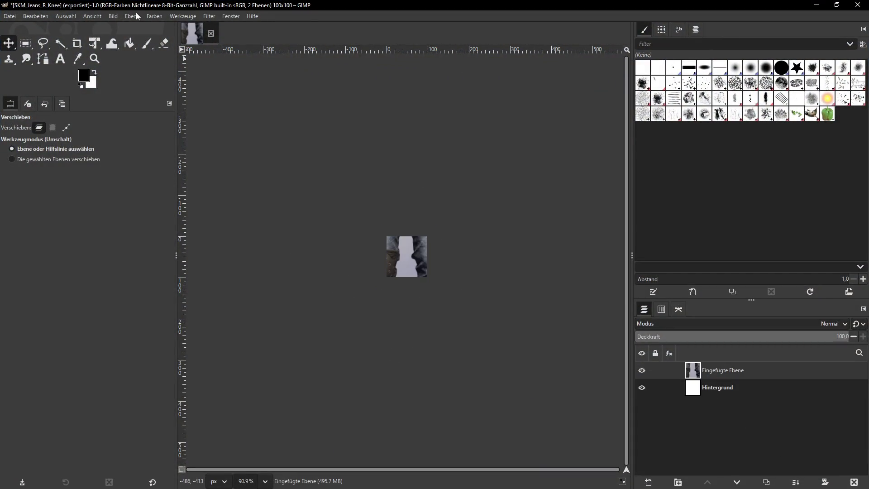
left_click(138, 17)
left_click(163, 168)
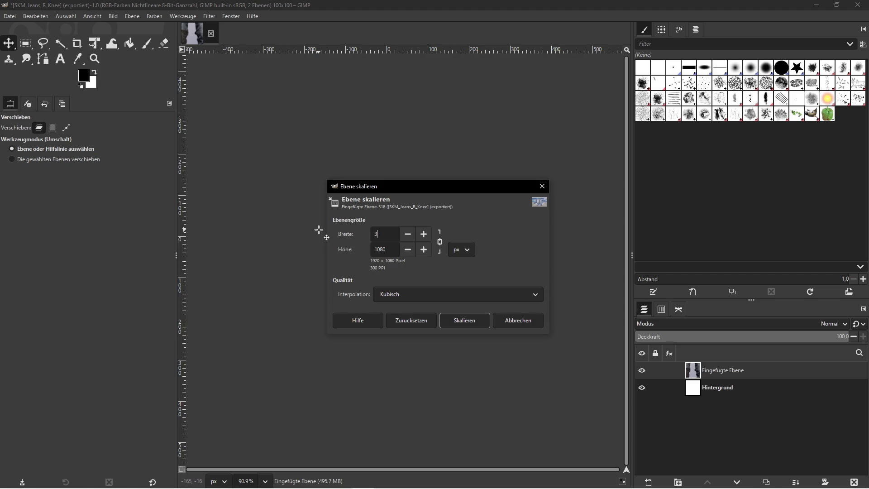
left_click(469, 323)
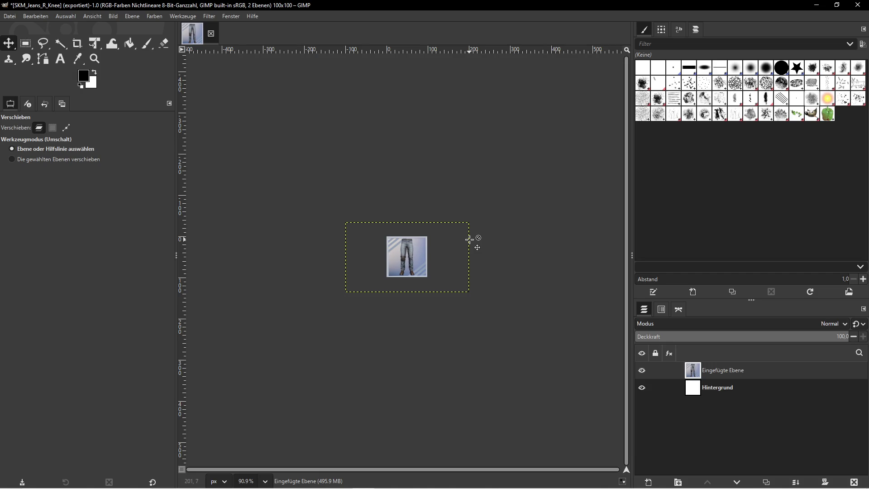
Export the icon as SKM_Jeans_R_Knee_Blue.png into the jeans folder, then delete the pasted layer
left_click(816, 5)
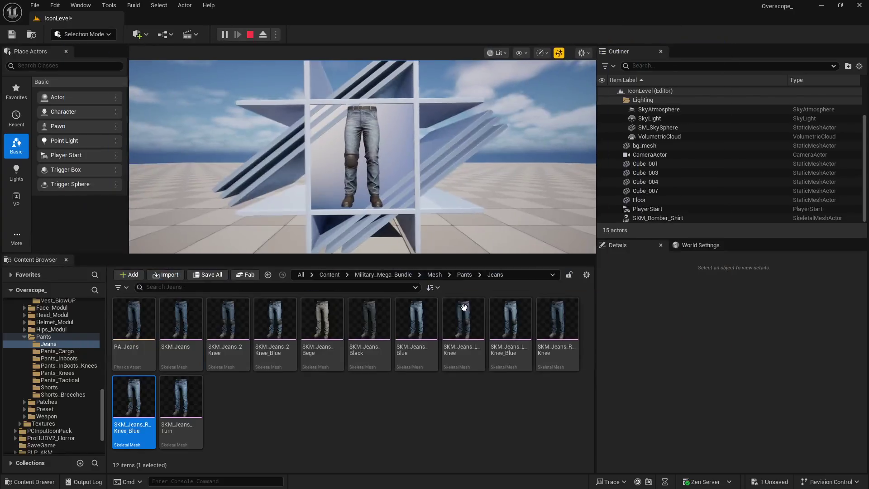
left_click(118, 401)
right_click(119, 401)
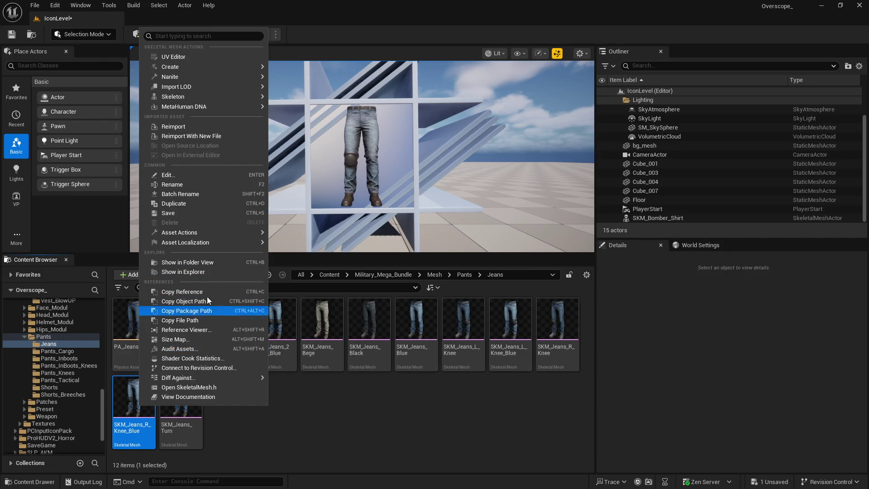
left_click(175, 185)
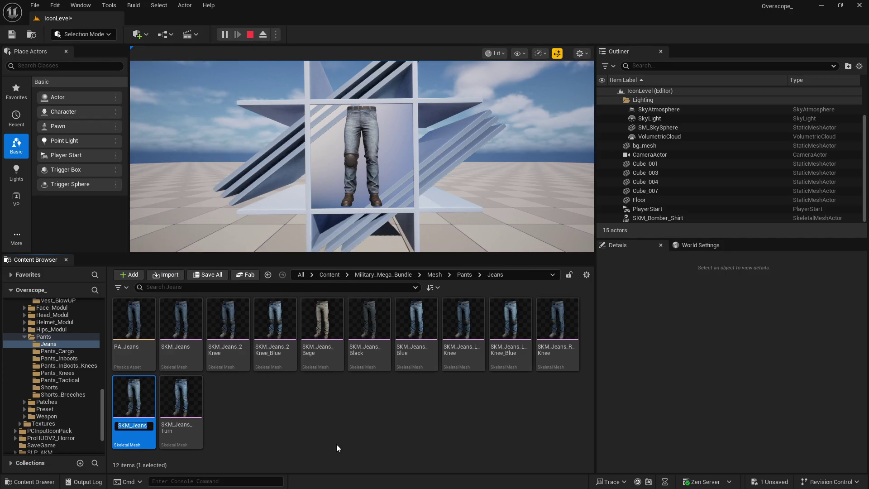
key("super")
left_click(383, 479)
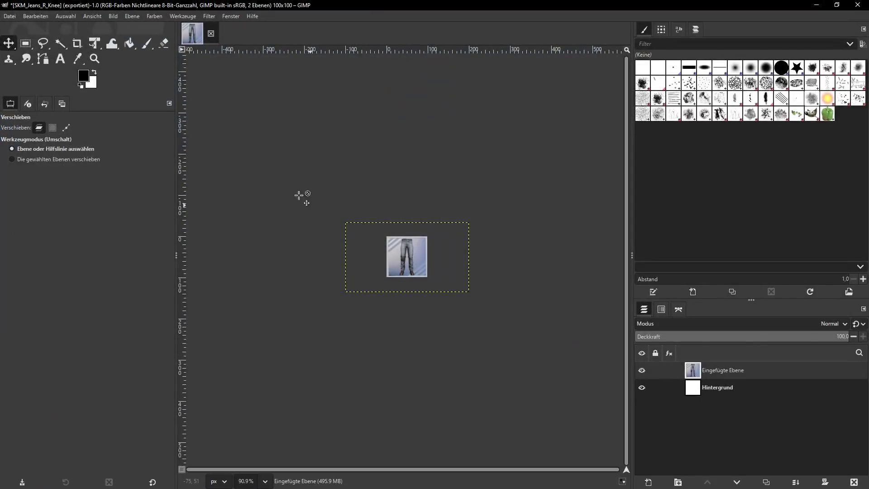
left_click(11, 18)
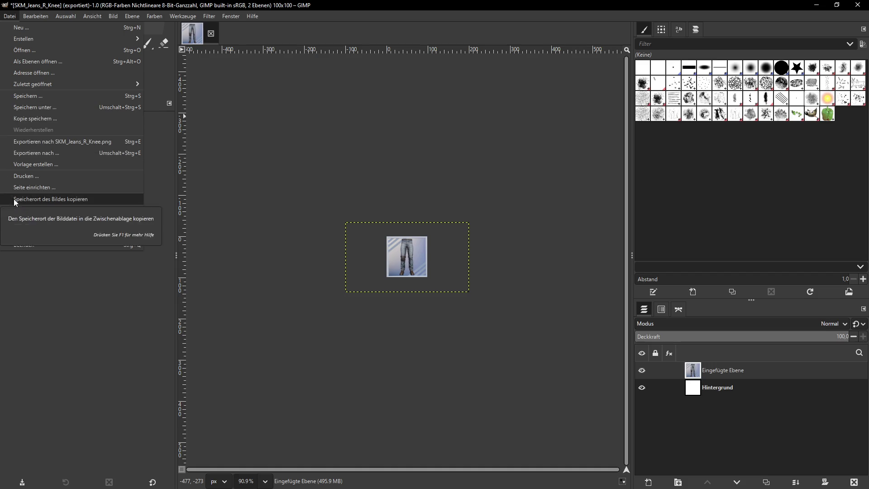
left_click(44, 152)
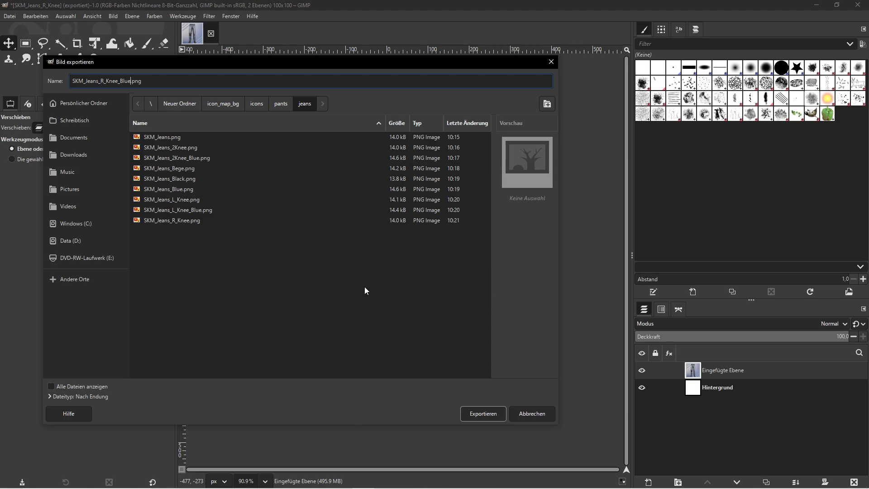
left_click(474, 413)
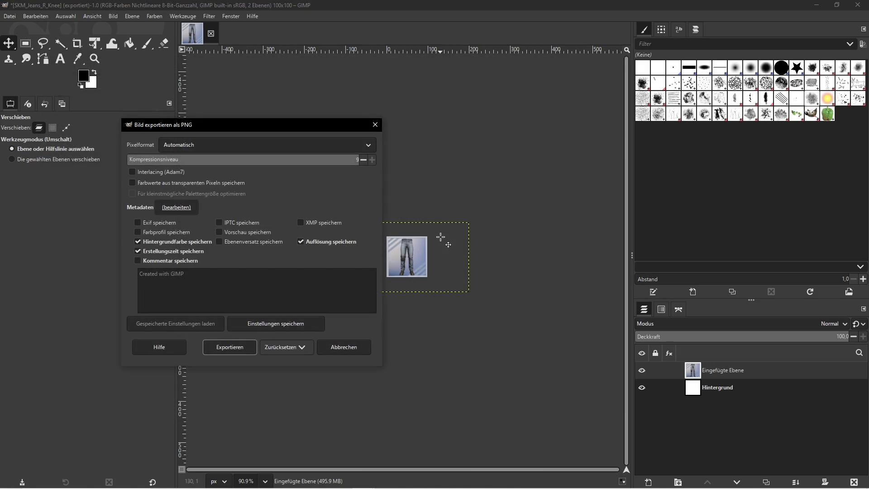
left_click(212, 354)
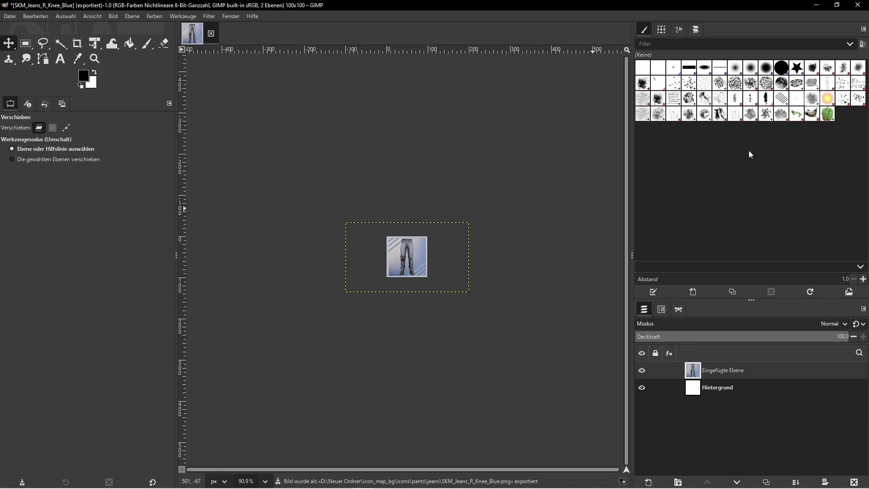
left_click(854, 482)
left_click(820, 5)
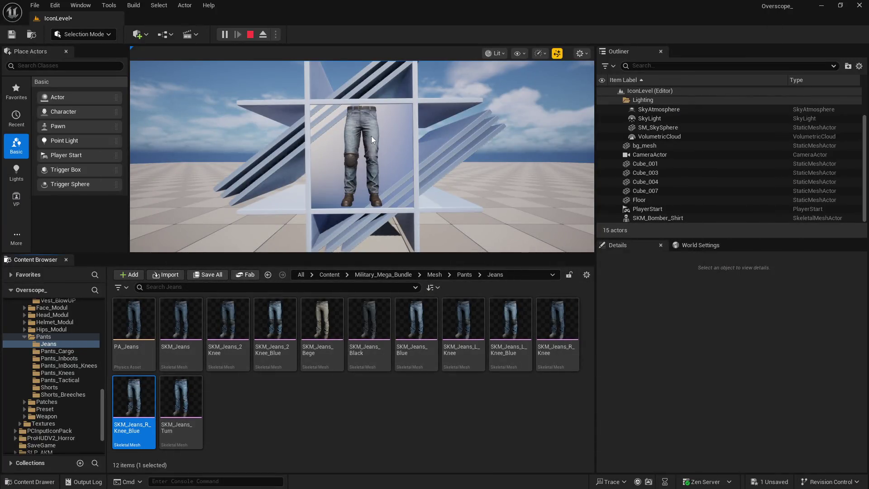
Stop the preview, assign SKM_Jeans_Turn, play fullscreen with Alt+P and take a screenshot
left_click(249, 34)
left_click(181, 396)
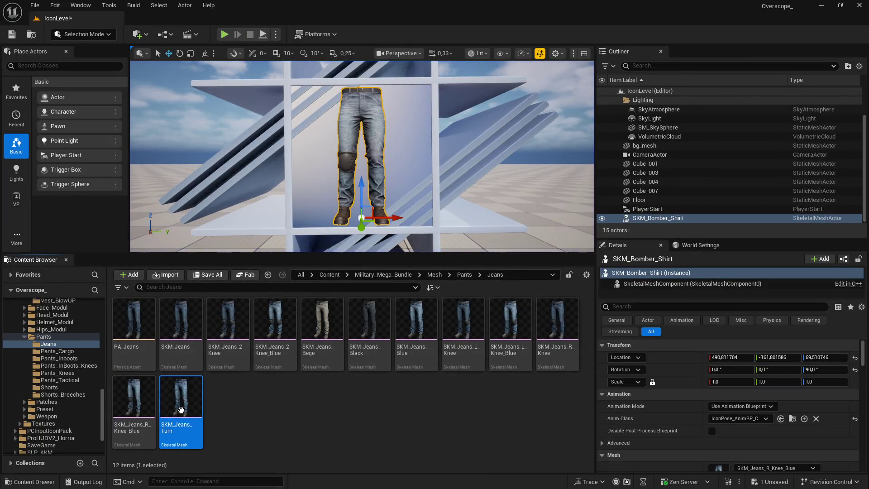
scroll(727, 439, "down", 2)
left_click(740, 436)
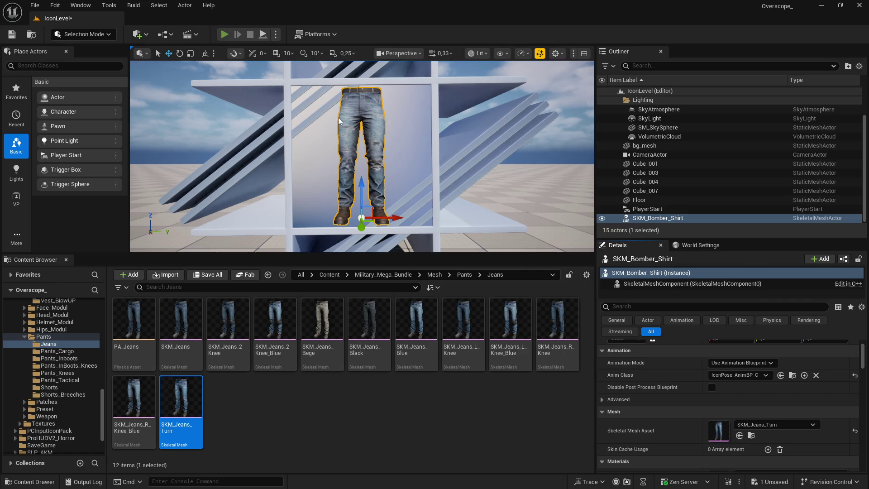
key("alt+p")
key("F11")
key("Print")
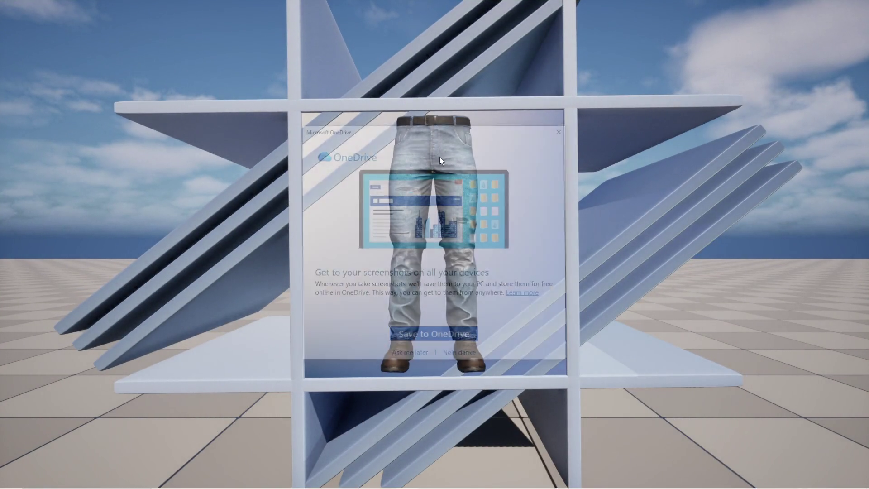
left_click(564, 130)
key("super")
Paste the SKM_Jeans_Turn capture as a new layer and scale it to 300×169
left_click(363, 479)
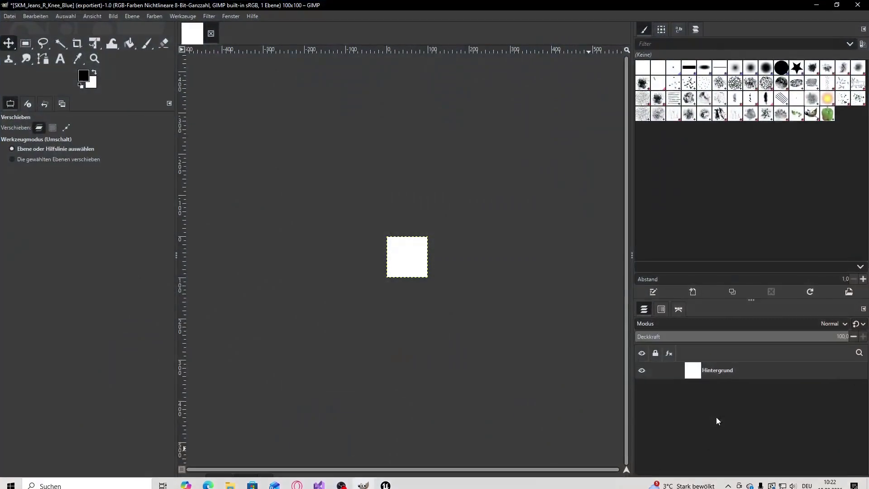
key("ctrl+v")
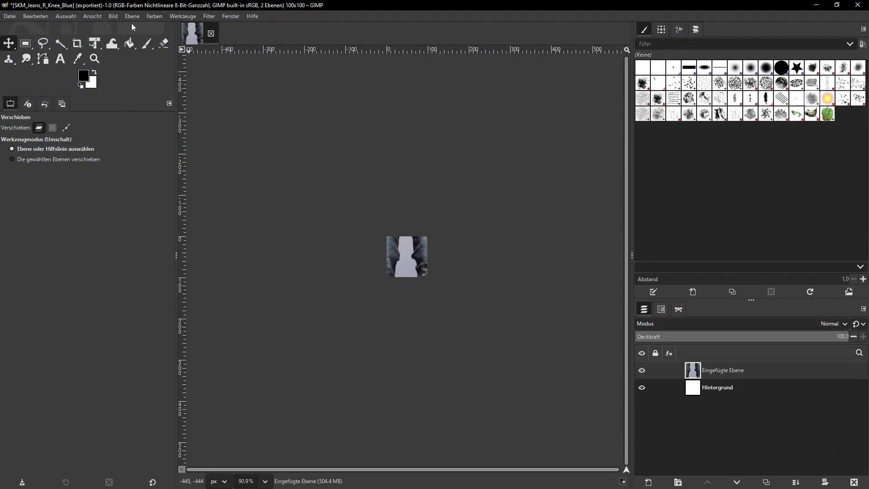
left_click(132, 17)
left_click(170, 156)
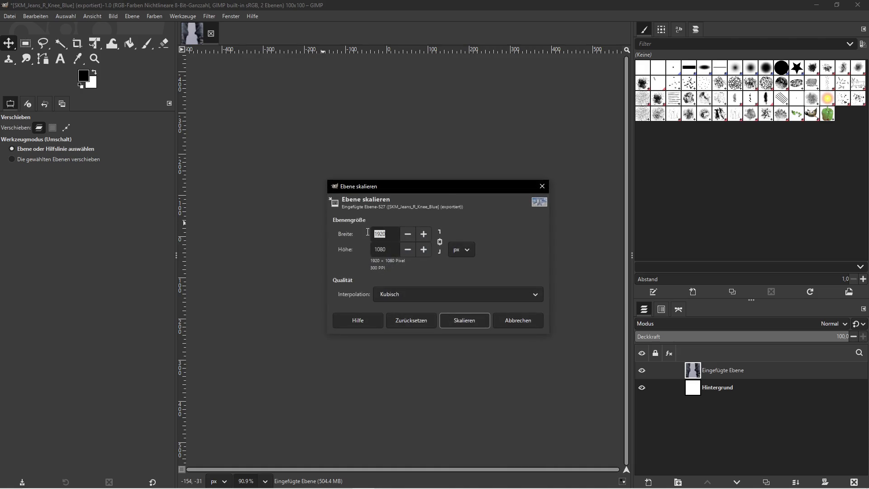
type("300")
left_click(464, 320)
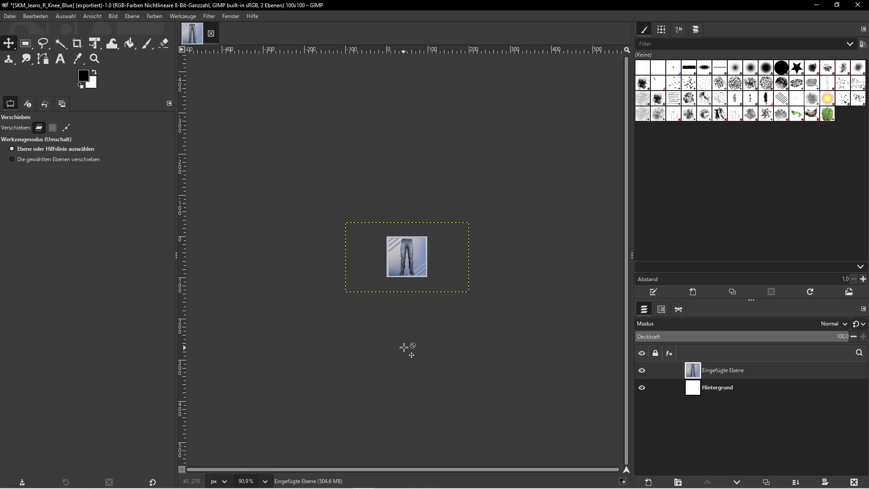
key("super")
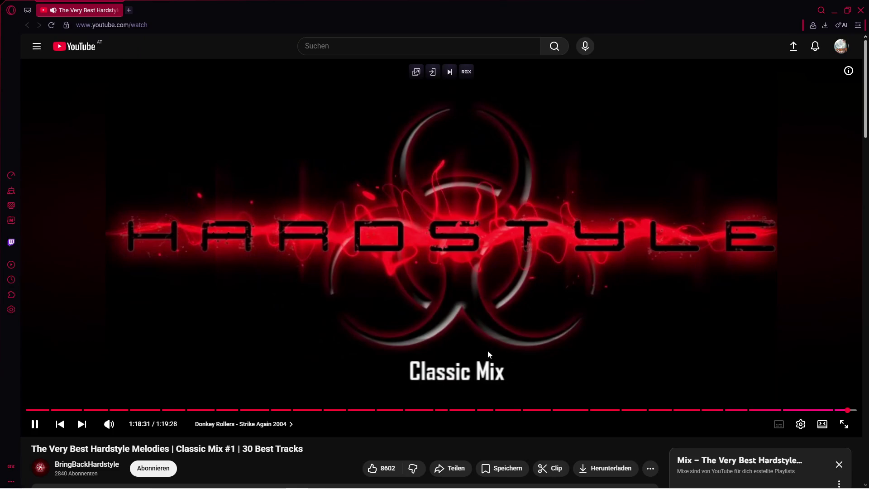
Skip the YouTube ad so the hardstyle mix resumes, then open SKM_Jeans_Turn's name for editing in Unreal
left_click(27, 409)
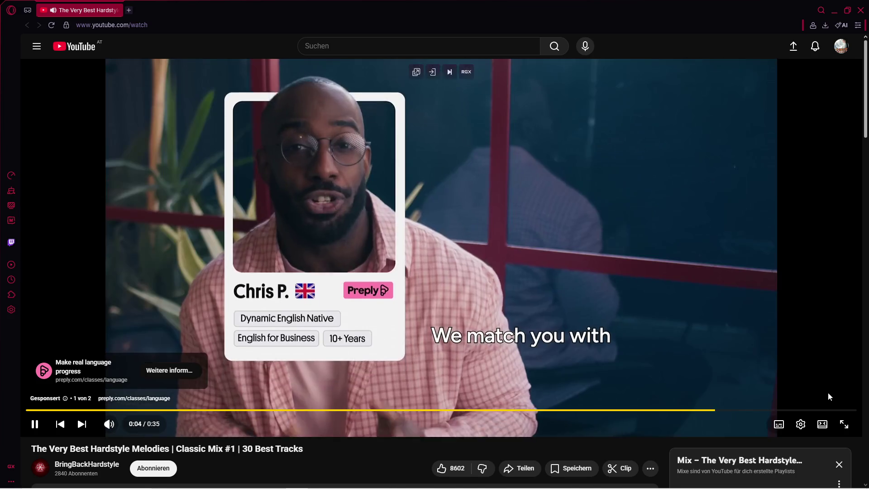
left_click(827, 391)
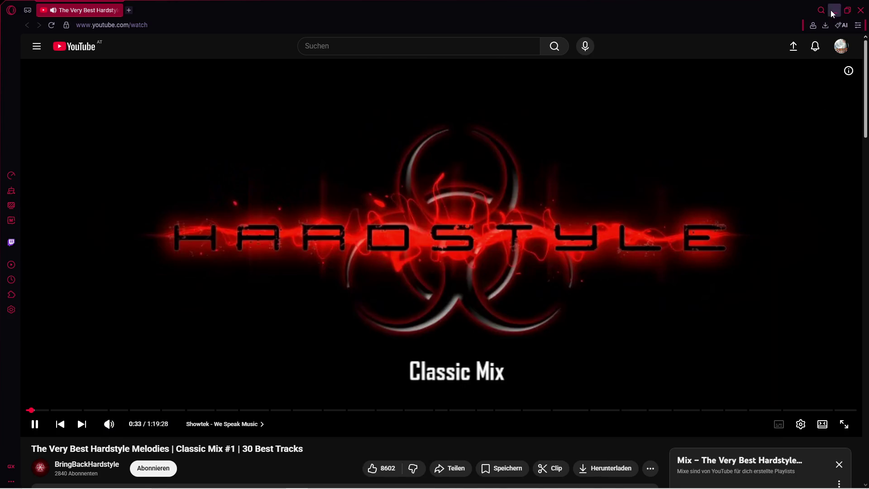
left_click(832, 11)
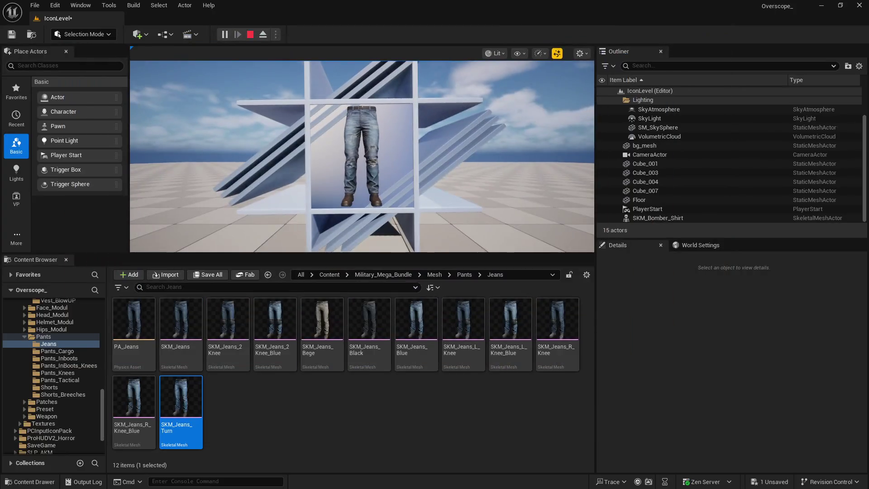
right_click(178, 409)
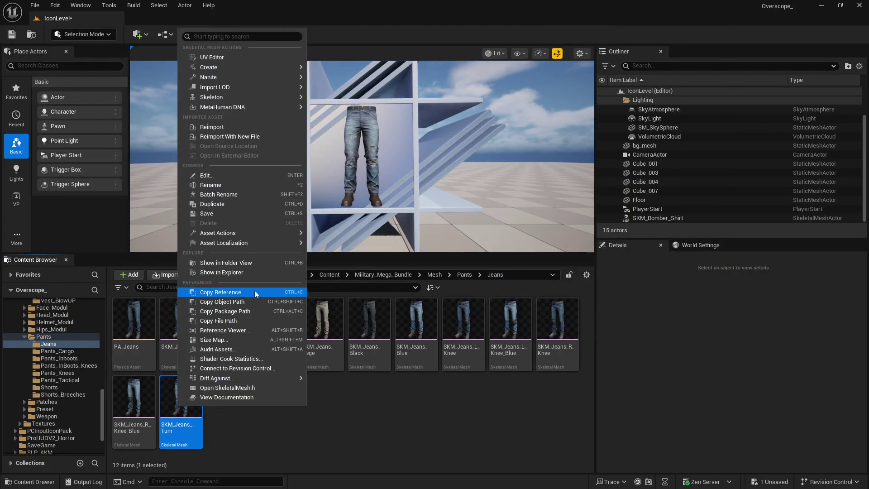
left_click(226, 185)
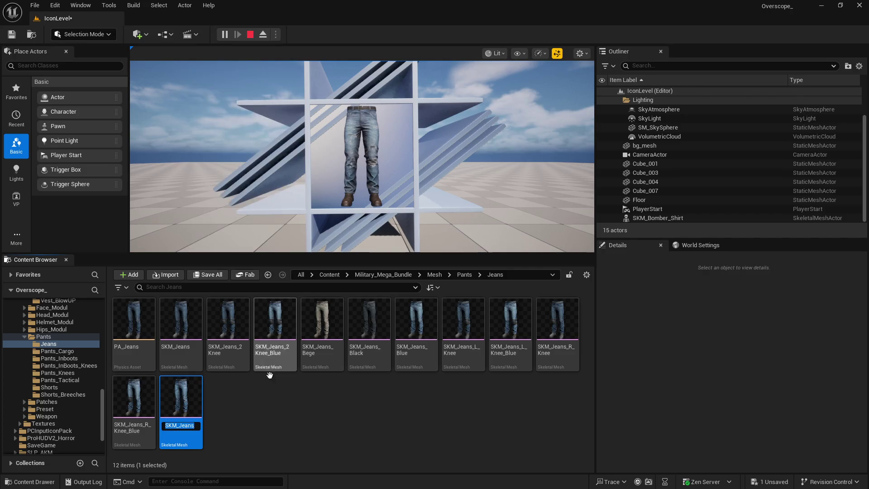
Export the GIMP icon as SKM_Jeans_Turn.png into icons/pants/jeans, then save all in Unreal
key("super")
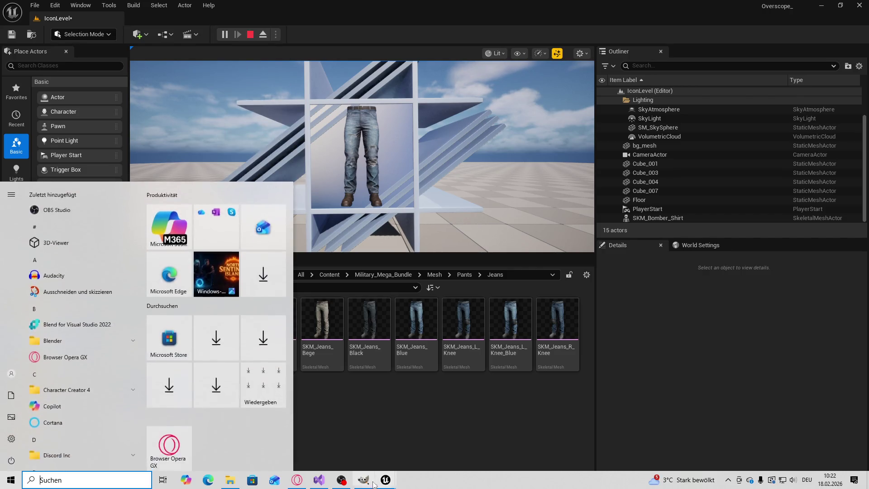
left_click(11, 18)
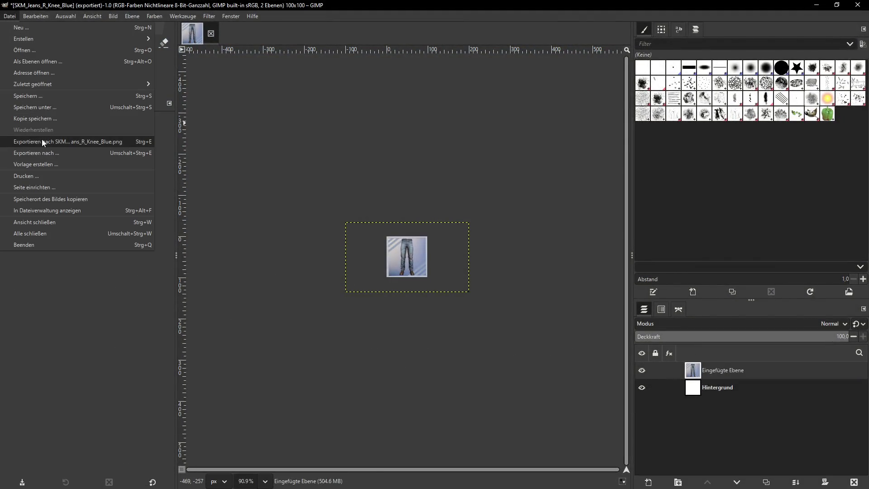
left_click(41, 154)
type("SKM_Jeans_Turn")
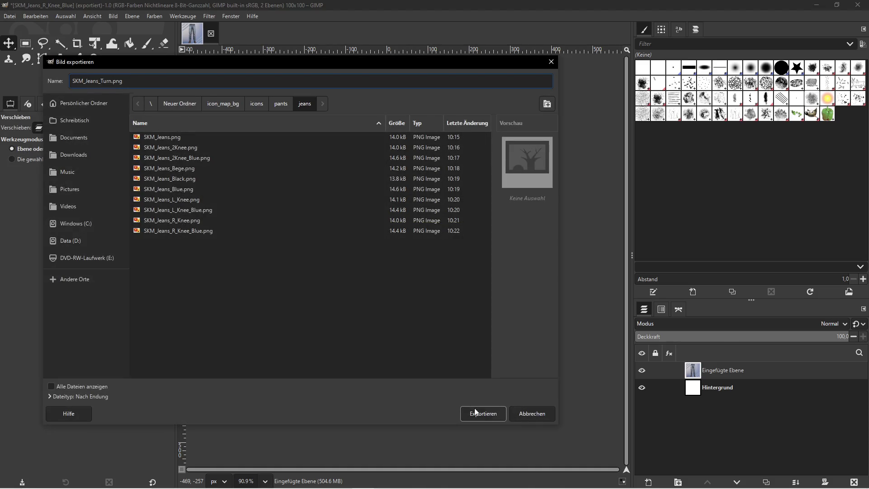
left_click(475, 412)
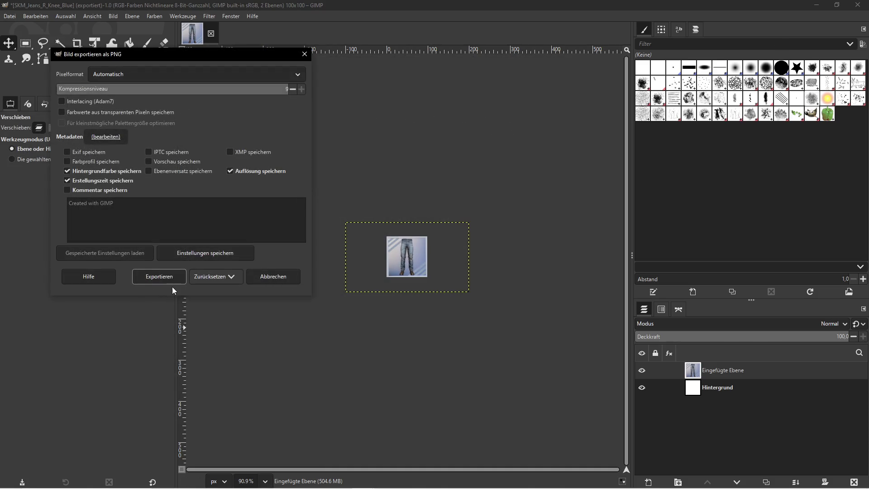
left_click(160, 277)
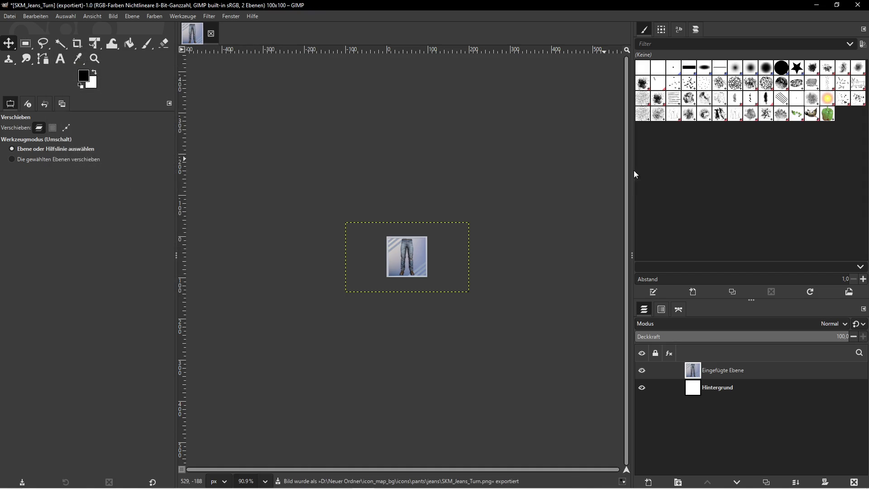
left_click(819, 4)
left_click(209, 275)
Confirm saving the level and navigate the Content Browser to Content/IconMap/Icons
left_click(494, 348)
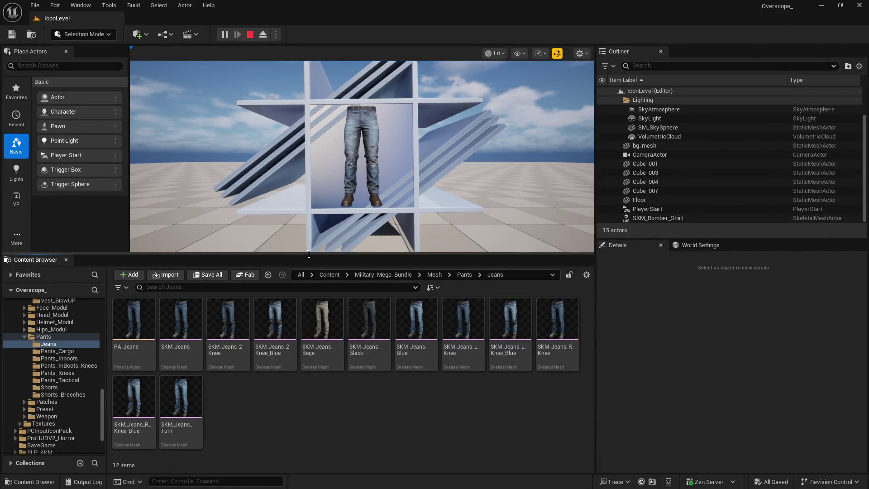
left_click_drag(315, 255, 315, 193)
key("alt+Left")
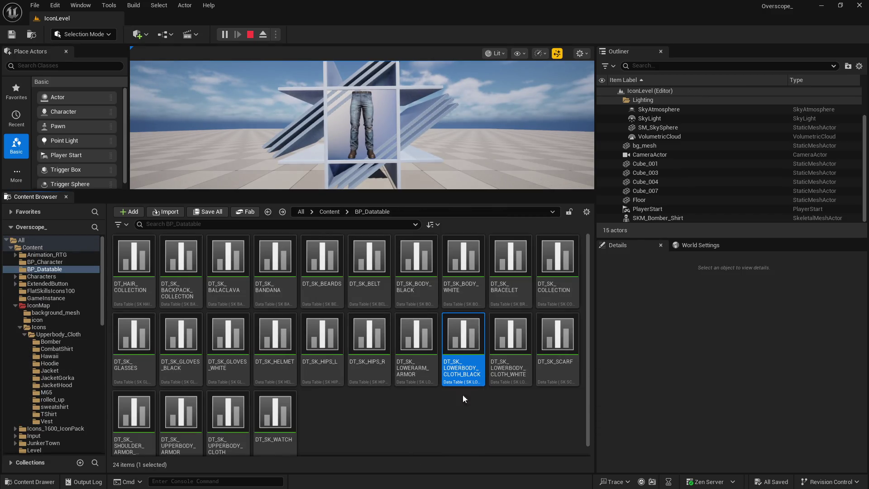
key("alt+Left")
double_click(411, 255)
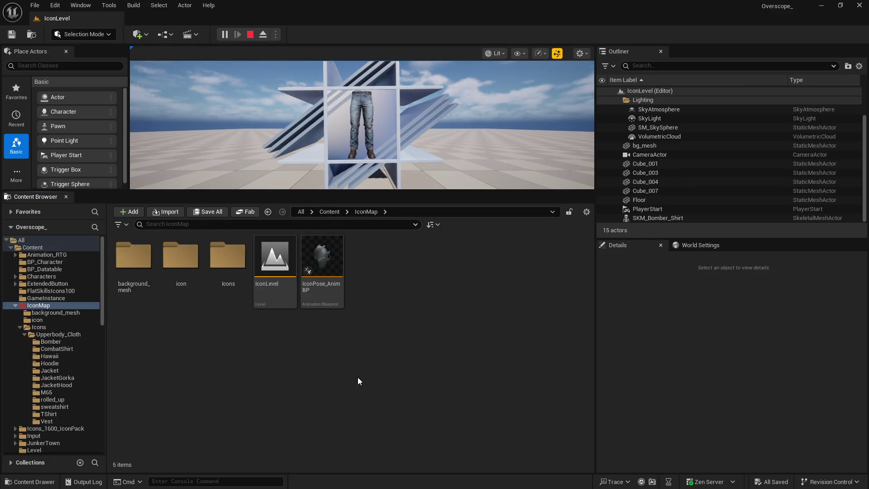
double_click(228, 256)
left_click(148, 262)
Create a new folder named Lowerbody_Cloth in the Icons folder
right_click(218, 273)
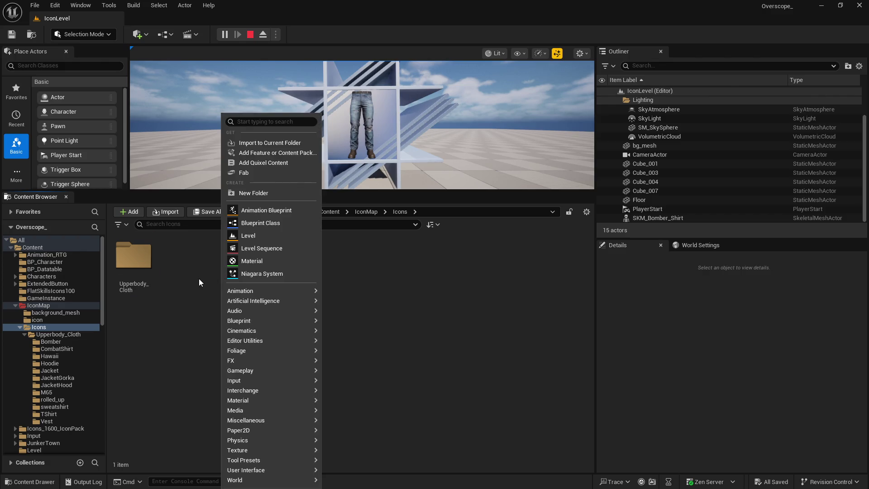
left_click(242, 192)
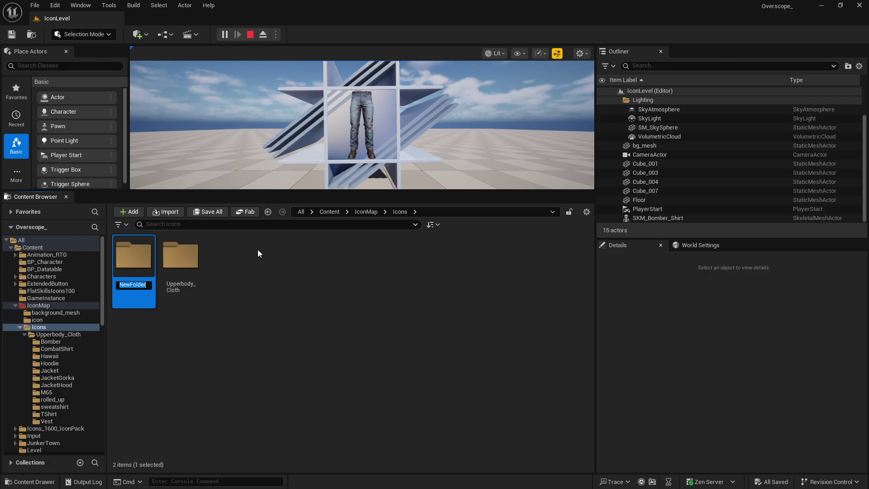
type("Lowerbod")
type("y_Cl")
type("oth")
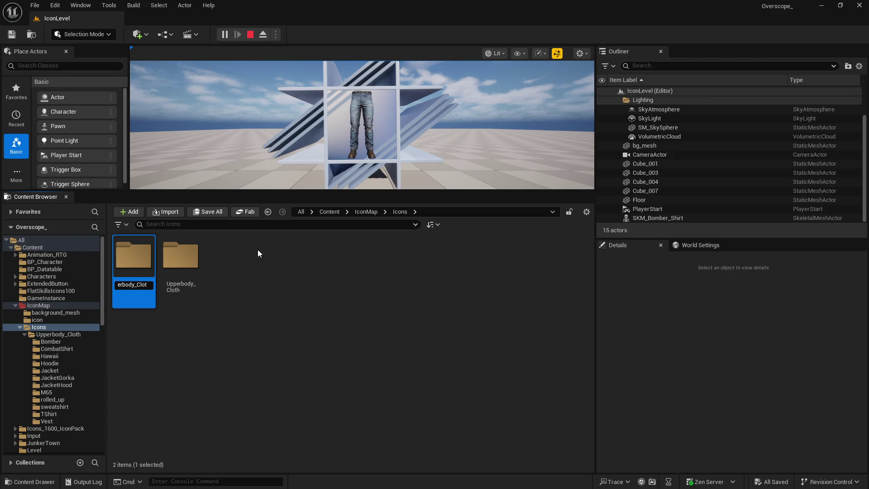
key("Return")
left_click(257, 249)
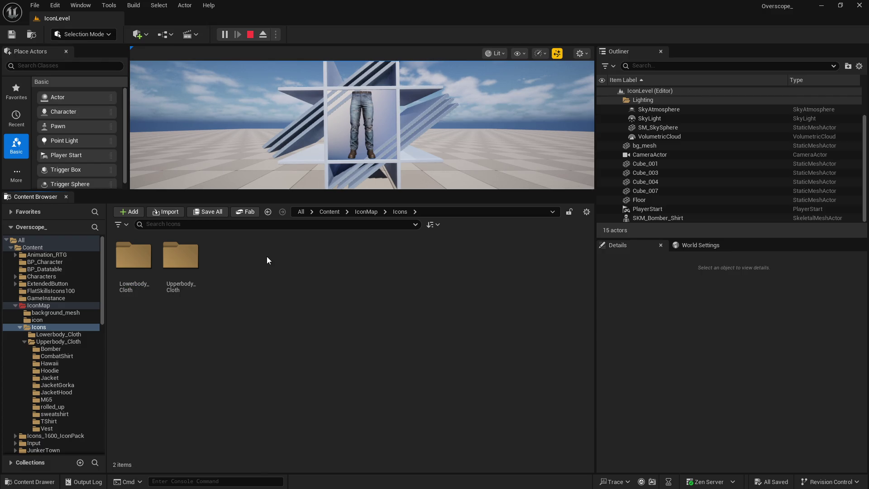
Rename the folder to Lowerbody_Cloth_Pants and open it
left_click(135, 256)
right_click(141, 259)
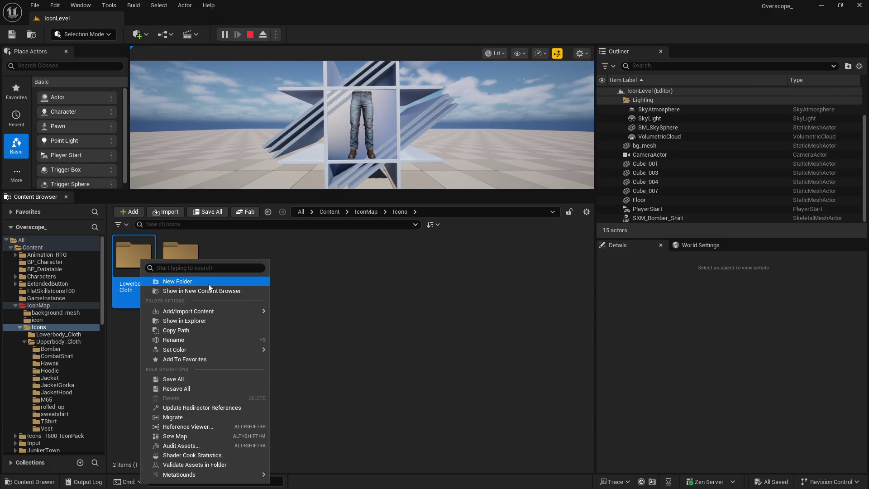
left_click(184, 341)
key("End")
type("_Pants")
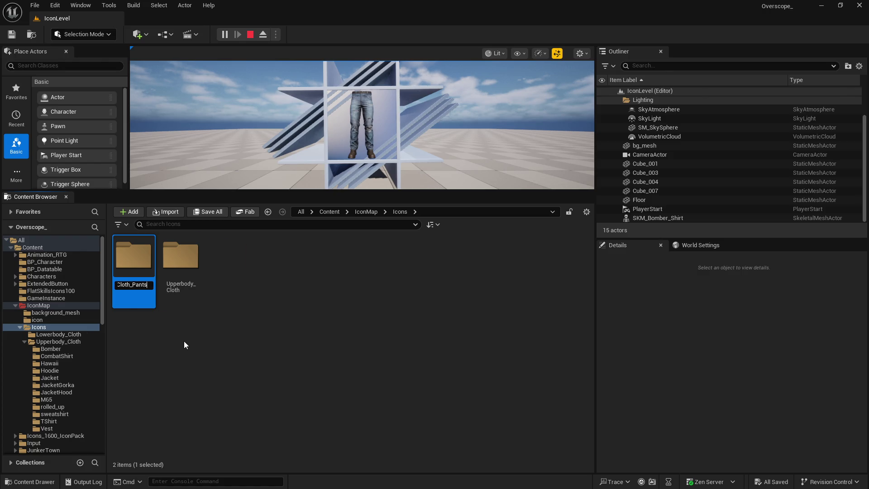
key("Return")
double_click(142, 274)
Drag all 11 jeans PNGs from Explorer into Lowerbody_Cloth_Pants and save the imported textures
key("super")
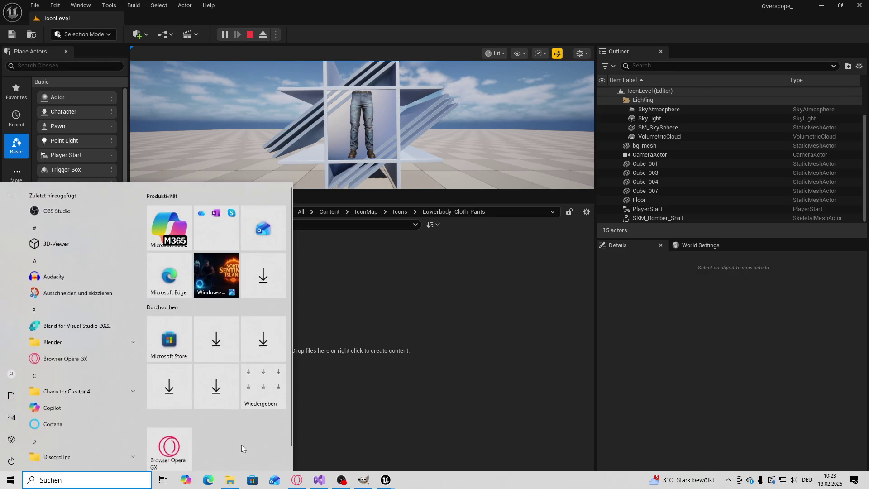
left_click(230, 480)
mouse_move(514, 320)
left_mouse_down()
mouse_move(543, 192)
mouse_move(534, 203)
left_mouse_up()
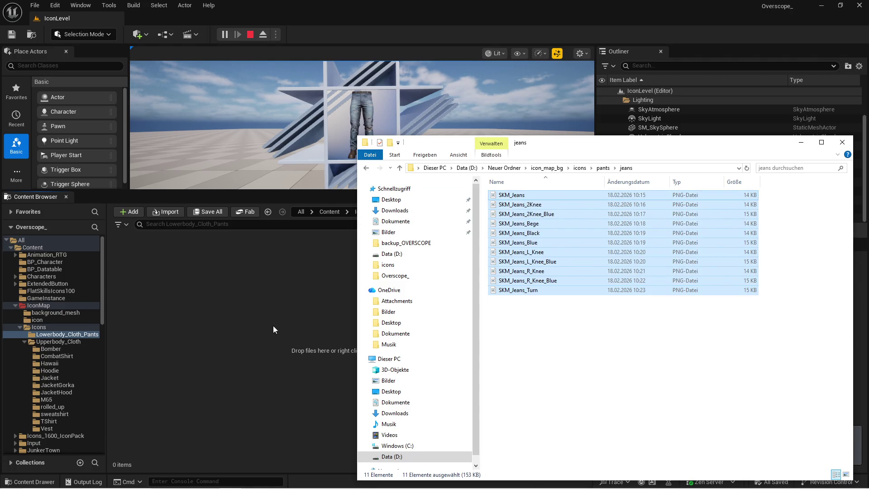
left_click_drag(284, 340, 236, 368)
key("ctrl+s")
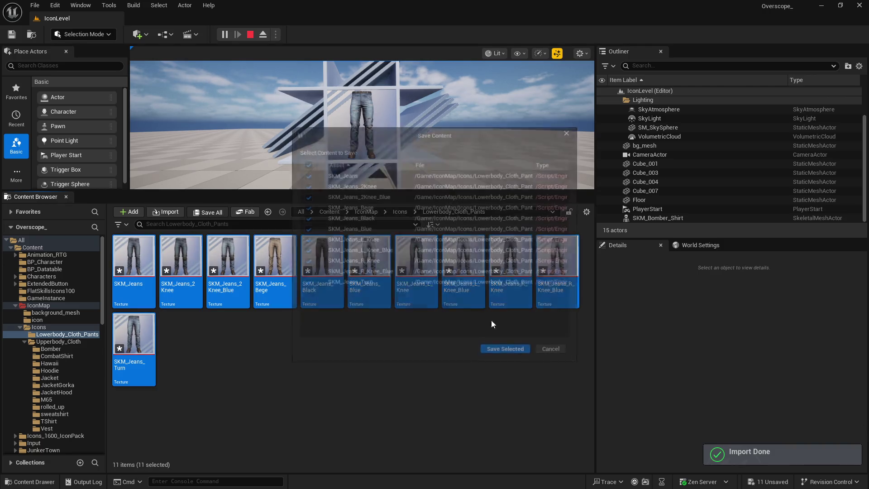
left_click(502, 352)
key("super")
Bring the lower-body cloth data table forward and arrange it above a widened asset browser
mouse_move(417, 462)
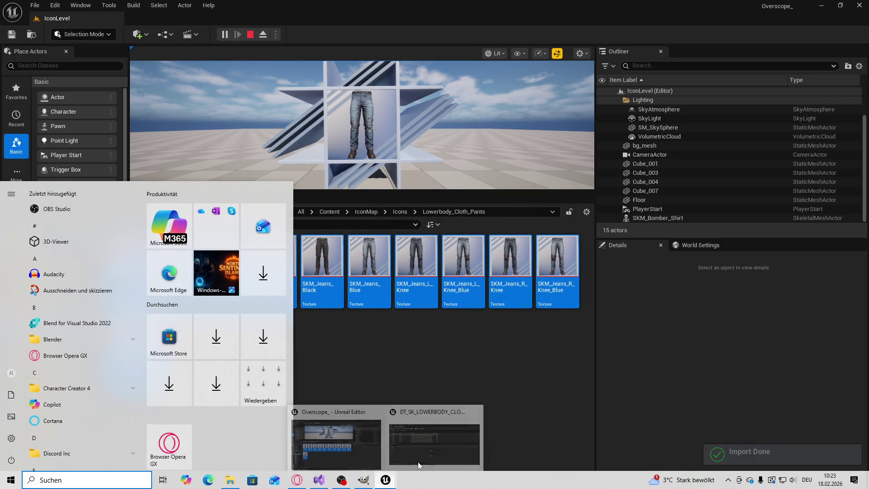
left_click(430, 441)
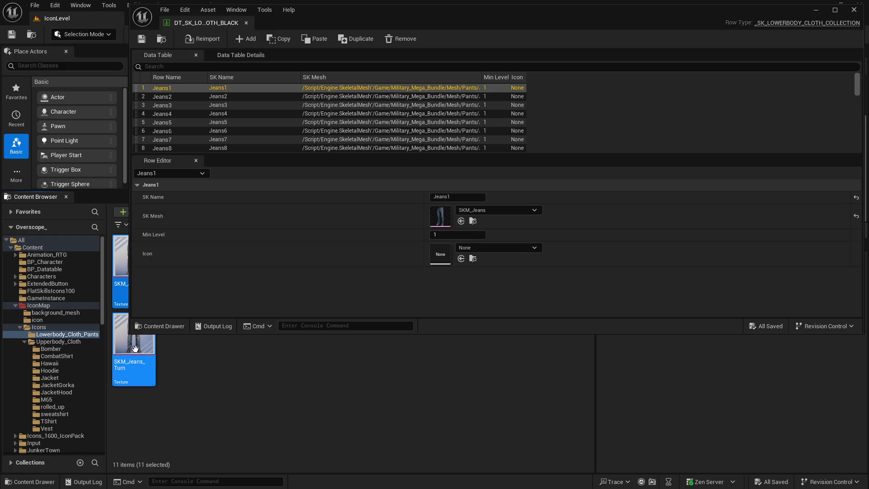
left_click_drag(110, 191, 112, 333)
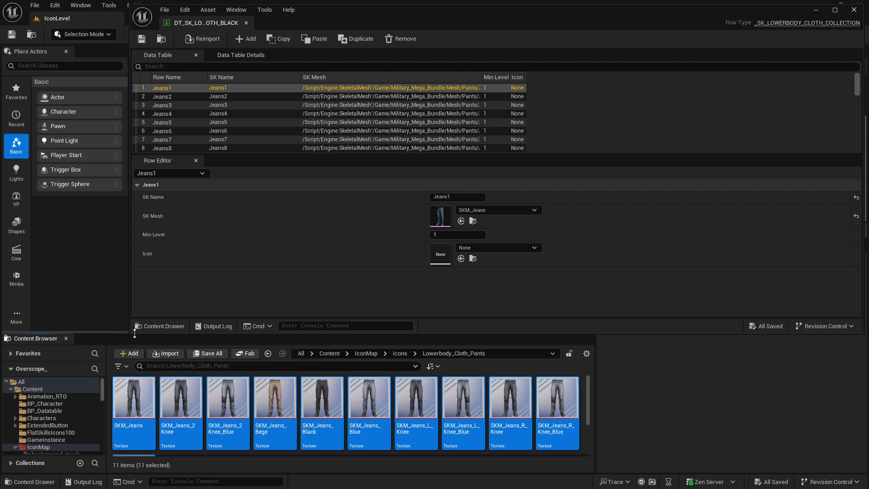
left_click_drag(595, 371, 663, 371)
left_click(645, 384)
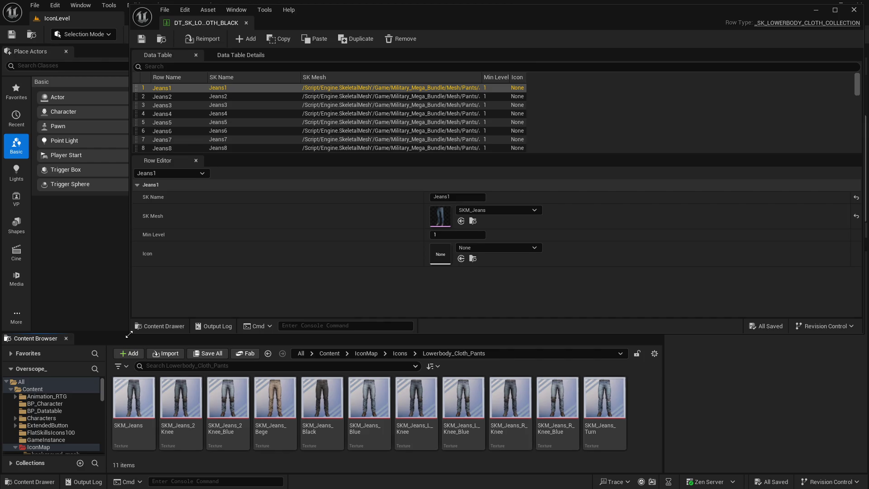
left_click_drag(129, 334, 59, 337)
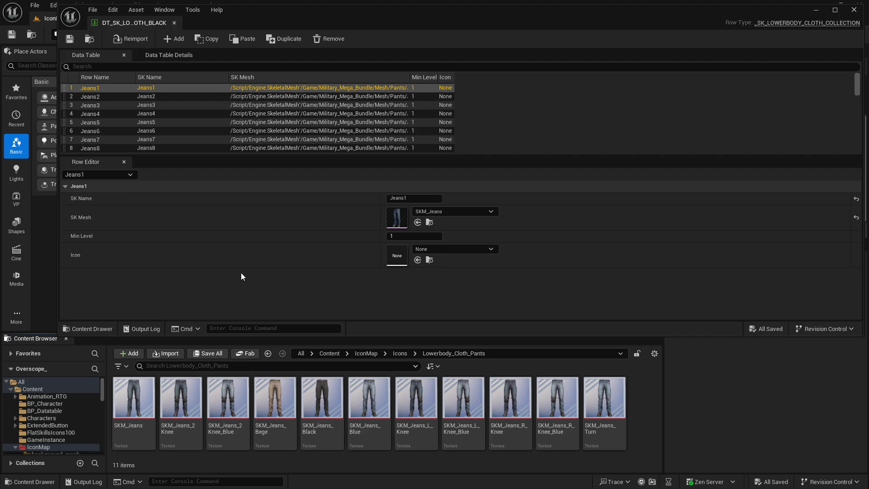
Assign SKM_Jeans, SKM_Jeans_2Knee and SKM_Jeans_2Knee_Blue as icons for Jeans1–Jeans3
mouse_move(133, 398)
left_mouse_down()
mouse_move(263, 325)
mouse_move(414, 258)
mouse_move(395, 254)
left_mouse_up()
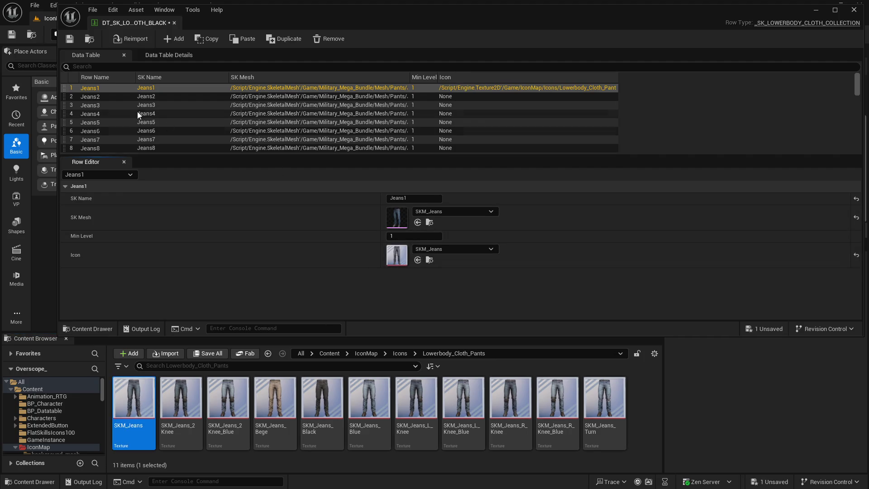
left_click(115, 96)
left_click_drag(169, 404, 414, 260)
left_click(153, 105)
left_click_drag(228, 398, 414, 261)
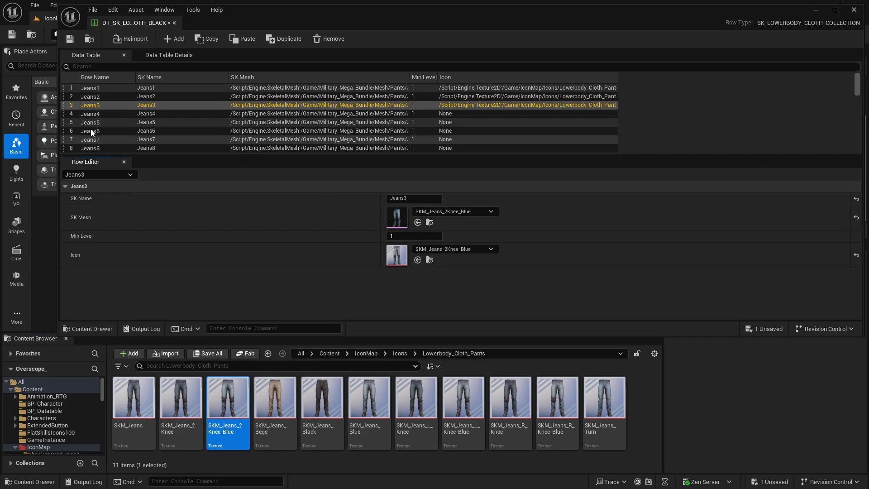
Set Jeans4–Jeans7 icons to SKM_Jeans_Bege, SKM_Jeans_Black, SKM_Jeans_Blue and SKM_Jeans_L_Knee
left_click(271, 113)
left_click(275, 398)
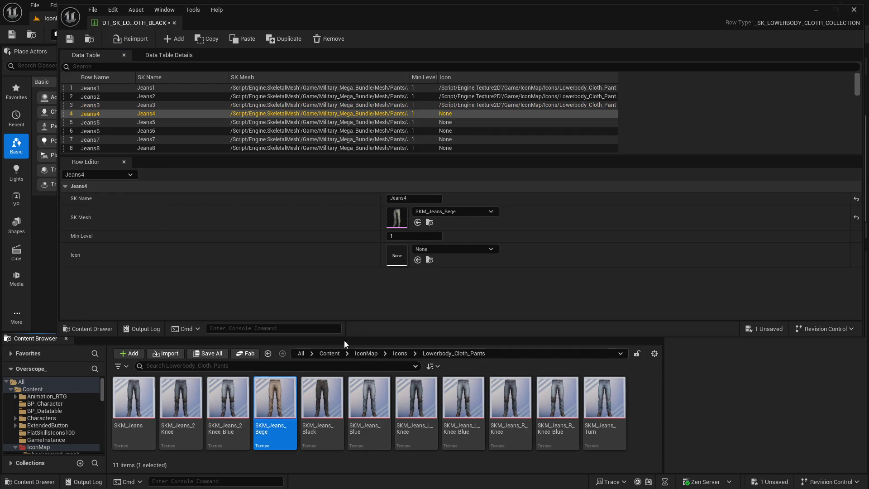
left_click(417, 261)
left_click(241, 121)
left_click(332, 408)
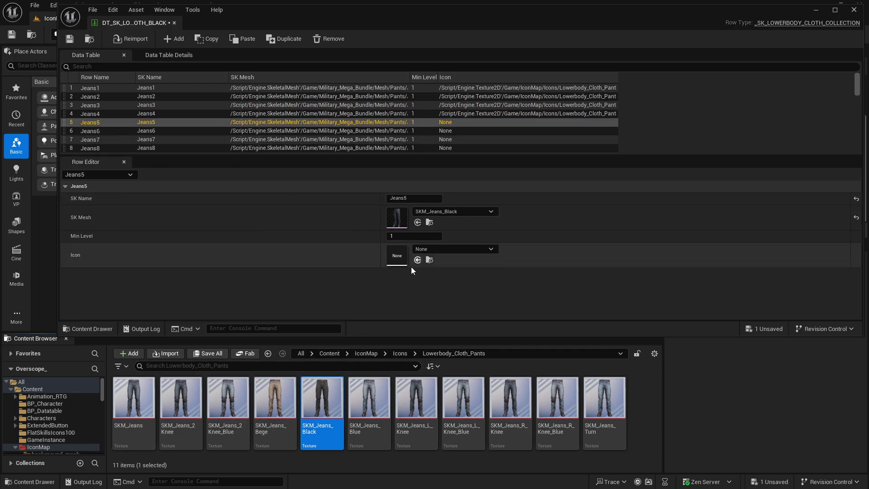
left_click(417, 260)
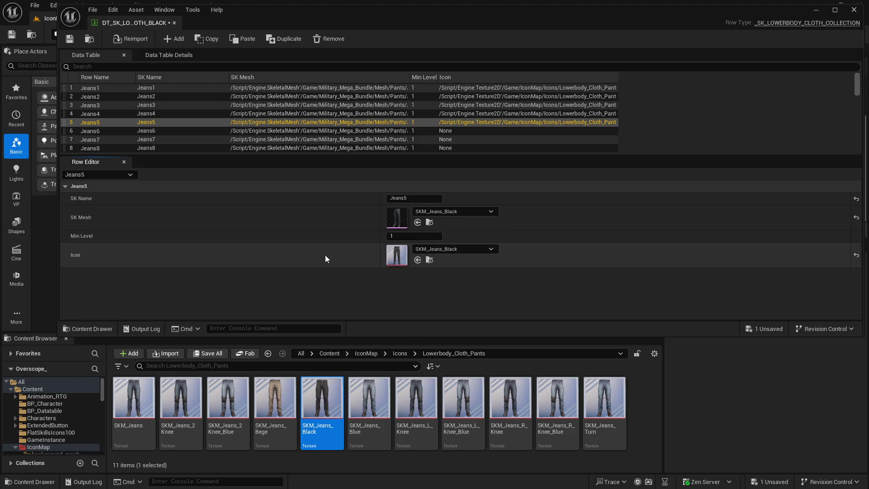
left_click(238, 131)
left_click(369, 398)
left_click(417, 259)
left_click(311, 139)
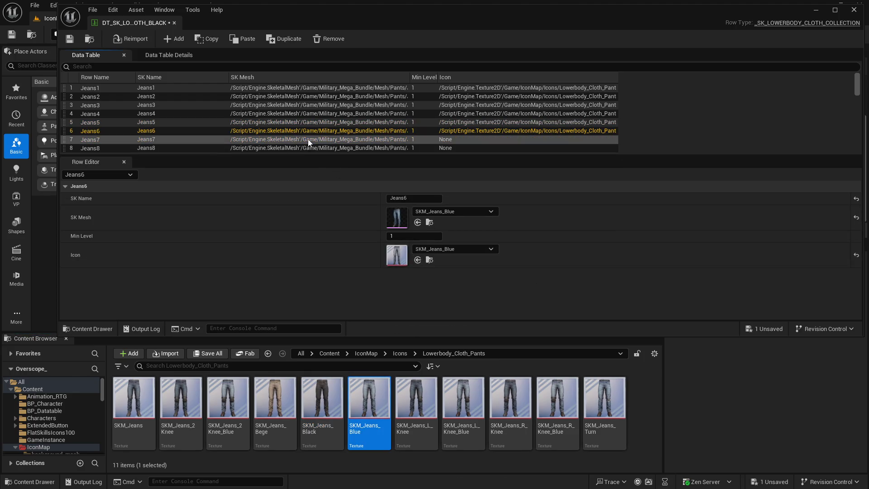
left_click(415, 407)
left_click(417, 260)
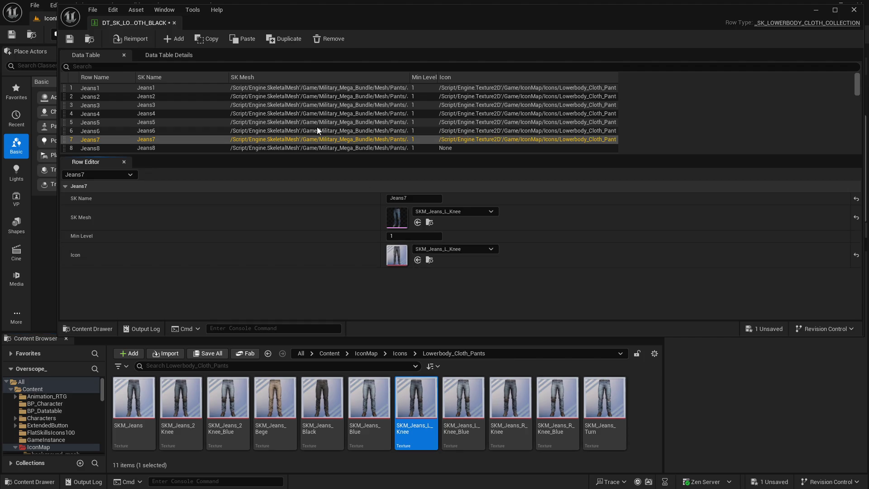
Set Jeans8–Jeans11 icons to SKM_Jeans_L_Knee_Blue, SKM_Jeans_R_Knee, SKM_Jeans_R_Knee_Blue and SKM_Jeans_Turn
scroll(317, 126, "down", 2)
left_click(321, 120)
left_click(459, 409)
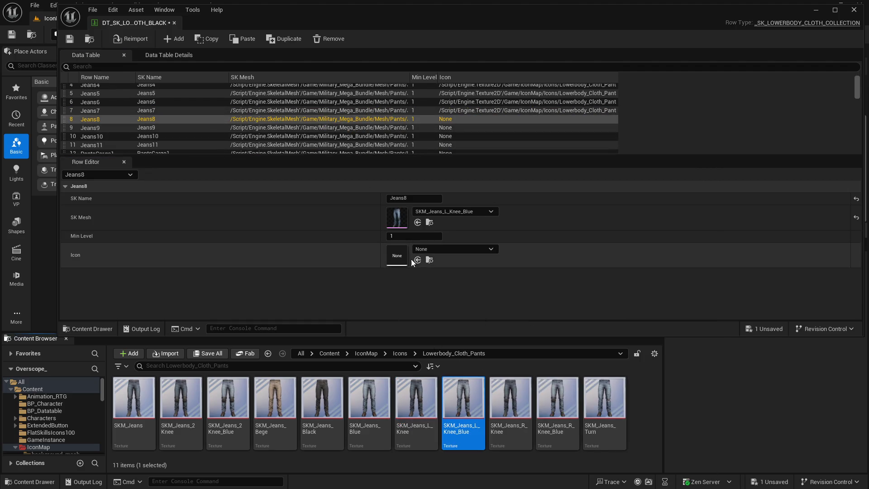
left_click(417, 259)
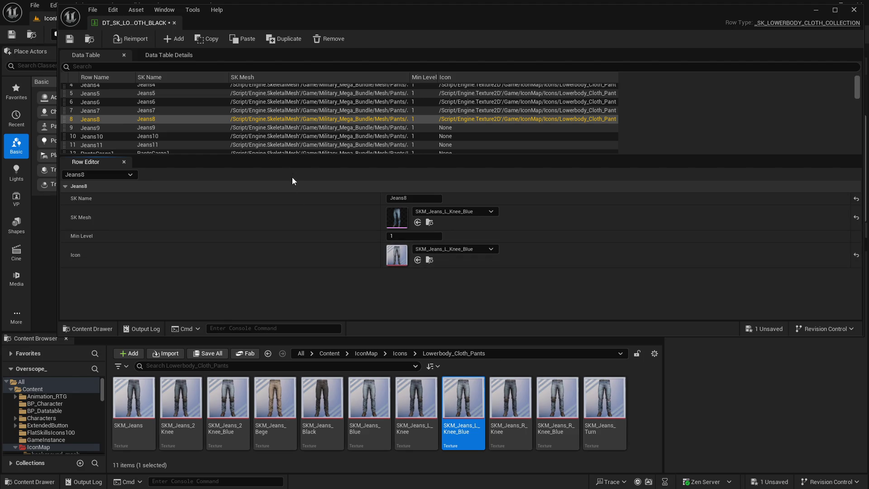
left_click(310, 129)
left_click(510, 398)
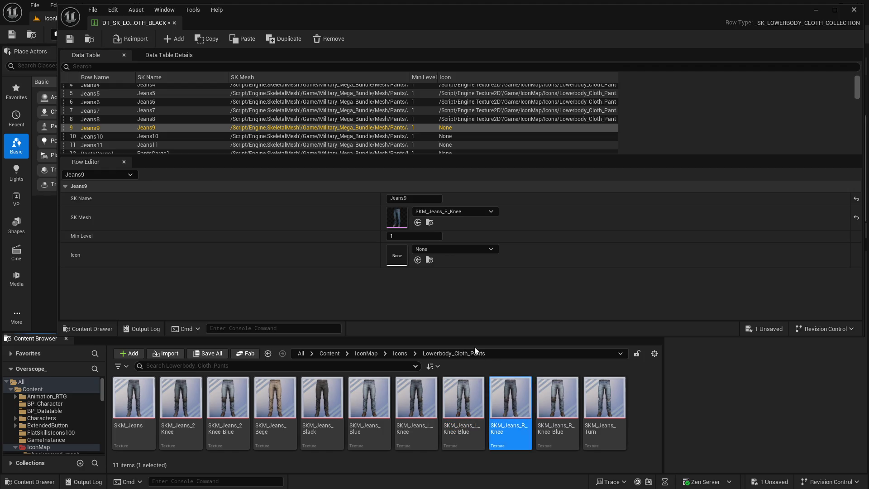
left_click(417, 259)
left_click(346, 137)
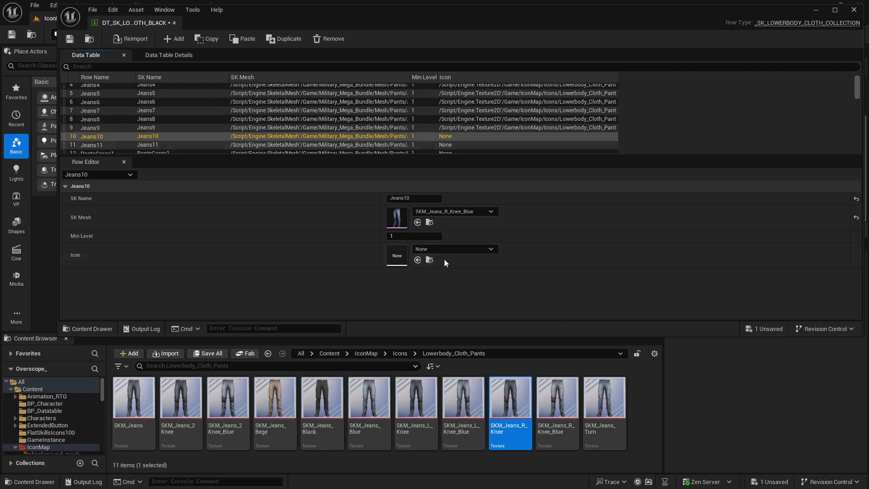
left_click(557, 398)
left_click(417, 259)
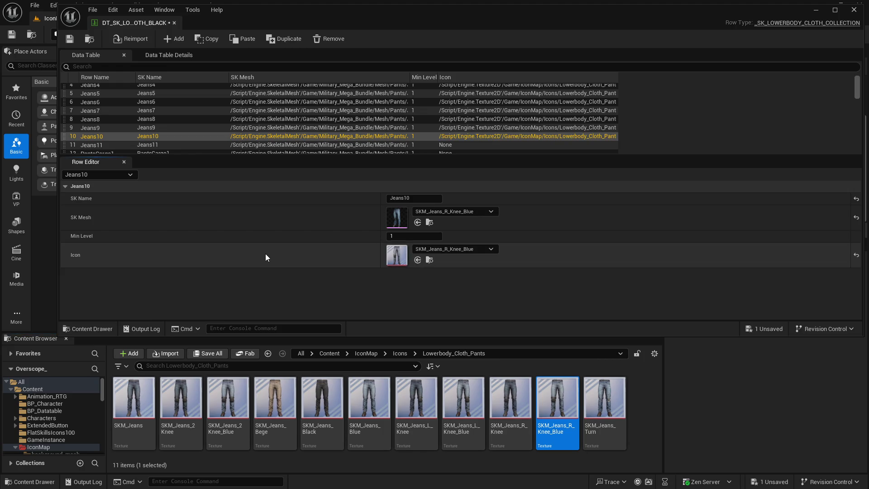
scroll(323, 140, "down", 2)
left_click(100, 117)
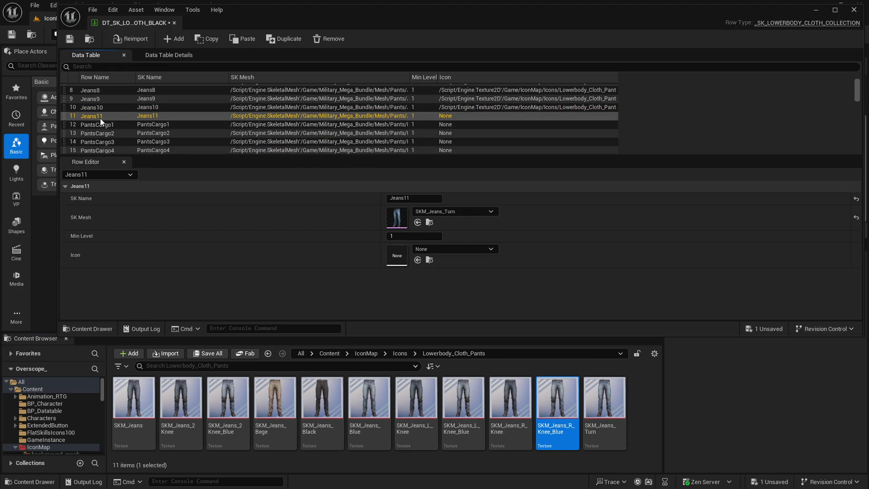
left_click(604, 398)
left_click(417, 260)
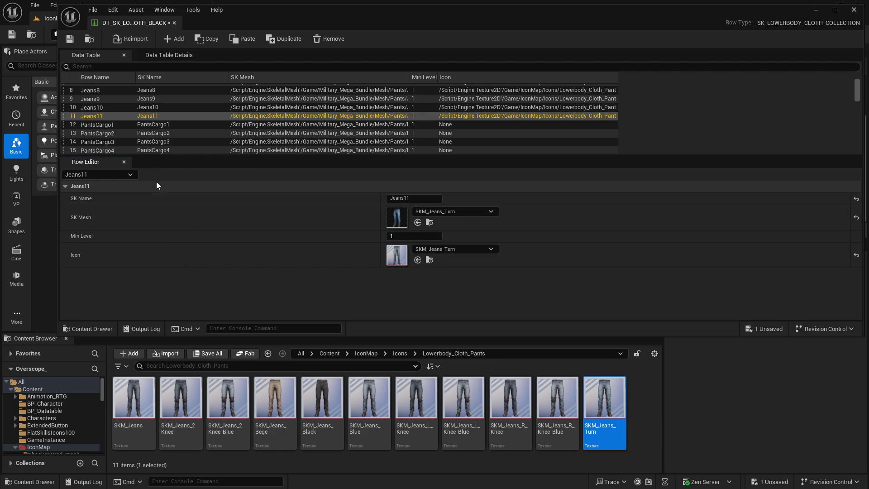
Select PantsCargo1, browse to its SKM_Pants_Cargo_Bege mesh folder, and shrink the data table window
left_click_drag(164, 159, 175, 207)
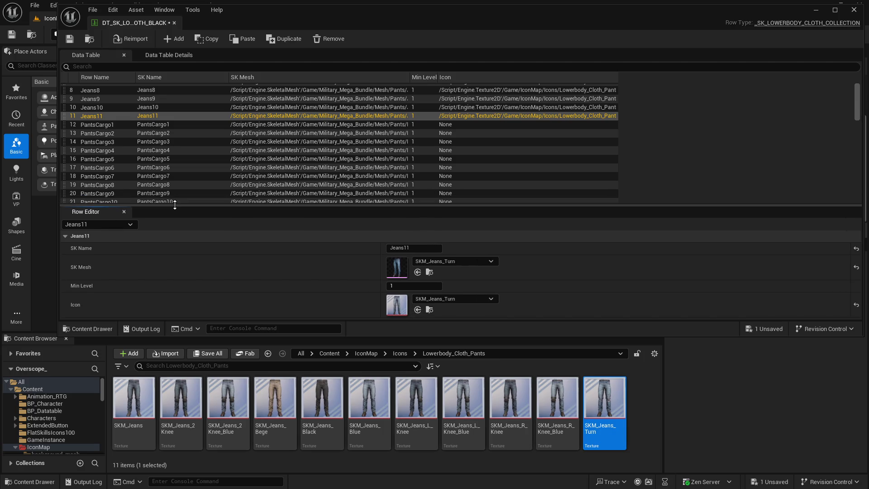
left_click(160, 125)
scroll(227, 157, "down", 3)
key("Down")
key("Down")
key("Down")
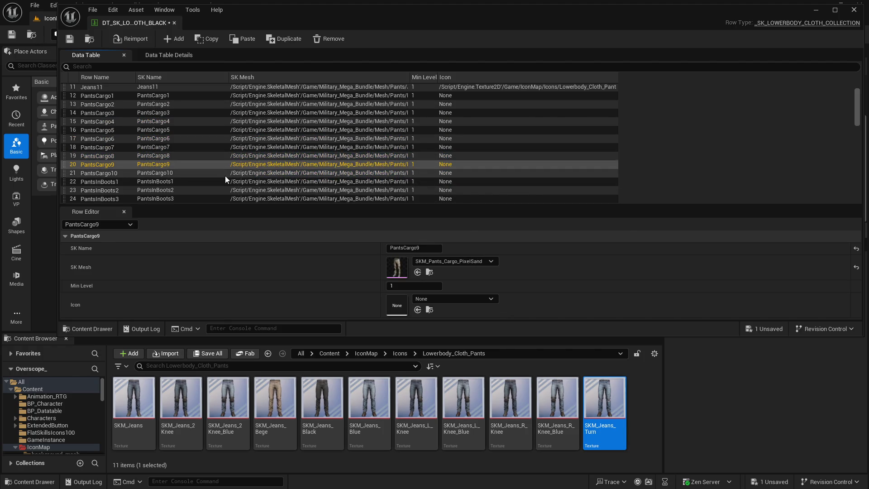
scroll(219, 174, "up", 3)
left_click(118, 125)
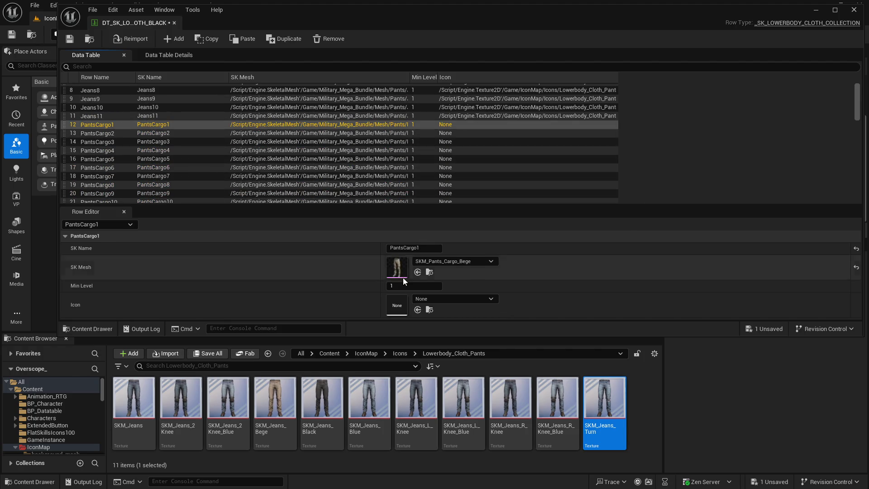
left_click(429, 272)
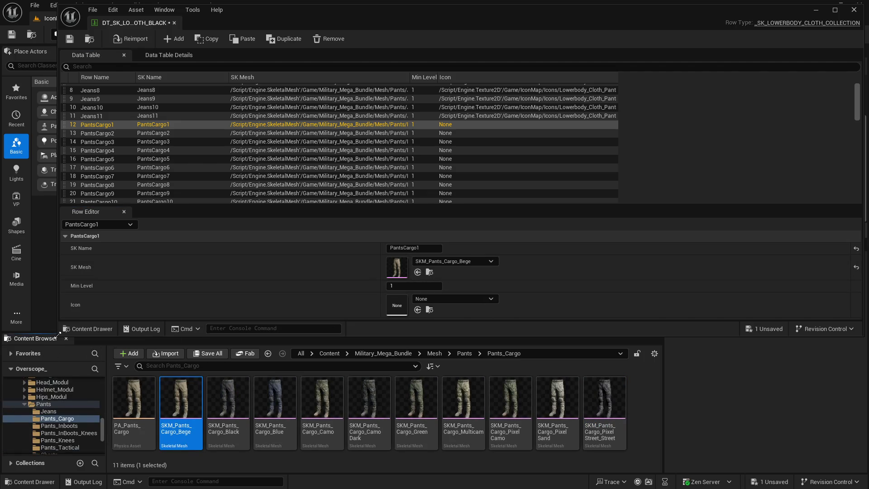
left_click_drag(58, 334, 74, 286)
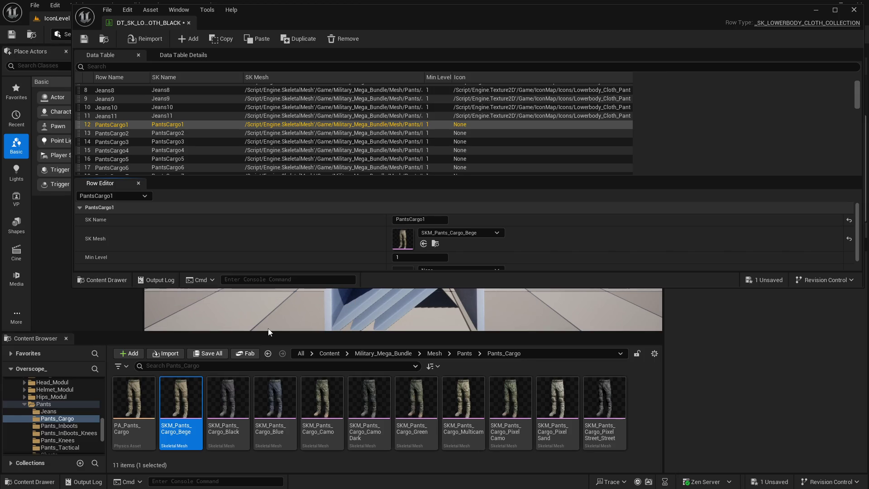
Create and open an empty cargo folder inside icons/pants, then return to Unreal and save the data table
key("super")
left_click(341, 482)
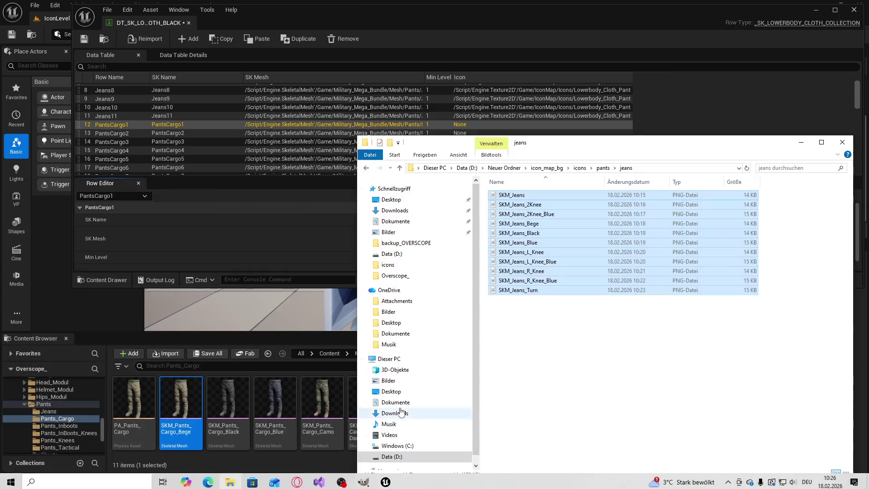
left_click(604, 168)
right_click(540, 245)
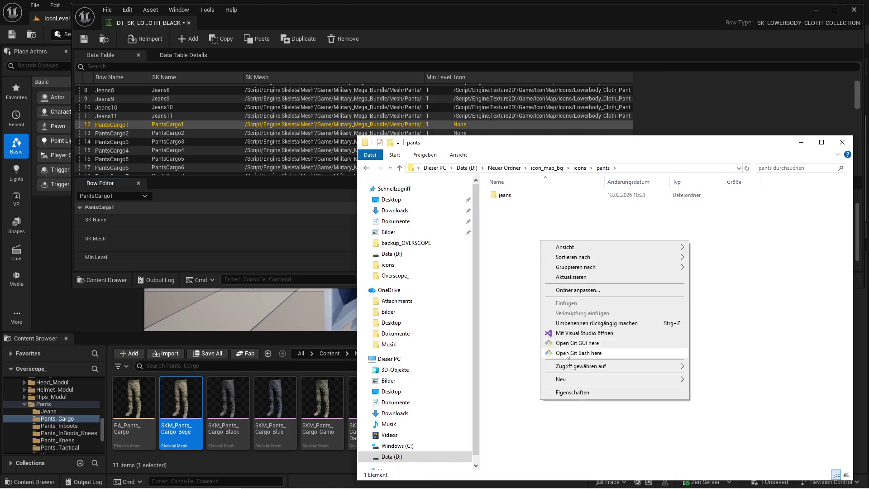
mouse_move(634, 379)
left_click(695, 379)
type("cargo")
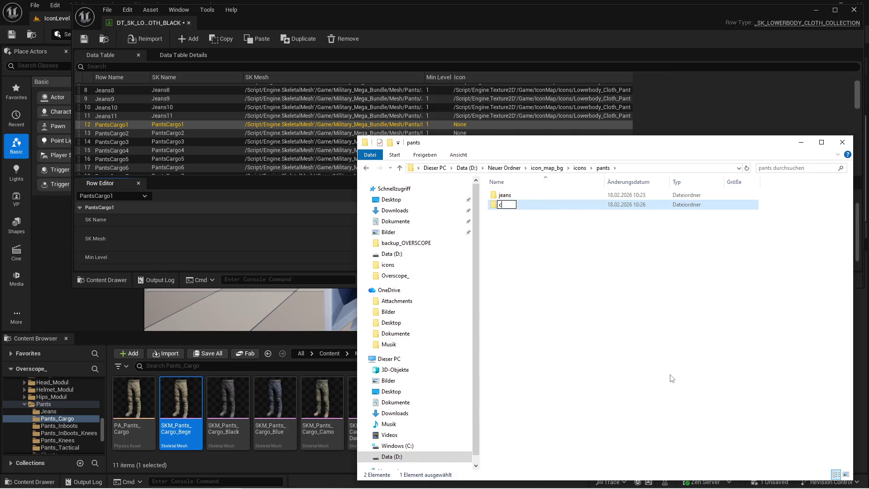
key("Return")
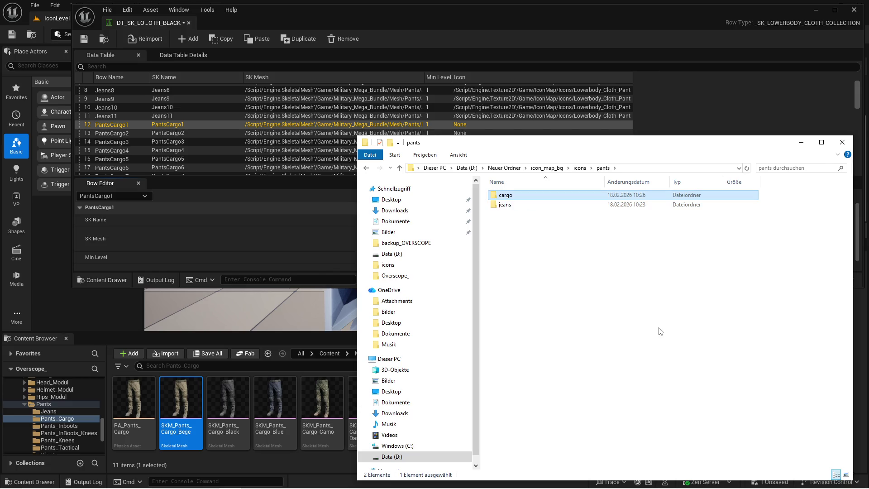
double_click(521, 196)
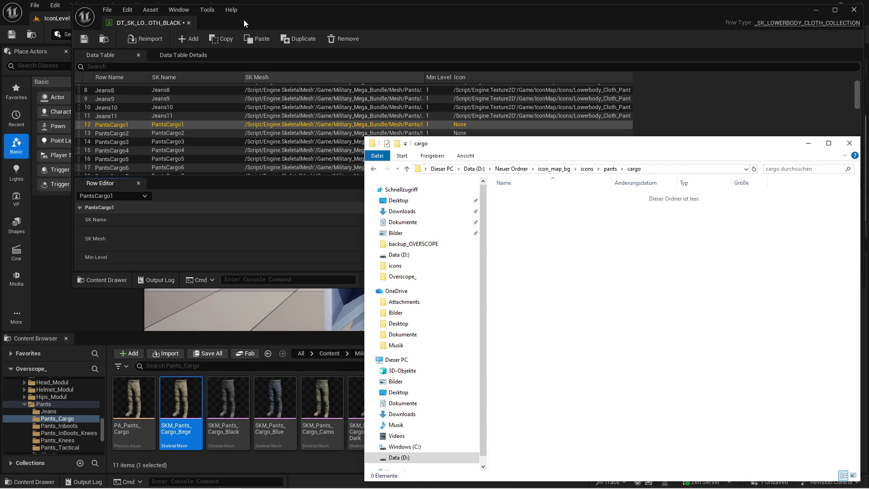
left_click(255, 17)
left_click(85, 45)
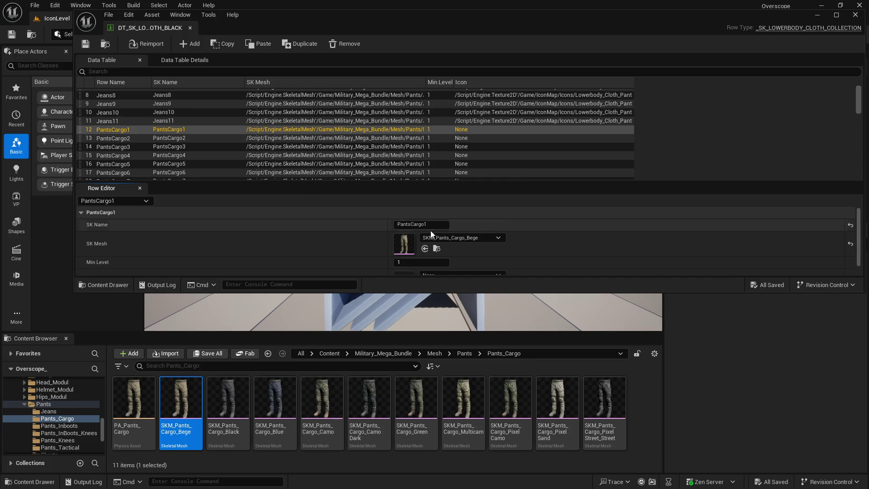
Close the data table, stop the preview, maximize the editor, and set the mesh to SKM_Pants_Cargo_Bege
left_click(817, 15)
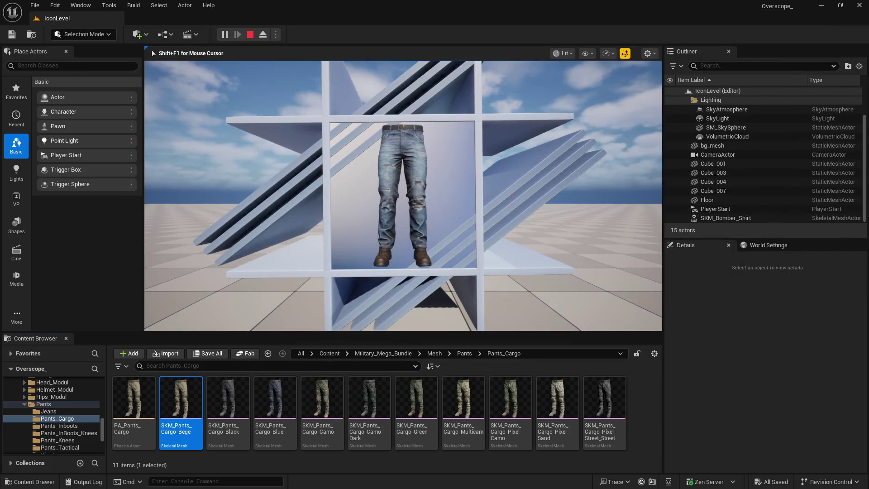
key("shift+F1")
left_click(247, 35)
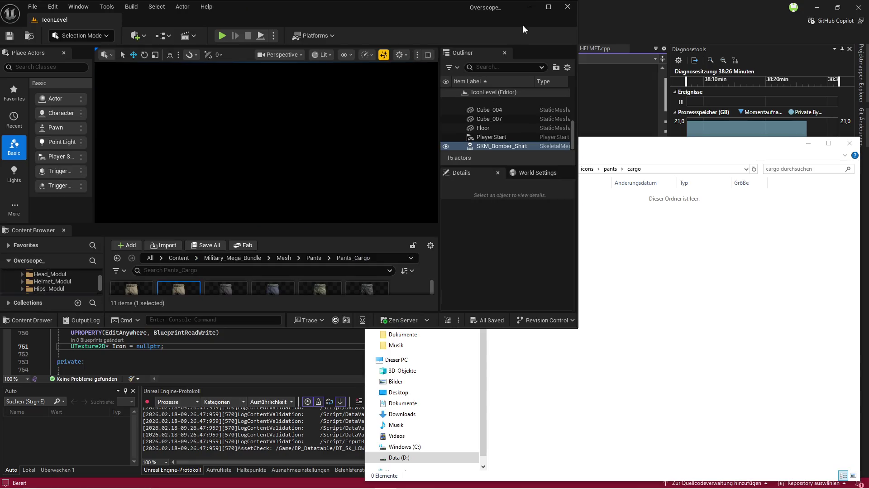
left_click(549, 8)
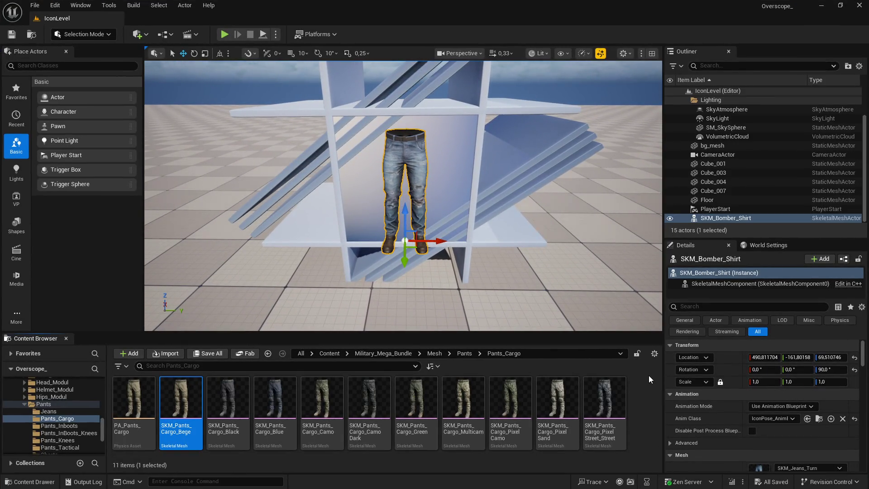
scroll(760, 407, "down", 4)
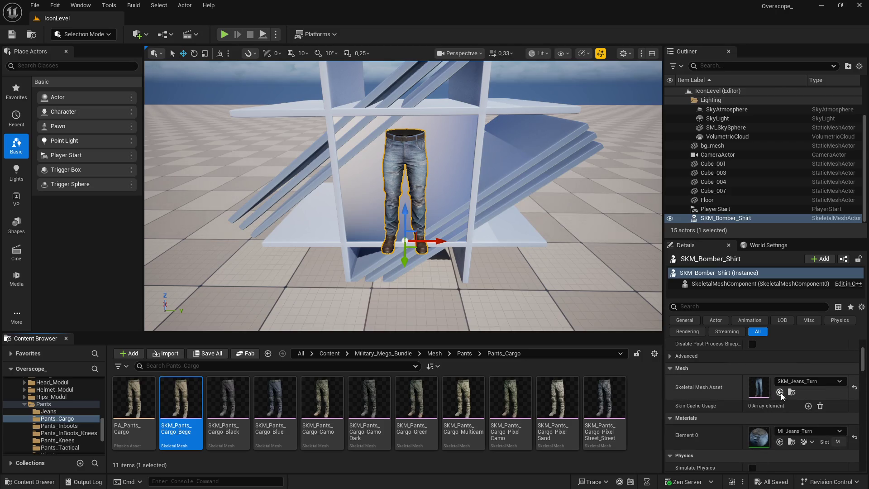
left_click(779, 392)
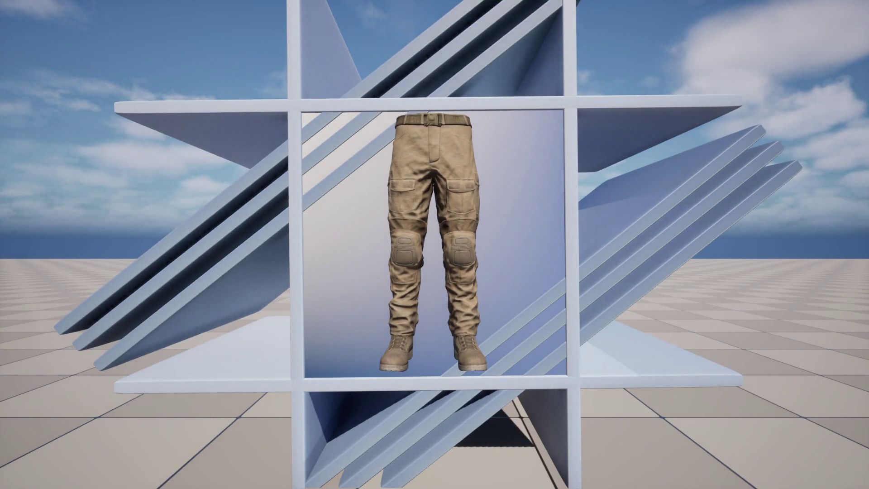
Screenshot the beige cargo render, paste it into GIMP, and scale the layer to 300×169
key("Print")
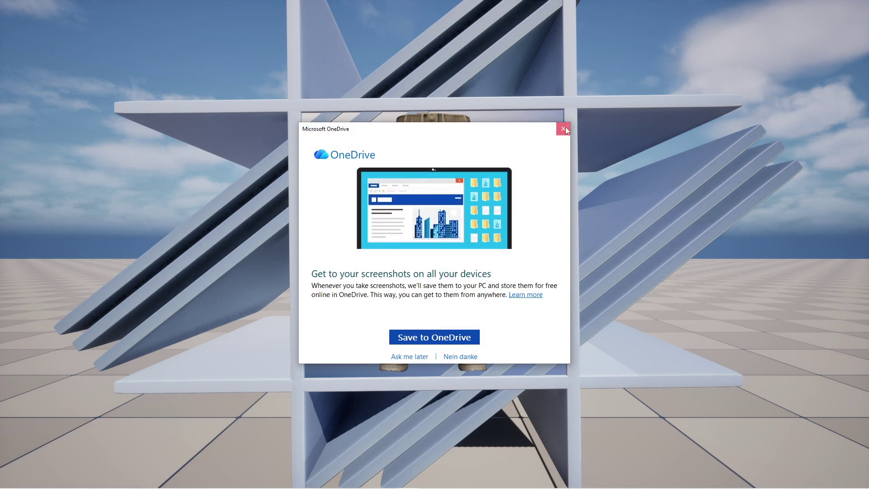
left_click(565, 127)
key("super")
left_click(364, 480)
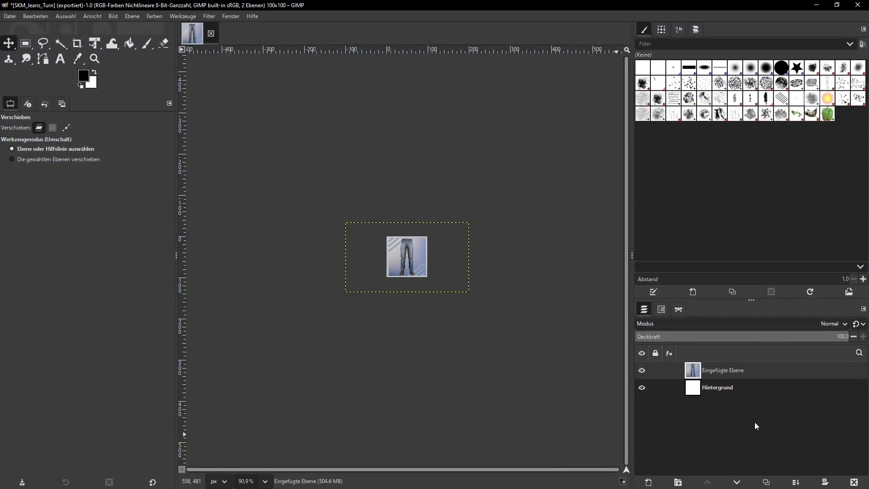
key("ctrl+z")
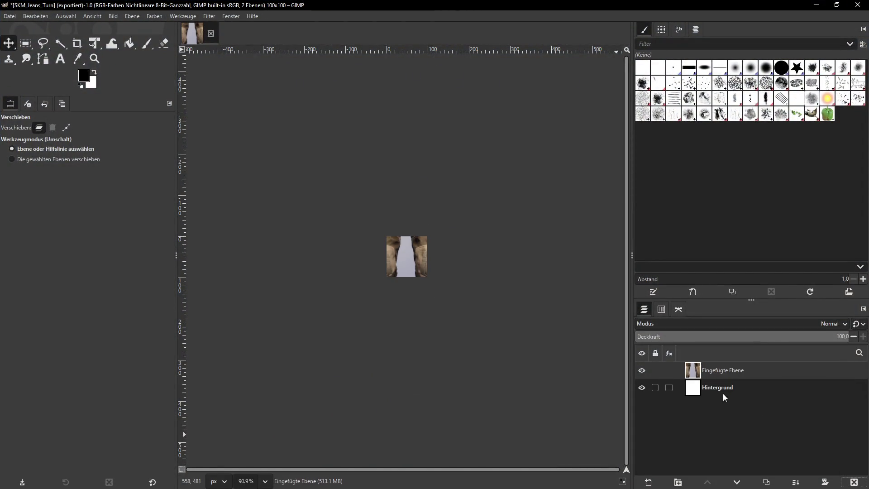
left_click(133, 16)
left_click(151, 168)
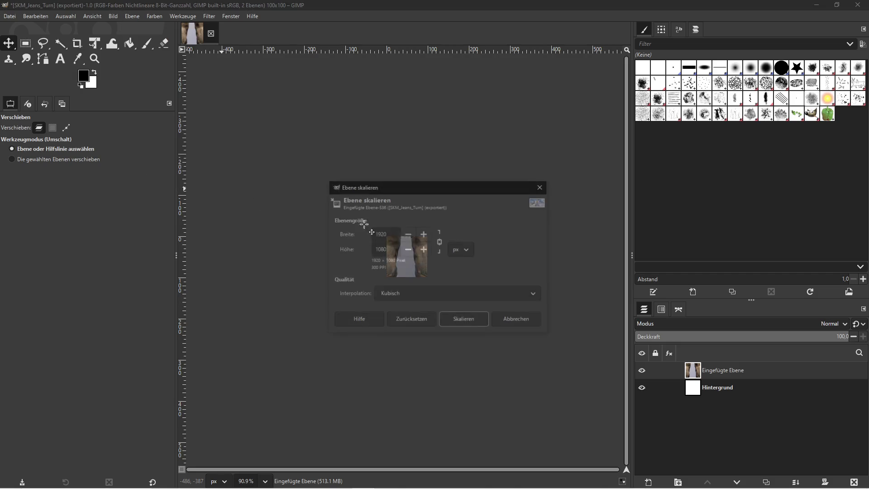
type("300")
key("Tab")
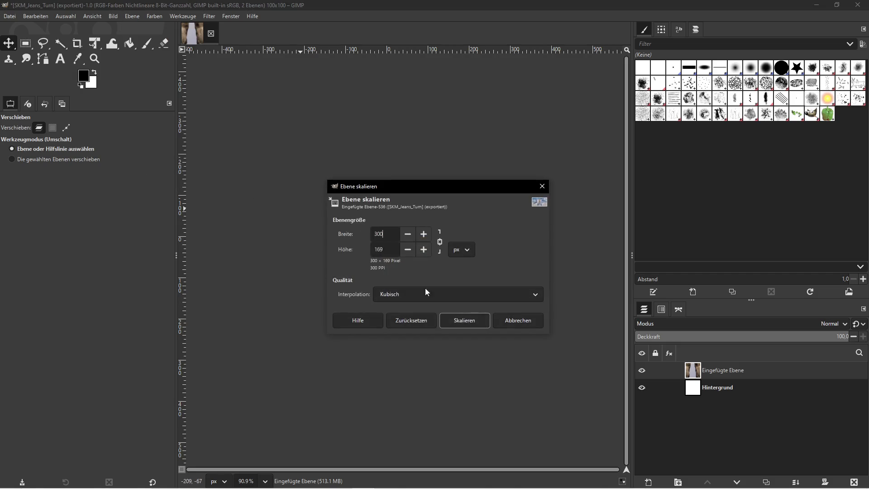
left_click(453, 317)
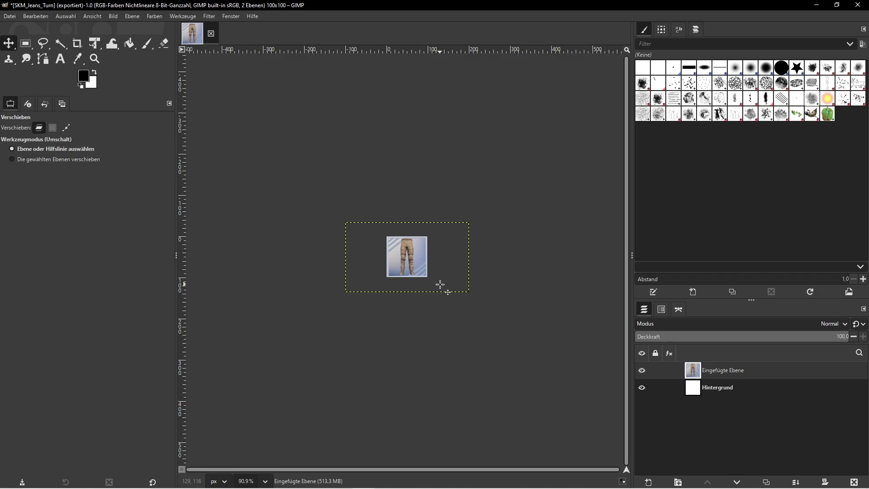
Check the empty cargo folder in File Explorer and close it
key("super")
left_click(230, 479)
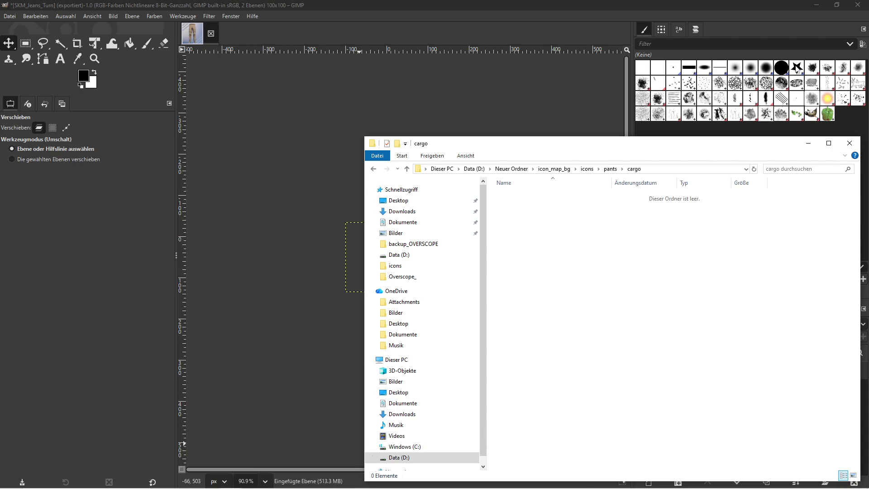
left_click(849, 143)
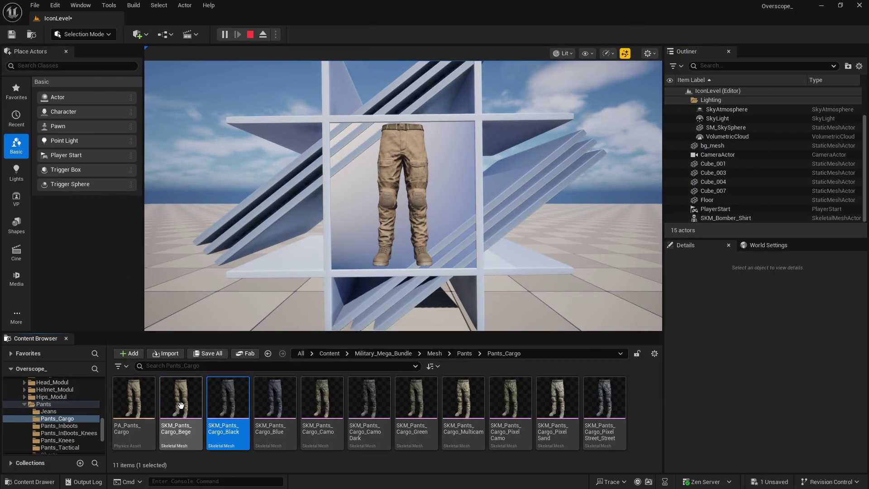
Open the Bege pants asset's name for editing in Unreal and switch back to GIMP
right_click(181, 394)
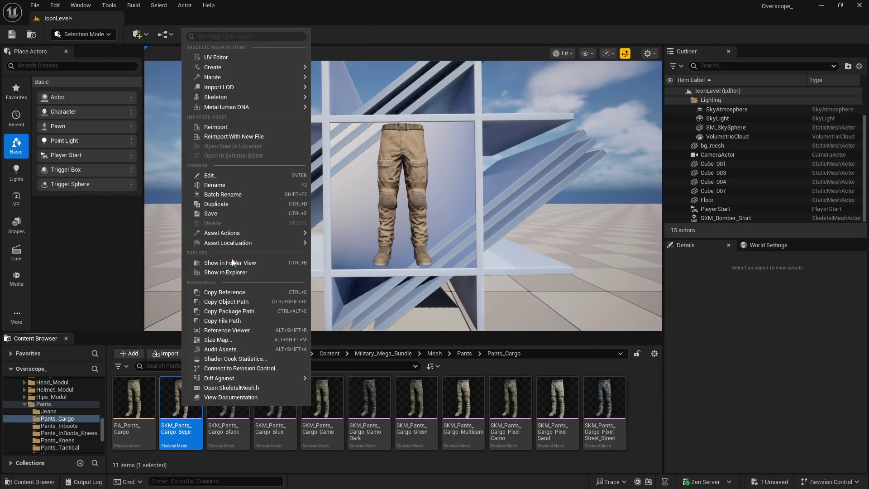
left_click(231, 187)
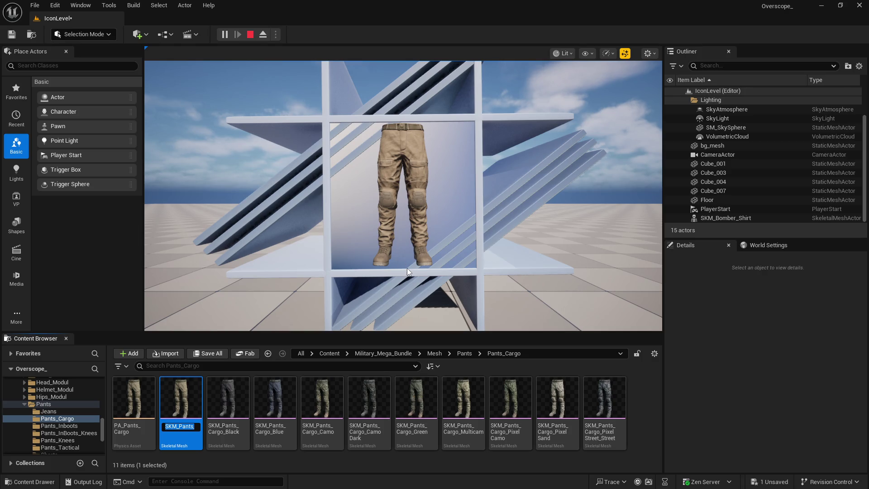
key("super")
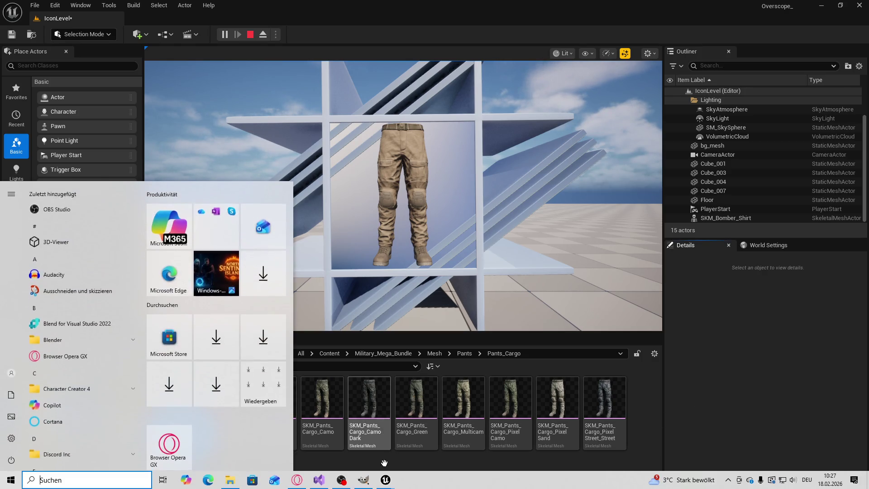
left_click(364, 480)
Start Export As in GIMP and browse to the icons/pants/cargo folder
left_click(12, 16)
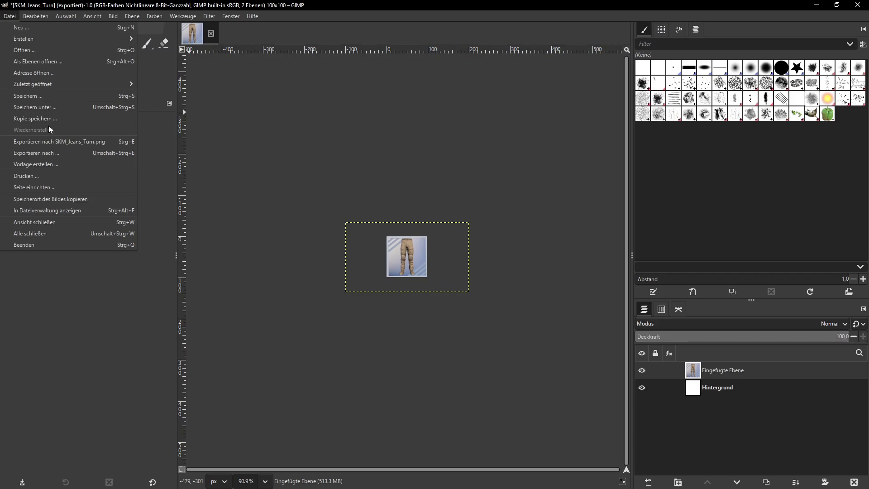
left_click(45, 153)
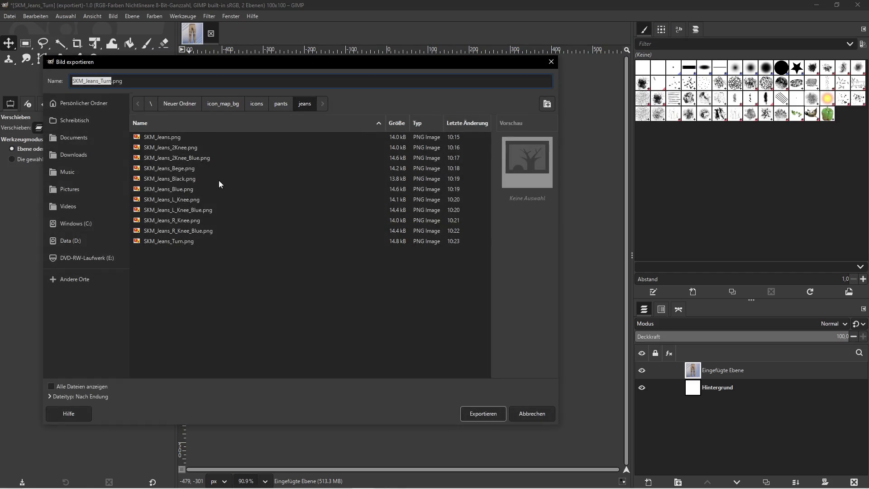
left_click(276, 105)
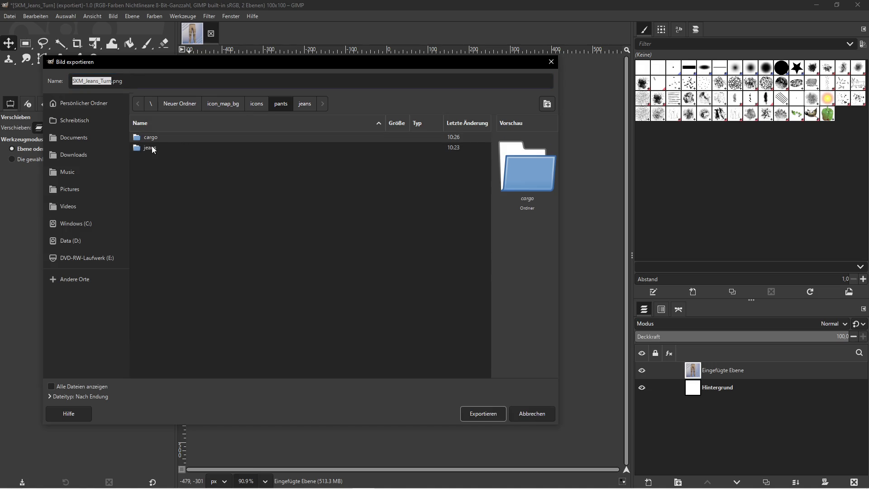
left_click(254, 104)
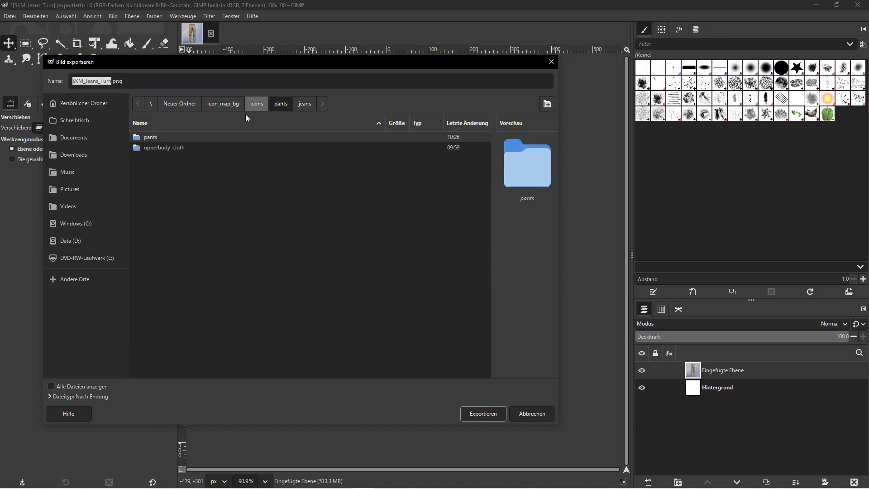
double_click(152, 139)
double_click(152, 138)
Name the file SKM_Pants_Cargo_Bege, export it as PNG, and minimize GIMP
left_click(110, 82)
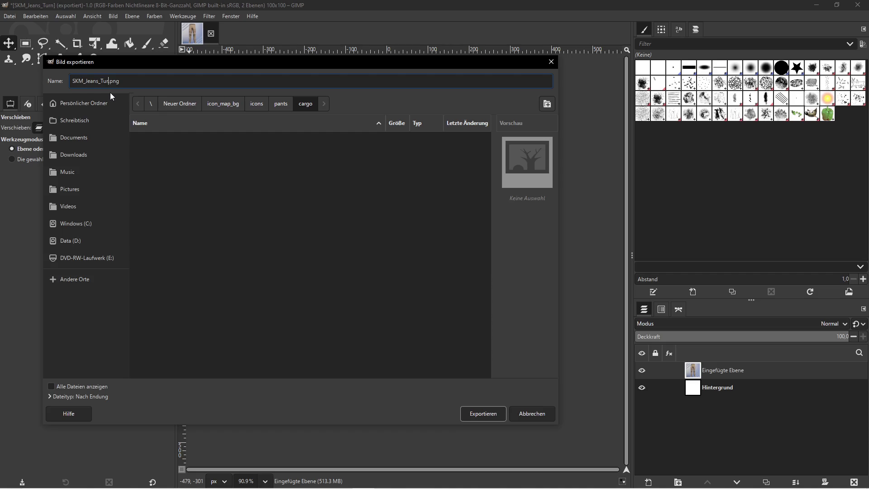
key("shift+Home")
type("SKM_Pants_Cargo_Bege")
left_click(485, 420)
key("Return")
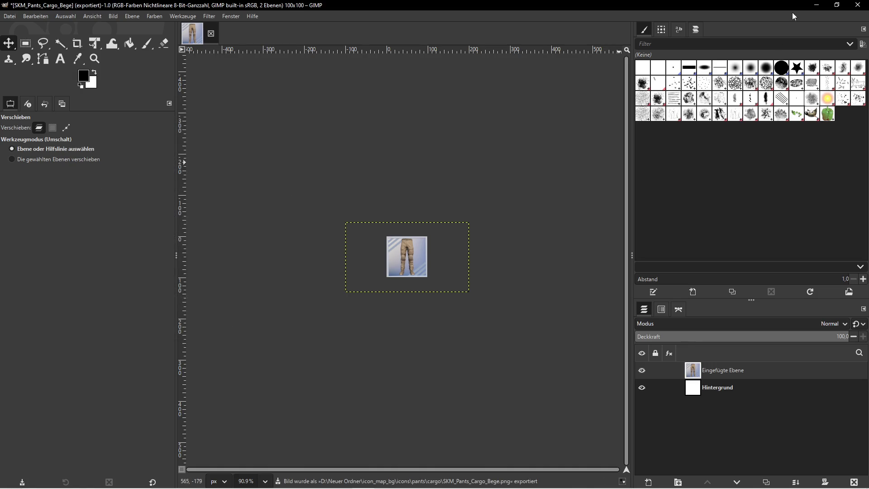
left_click(816, 5)
Stop play, assign SKM_Pants_Cargo_Black to the displayed pants, and save IconLevel
left_click(251, 35)
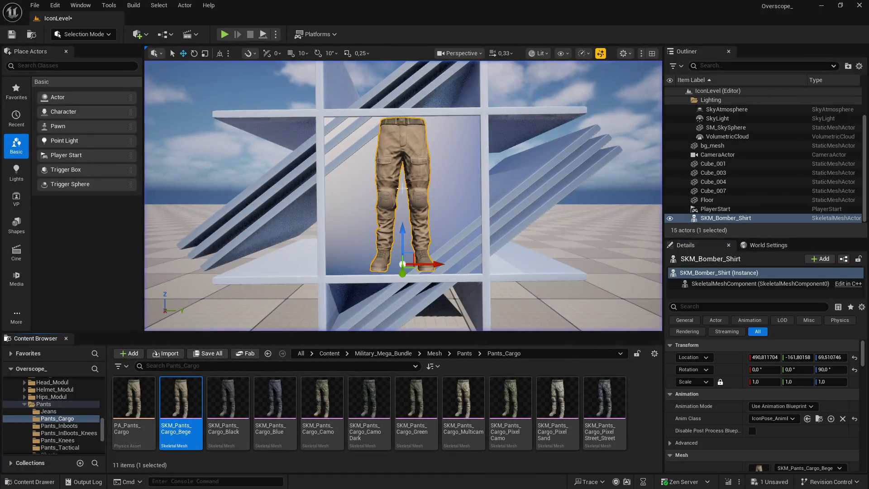
scroll(760, 408, "down", 2)
left_click(227, 399)
scroll(725, 412, "down", 2)
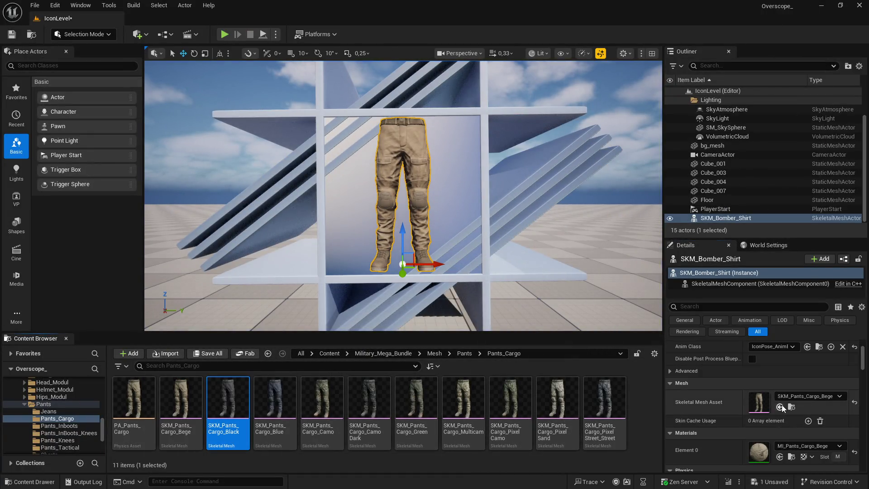
left_click(779, 407)
key("ctrl+shift+s")
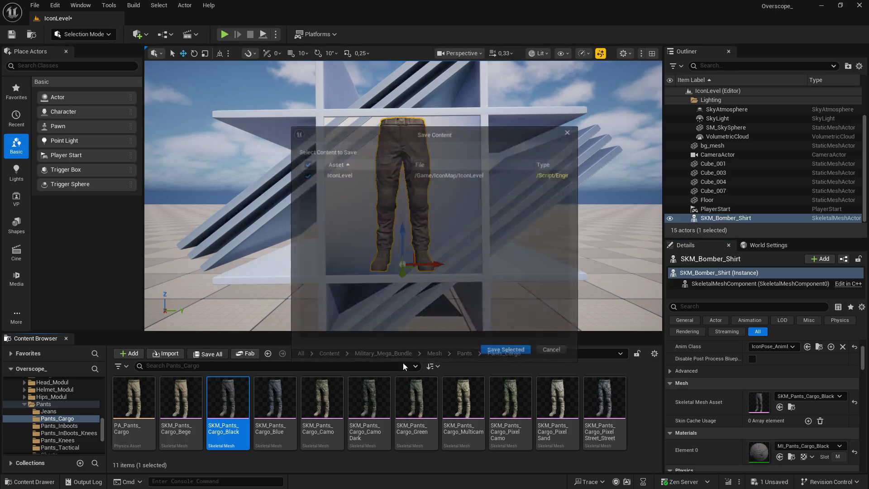
left_click(516, 353)
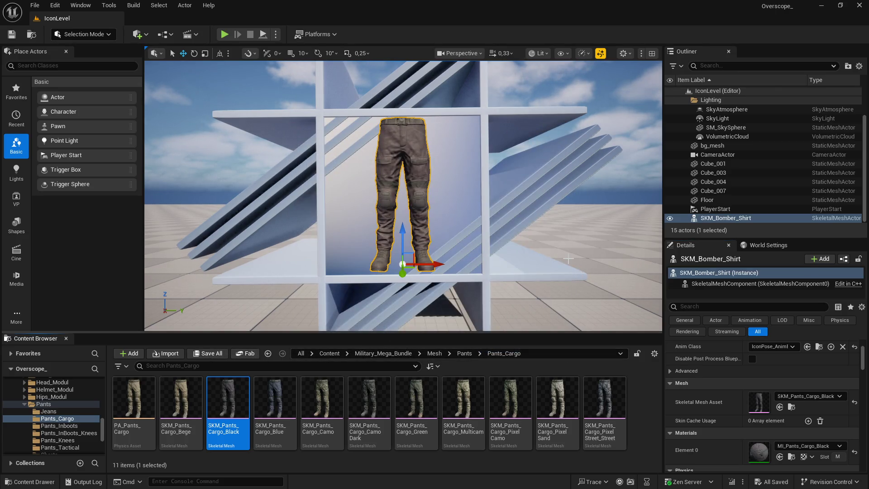
Play the level and screenshot the black cargo pants render for GIMP
left_click(224, 34)
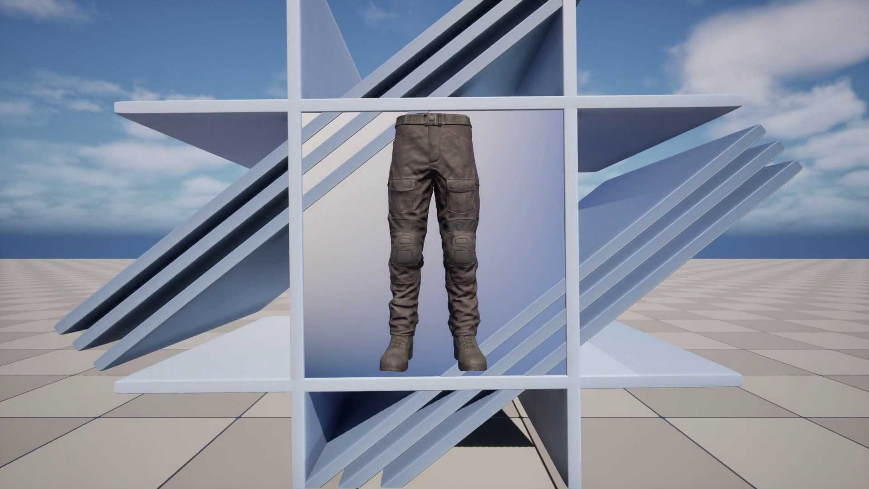
key("Print")
key("Escape")
key("super")
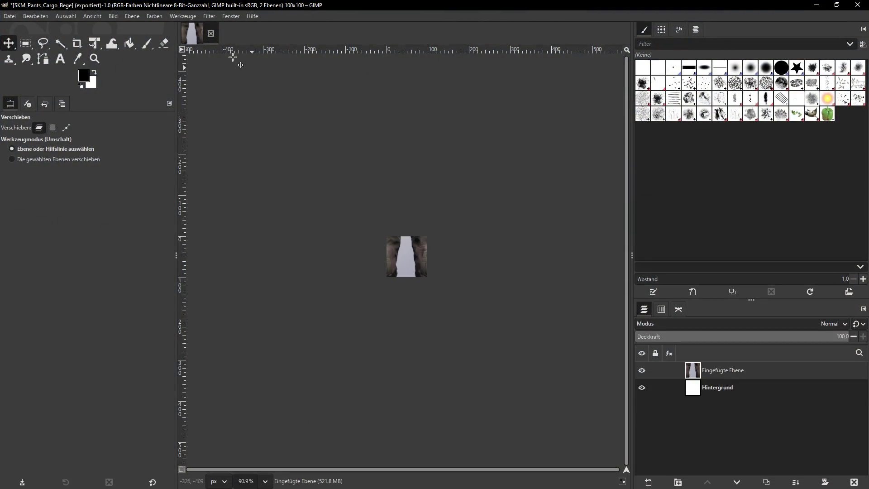
Scale the pasted black cargo layer to 300 × 169 pixels, then return to Unreal
left_click(132, 16)
left_click(155, 165)
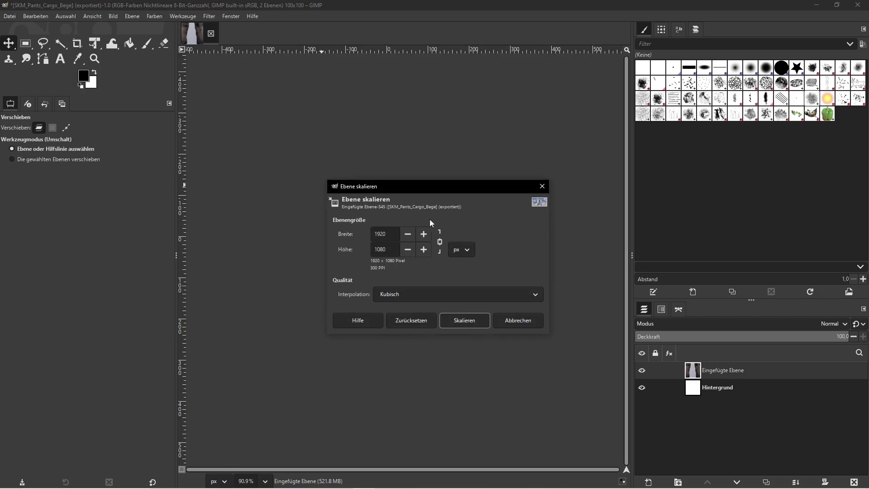
double_click(394, 236)
type("300")
key("Tab")
left_click(463, 321)
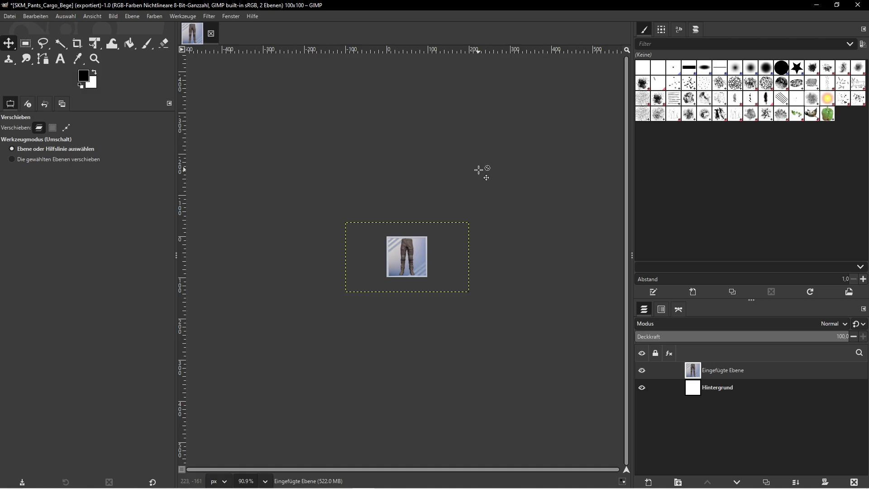
left_click(817, 6)
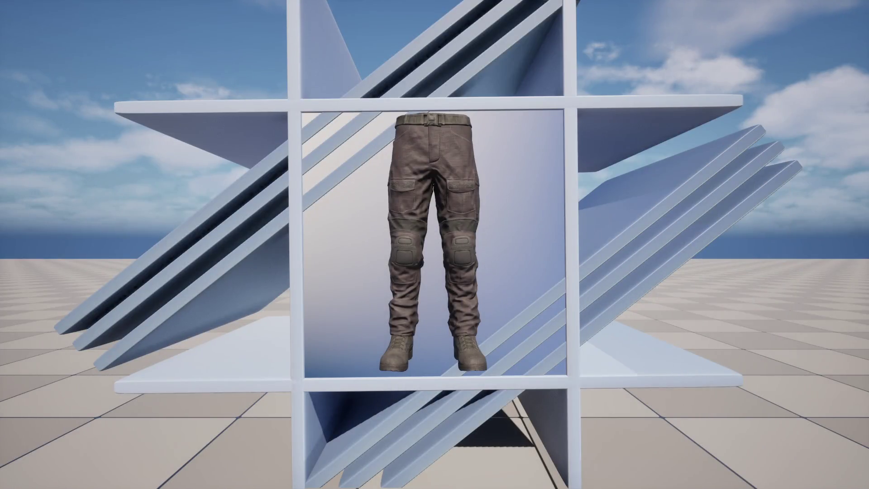
key("F11")
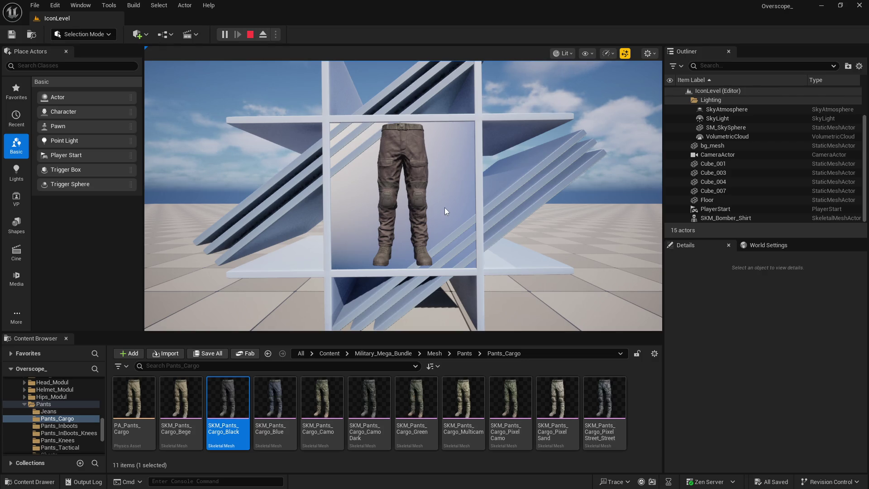
Copy the SKM_Pants_Cargo_Black asset name via Rename in Unreal's Content Browser
key("super")
left_click(363, 481)
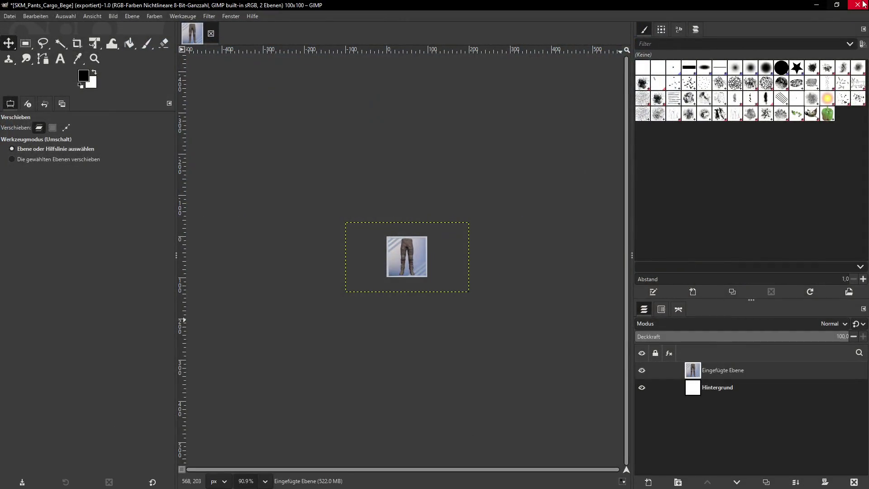
left_click(817, 4)
right_click(236, 399)
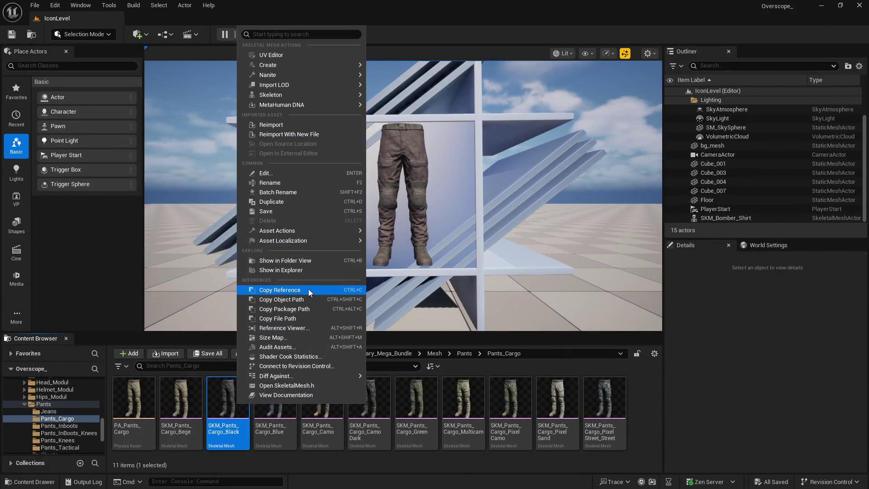
left_click(287, 183)
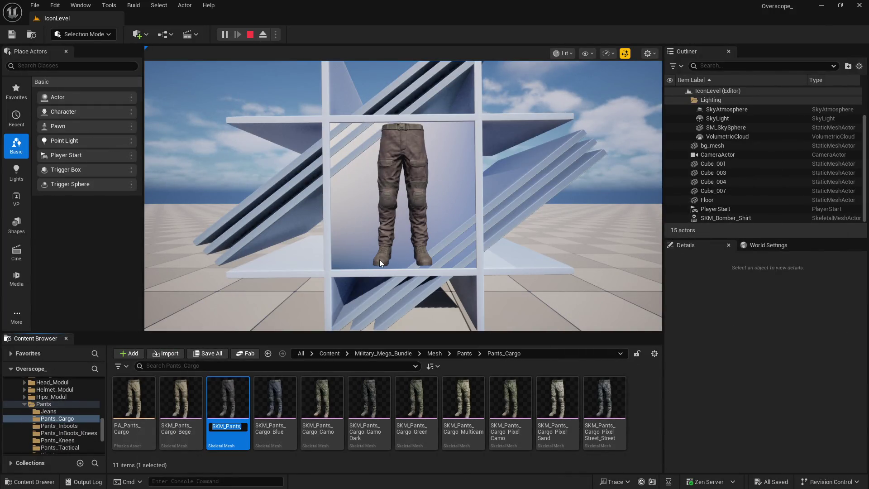
key("super")
Export the icon as SKM_Pants_Cargo_Black.png into icons/pants/cargo with default PNG options
left_click(367, 481)
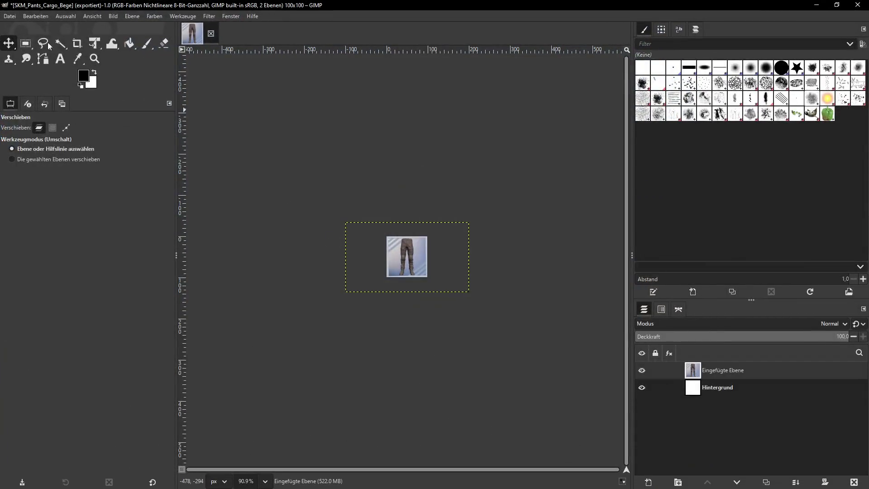
left_click(8, 17)
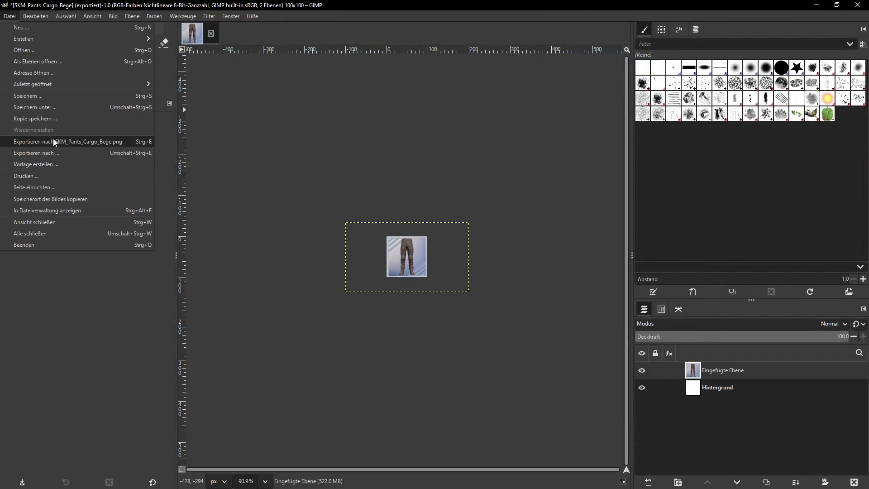
left_click(53, 153)
type("SKM_Pants_Cargo_Black")
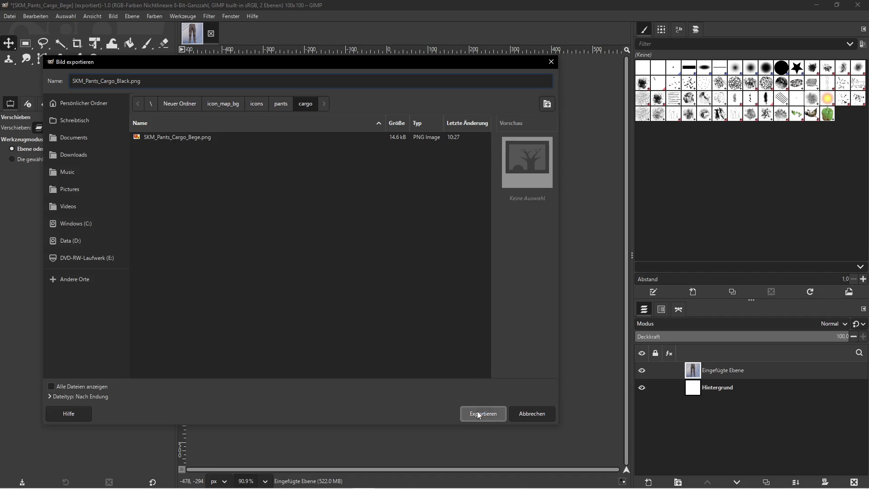
left_click(478, 413)
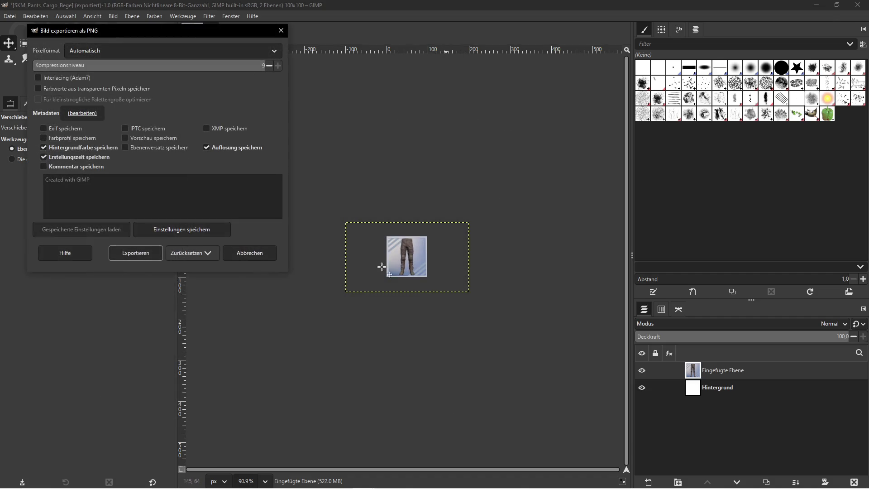
left_click(136, 252)
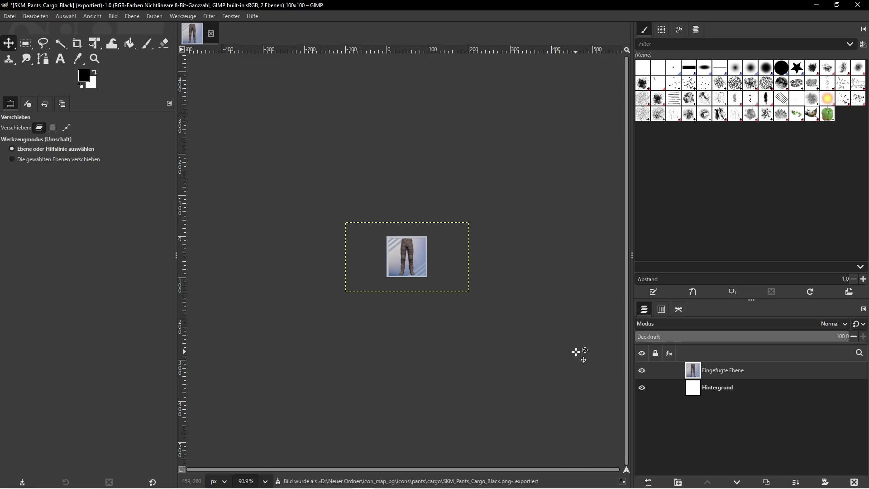
Delete the old pants layer and swap the Unreal pants mesh to SKM_Pants_Cargo_Blue
left_click(853, 482)
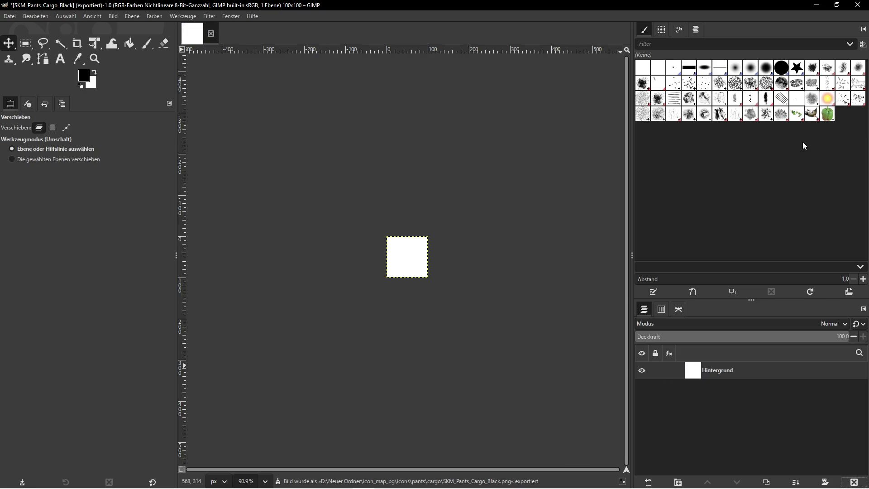
left_click(816, 5)
left_click(250, 36)
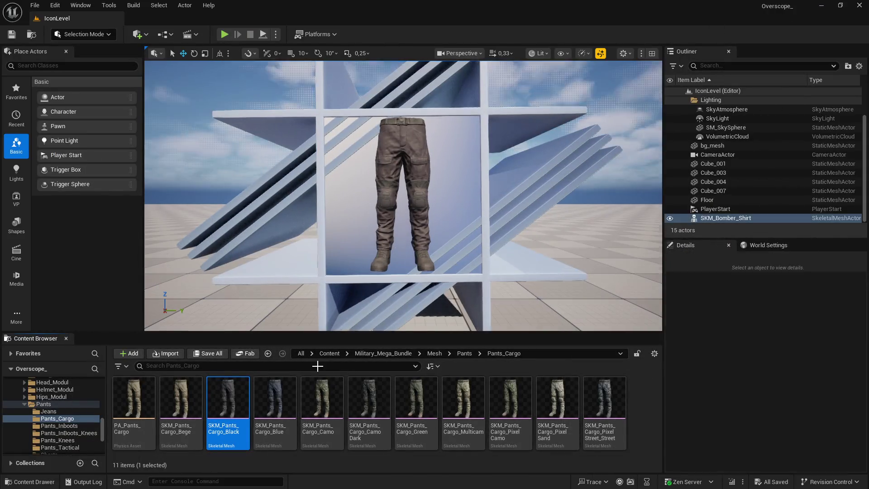
left_click(275, 399)
scroll(764, 398, "down", 5)
left_click(779, 421)
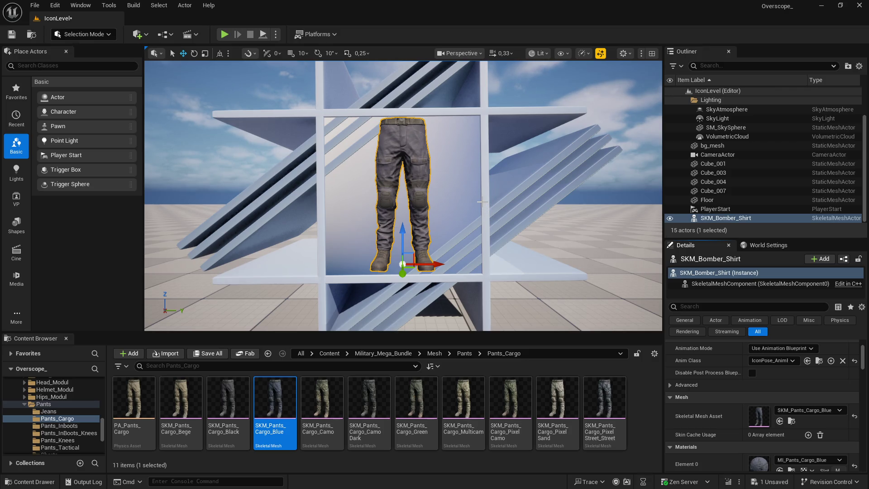
Play fullscreen, screenshot the blue pants, and paste it as a GIMP layer
key("alt+p")
key("F11")
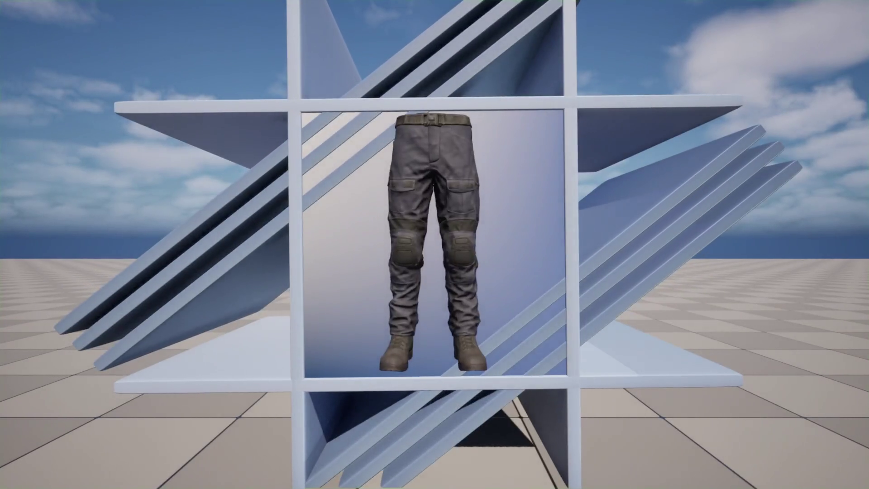
key("Print")
key("super")
key("alt+Tab")
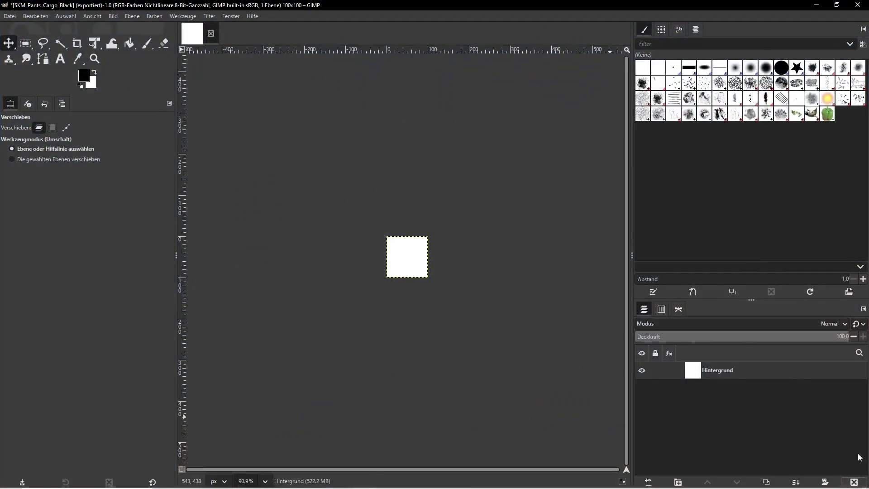
key("ctrl+v")
left_click(722, 371)
Scale the pasted blue pants layer to 300 × 169 pixels
left_click(132, 16)
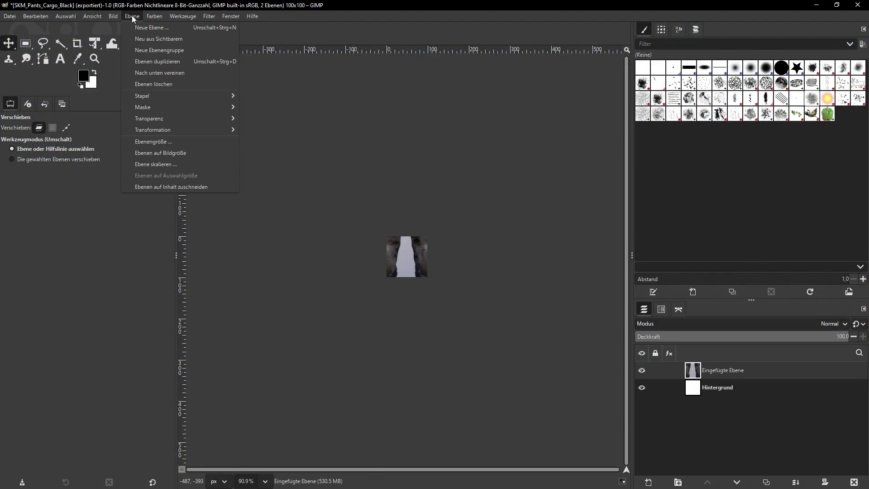
left_click(159, 167)
double_click(383, 234)
type("300")
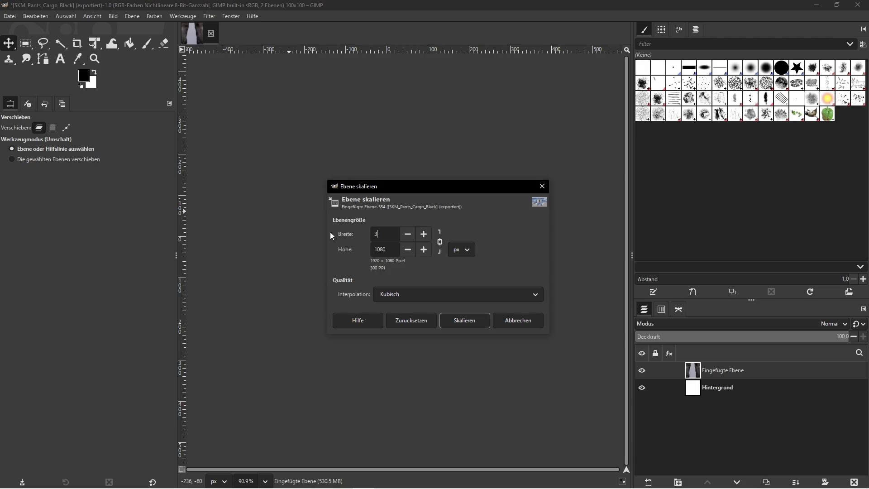
left_click(461, 322)
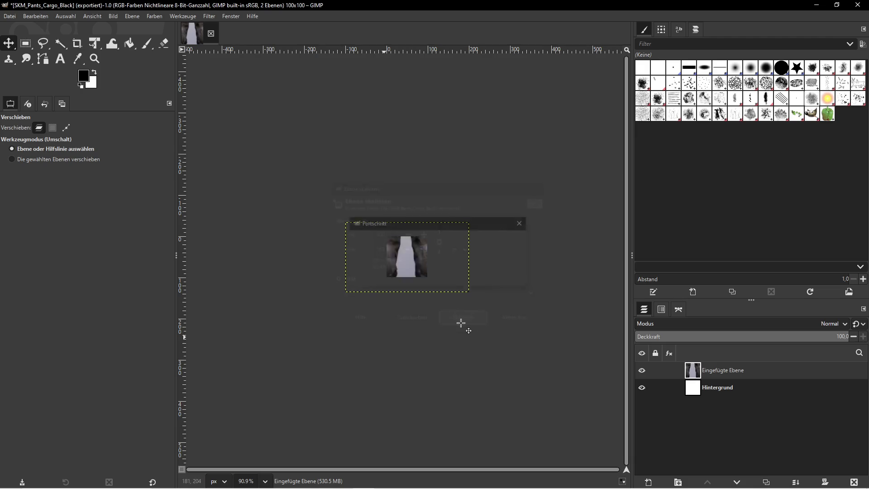
left_click(817, 5)
Copy the SKM_Pants_Cargo_Blue asset name via Rename in Unreal
right_click(278, 403)
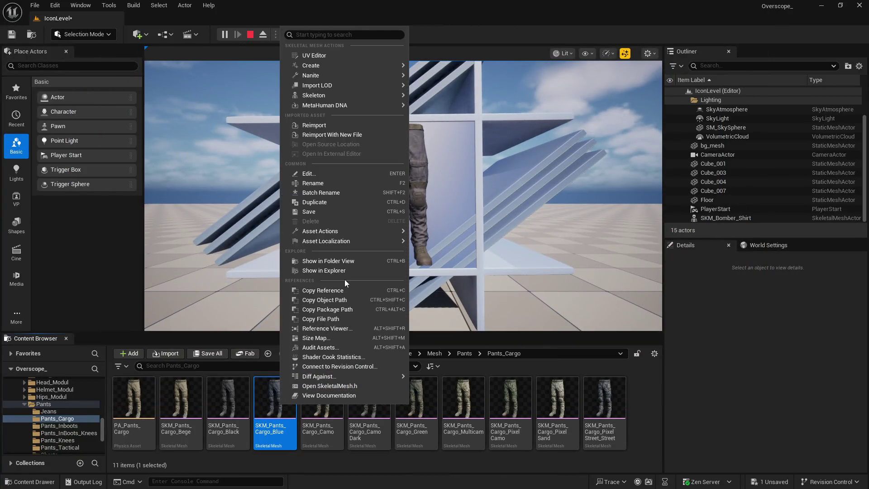
left_click(324, 184)
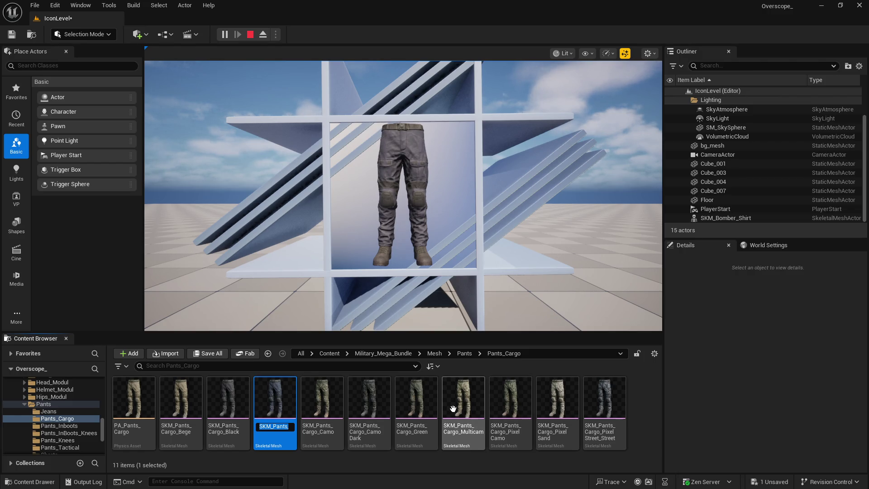
key("super")
Export the icon as SKM_Pants_Cargo_Blue.png into the cargo folder
left_click(372, 484)
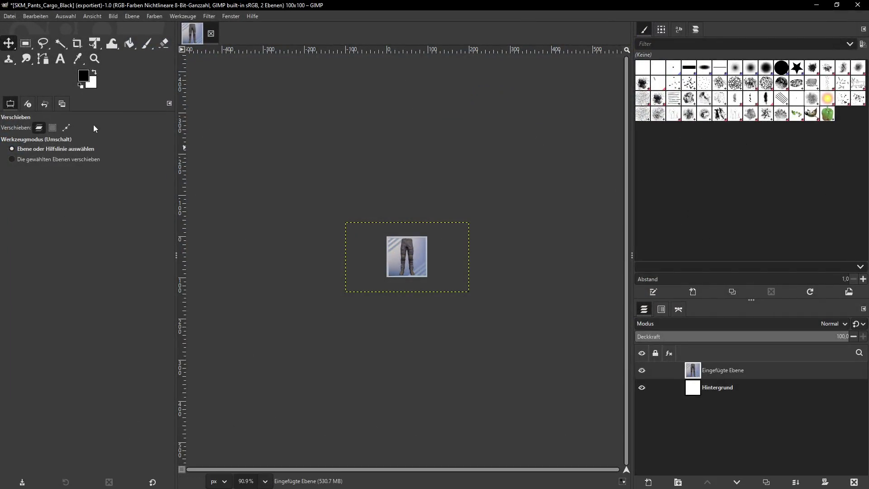
left_click(9, 16)
left_click(36, 153)
type("SKM_Pants_Cargo_Blue")
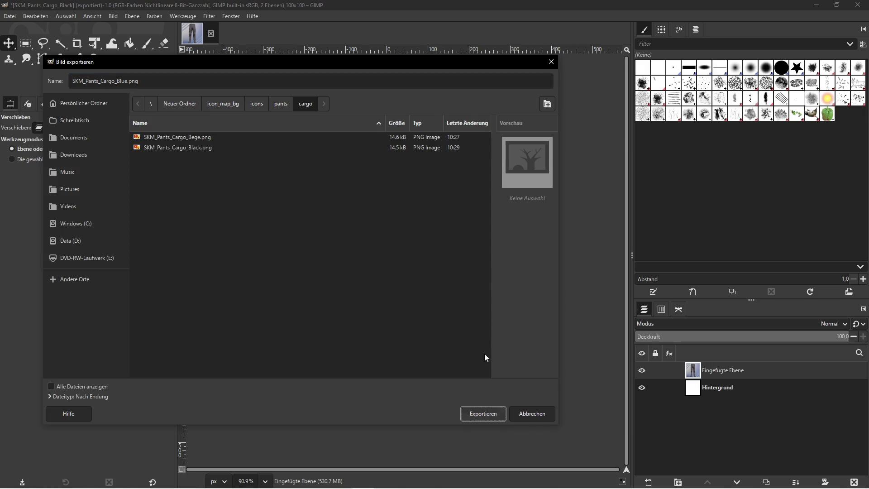
key("Return")
key("Return")
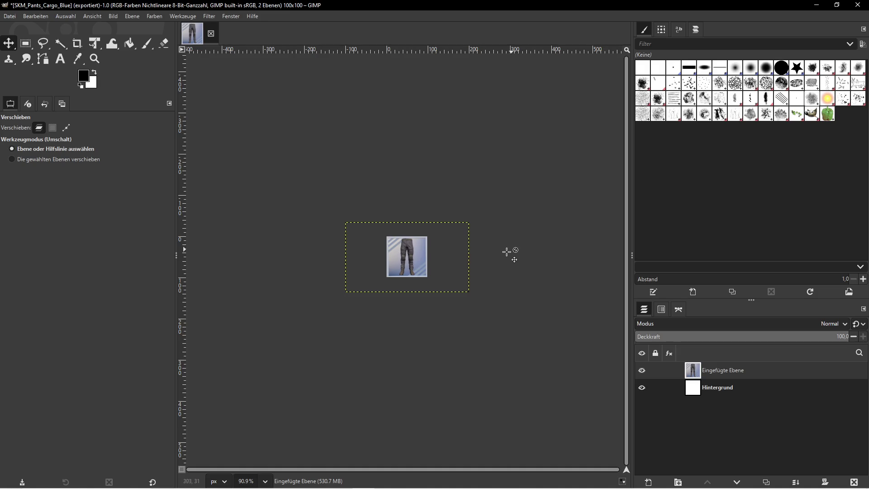
left_click(817, 5)
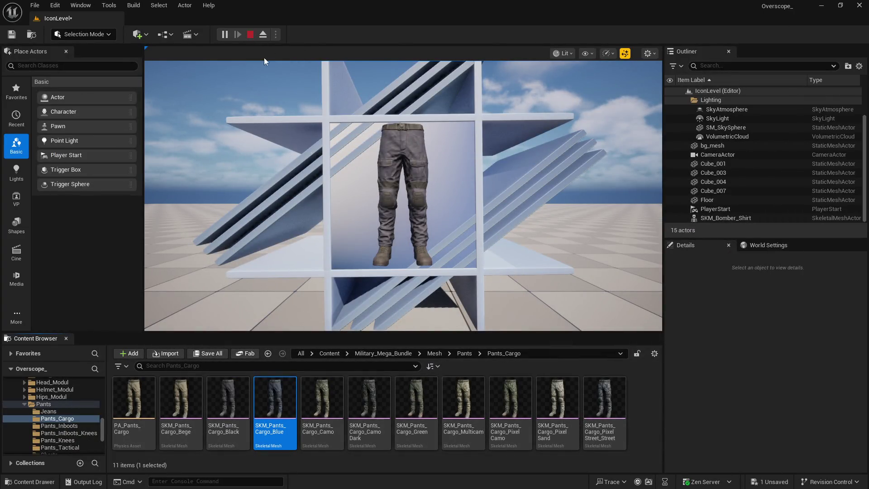
Swap the displayed pants to SKM_Pants_Cargo_Camo and save the level
left_click(250, 35)
left_click(322, 398)
scroll(780, 416, "down", 2)
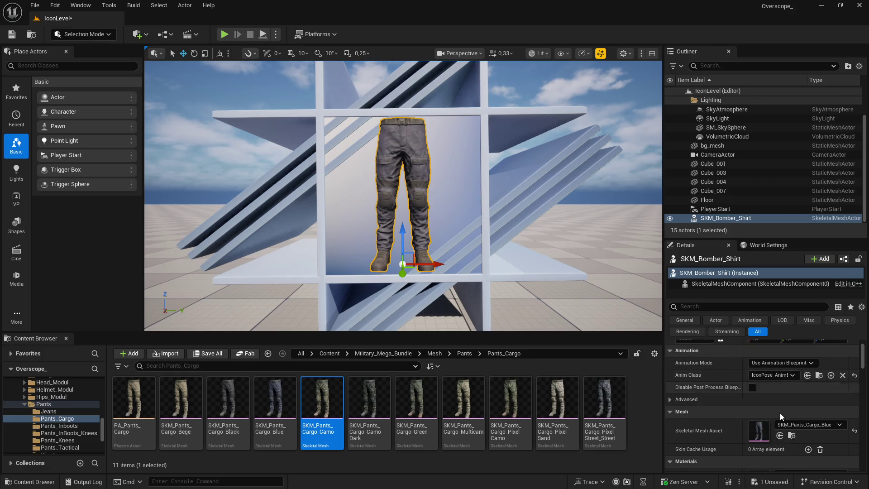
left_click(779, 436)
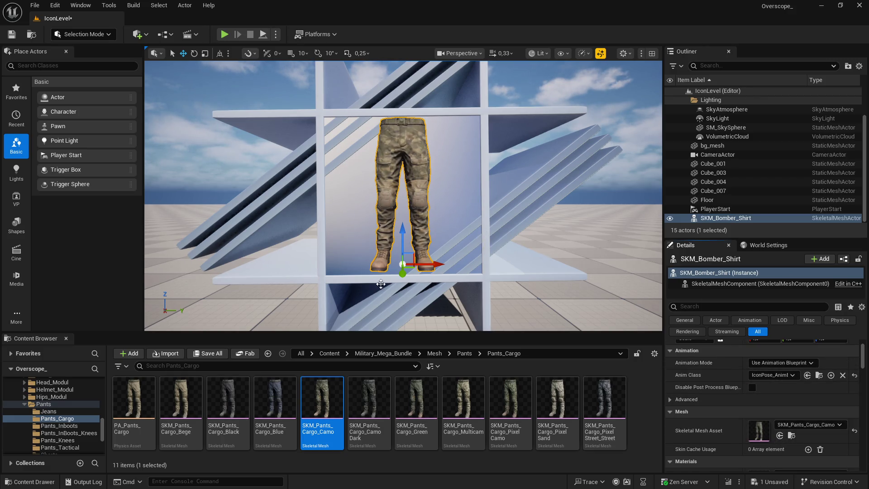
left_click(208, 353)
key("Return")
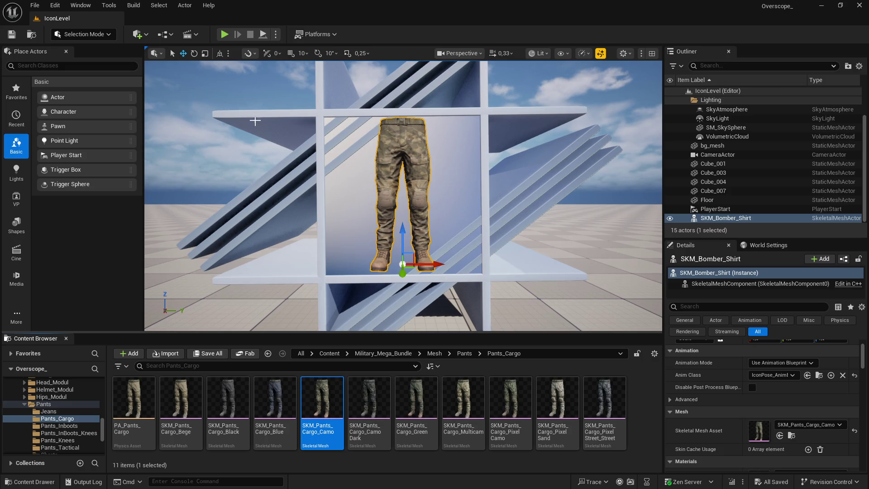
Screenshot the camo pants in fullscreen play and paste it over the deleted old layer in GIMP
left_click(224, 34)
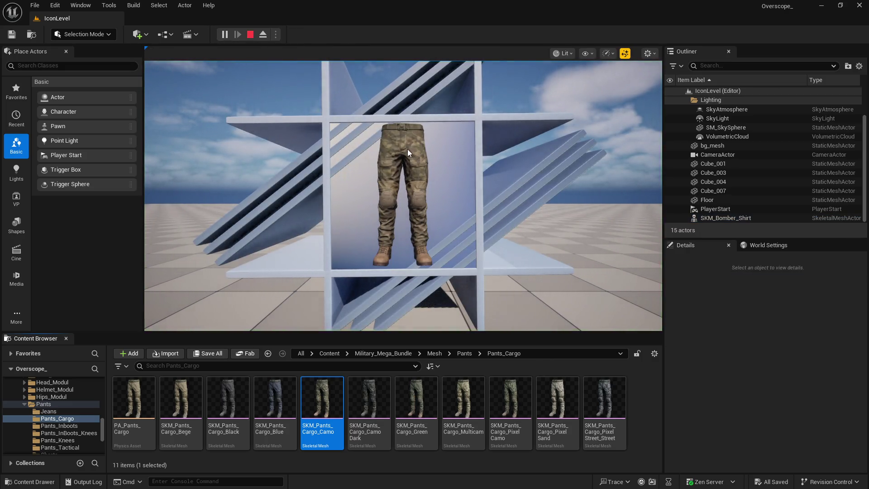
key("F11")
key("Print")
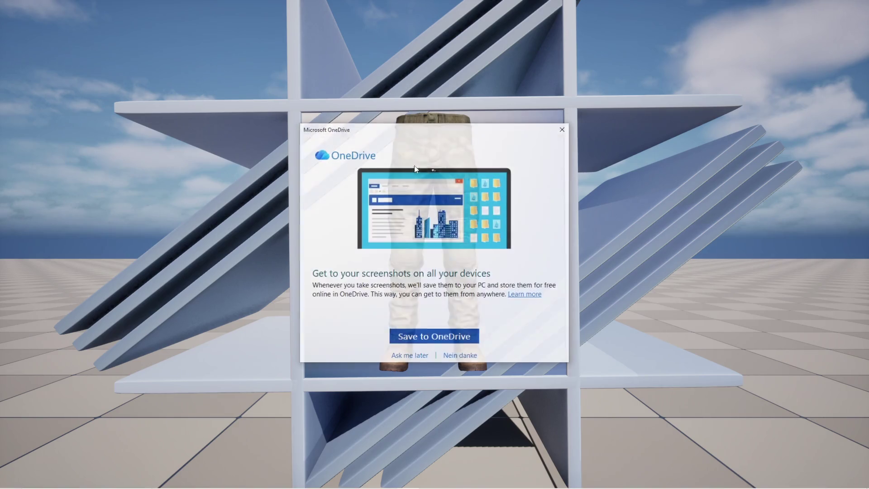
left_click(562, 129)
key("super")
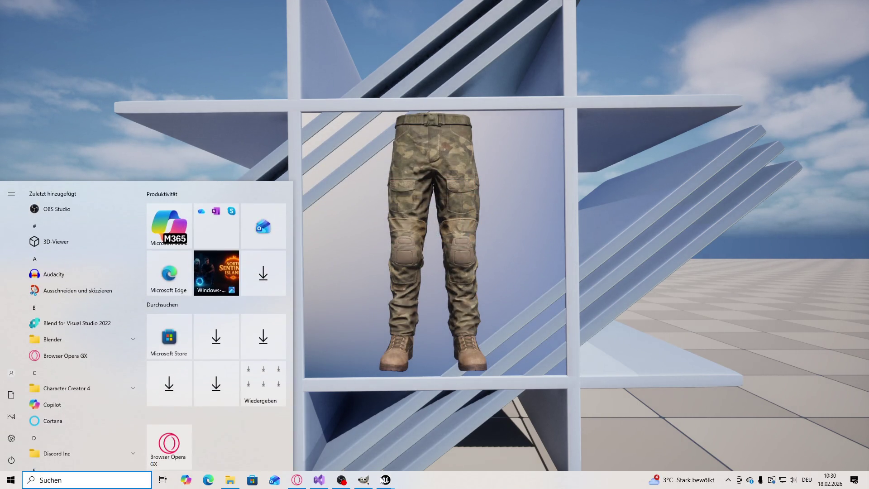
left_click(364, 479)
left_click(853, 482)
key("ctrl+v")
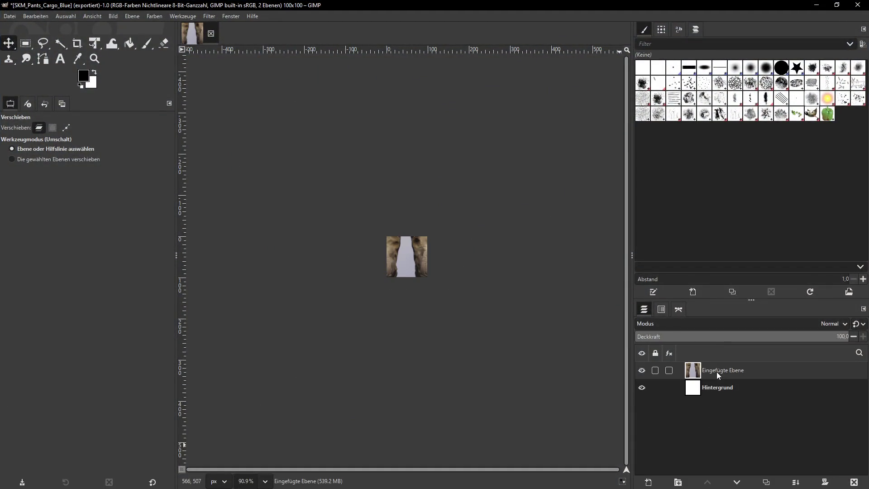
Scale the pasted camo layer to 300 pixels wide, keeping proportions
left_click(132, 16)
left_click(160, 165)
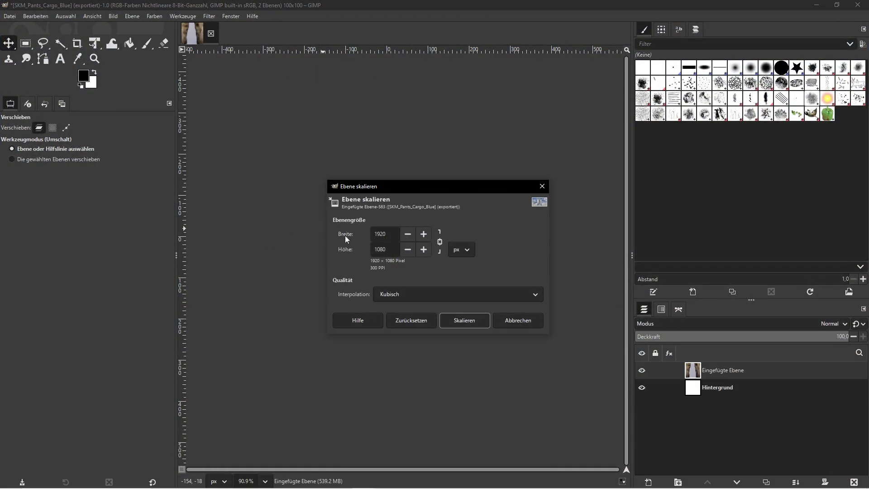
type("300")
key("Tab")
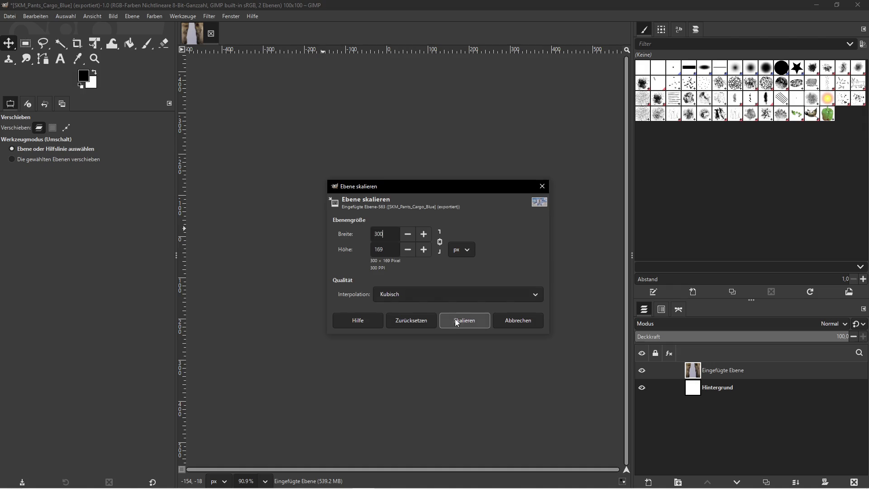
left_click(457, 320)
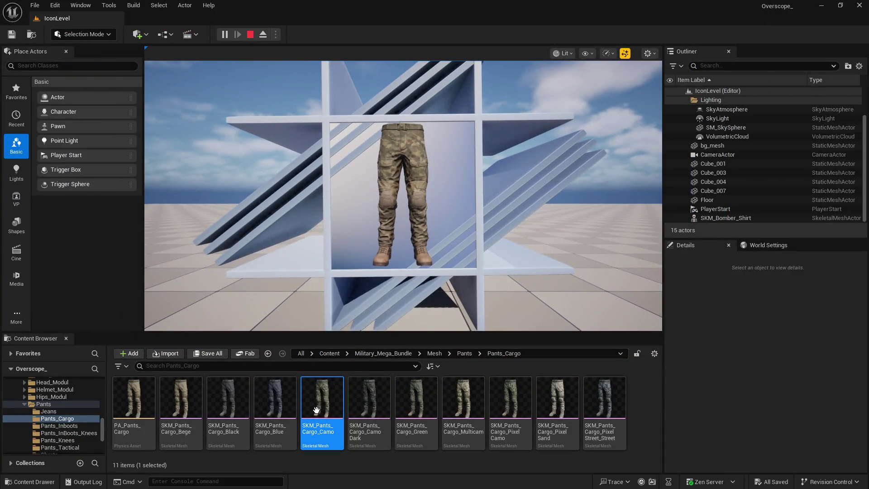
Copy the Camo asset name and export the icon as SKM_Pants_Cargo_Camo.png into the cargo folder
right_click(324, 408)
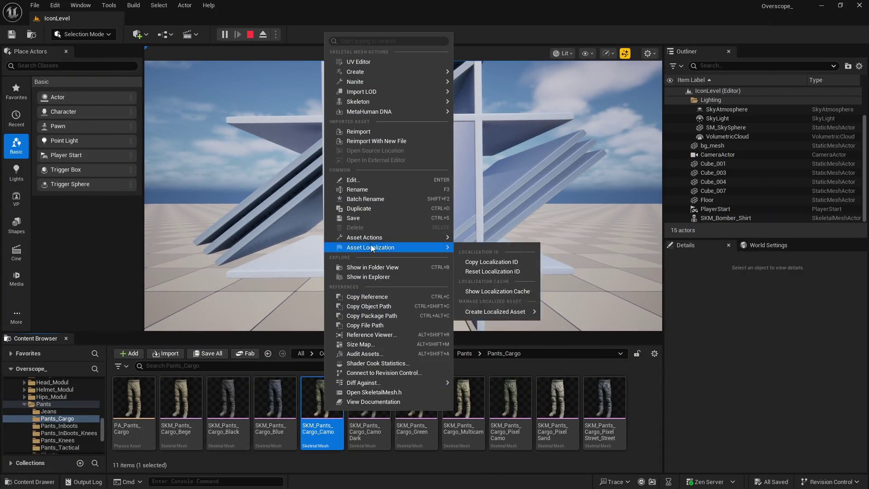
left_click(371, 189)
key("super")
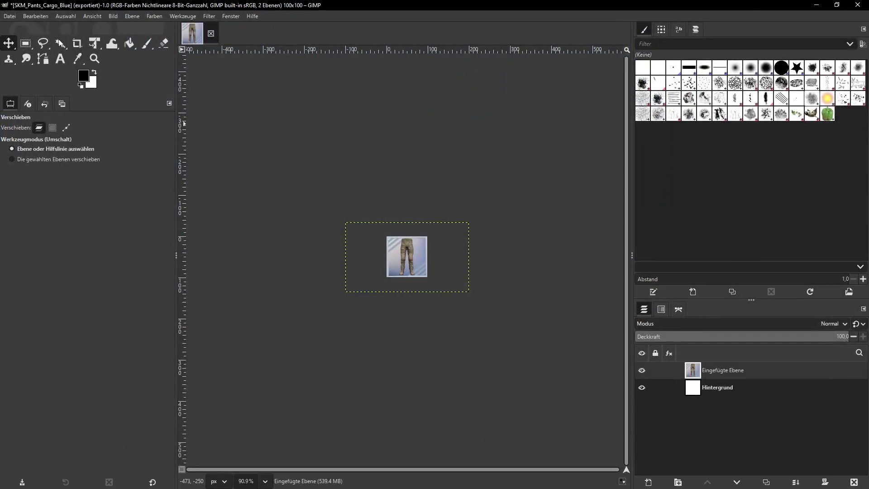
left_click(9, 17)
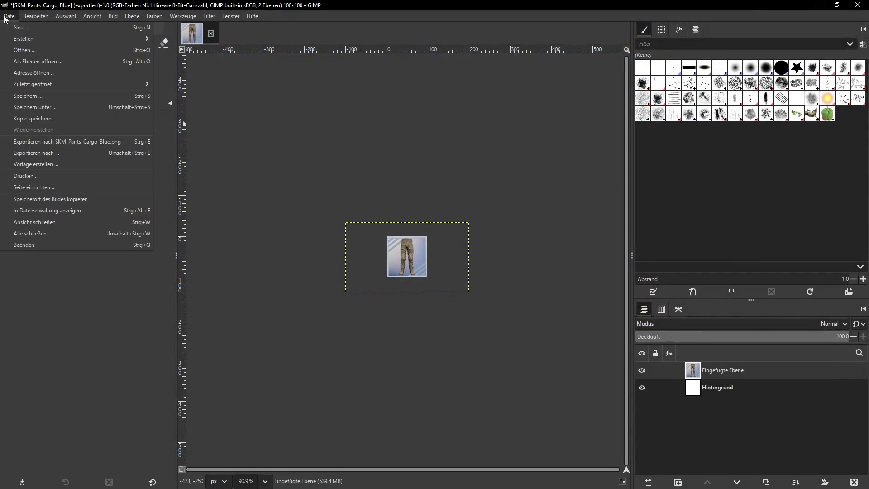
left_click(36, 152)
left_click(479, 413)
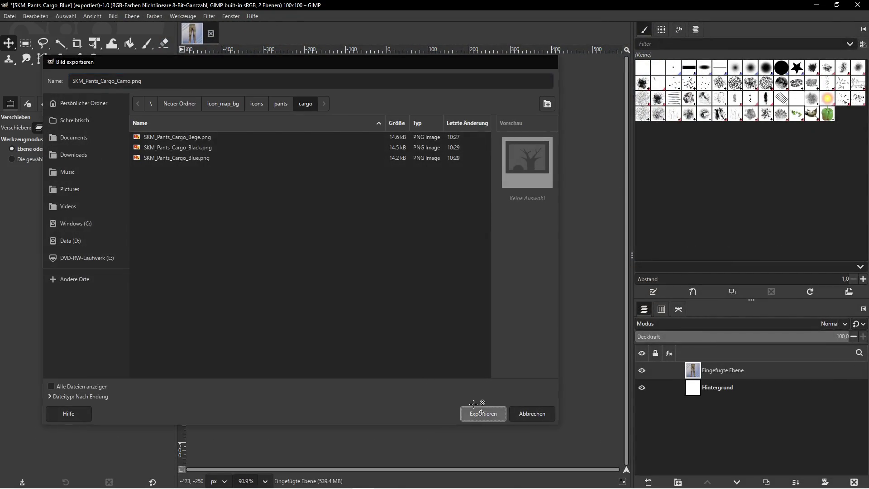
left_click(231, 345)
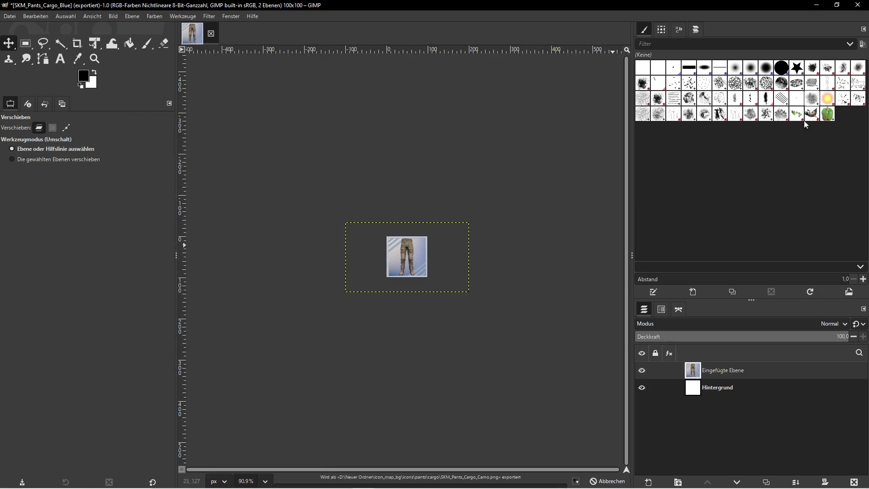
left_click(816, 4)
Drag SKM_Pants_Cargo_Camo_Dark onto the pants and screenshot the fullscreen play view
left_click(251, 34)
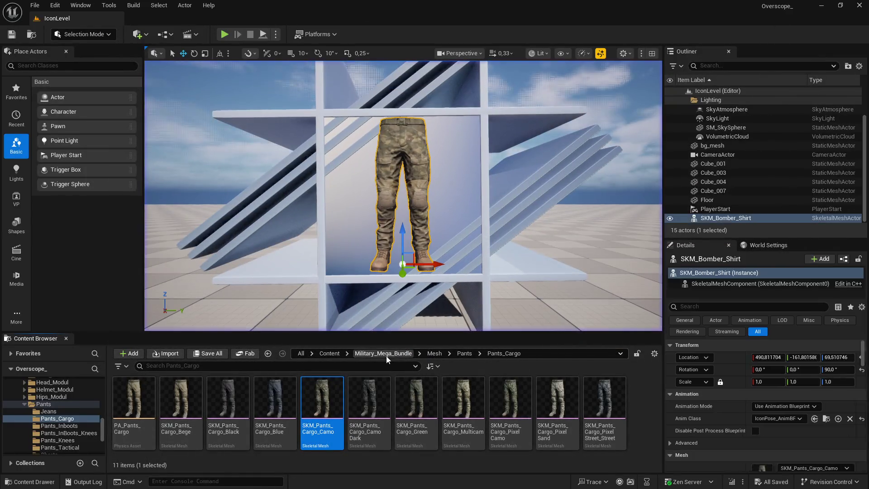
left_click(369, 398)
left_click_drag(369, 398, 423, 148)
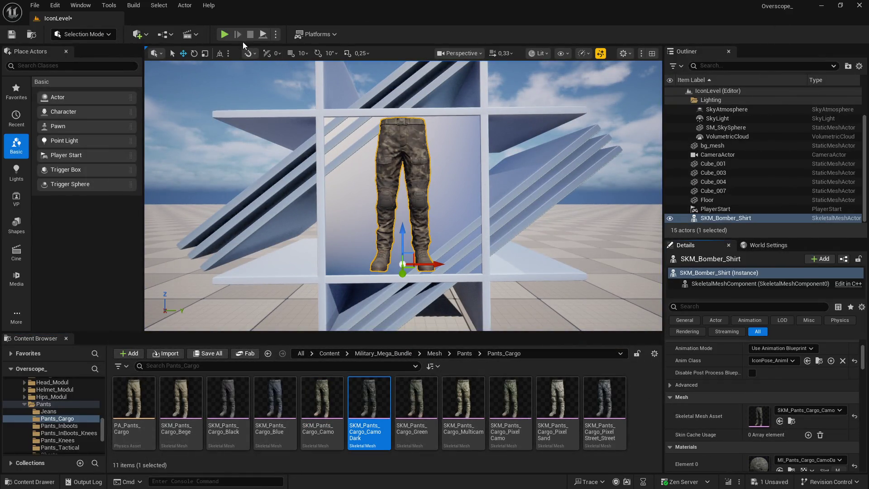
key("alt+p")
key("F11")
key("Print")
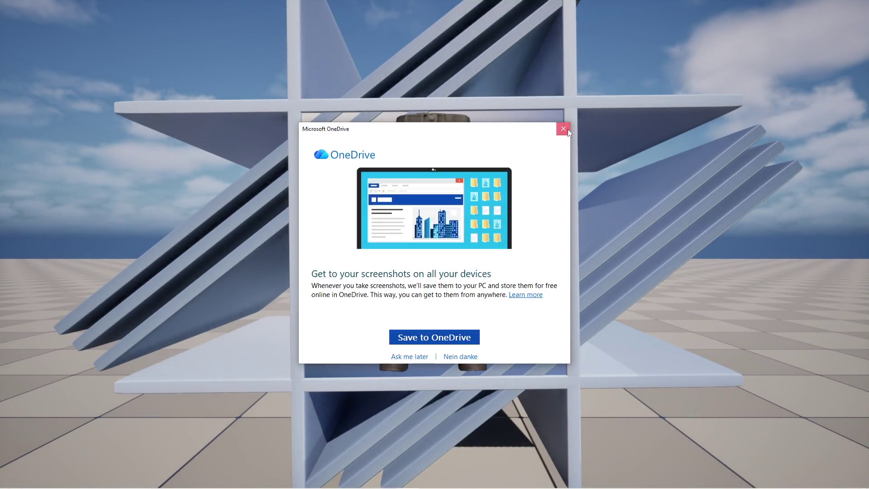
key("super")
key("alt+Tab")
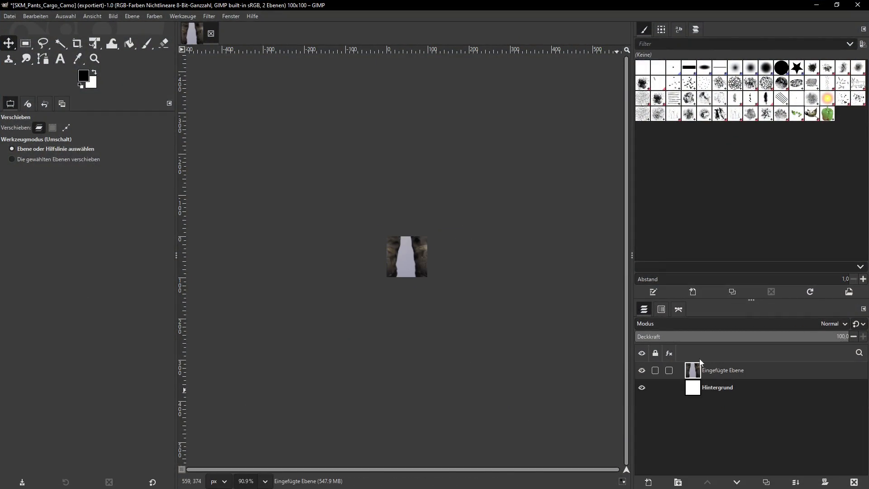
Scale the pasted Camo Dark layer to 300 × 169 pixels
left_click(133, 16)
left_click(150, 164)
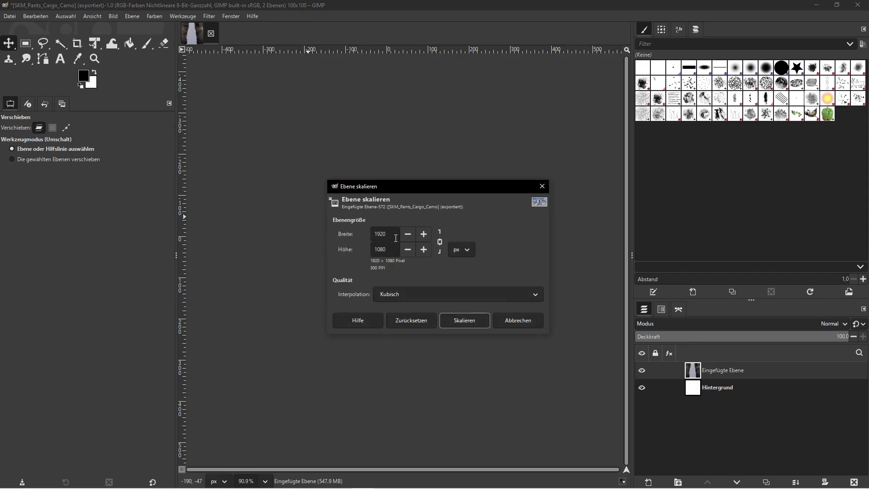
type("00")
left_click(443, 320)
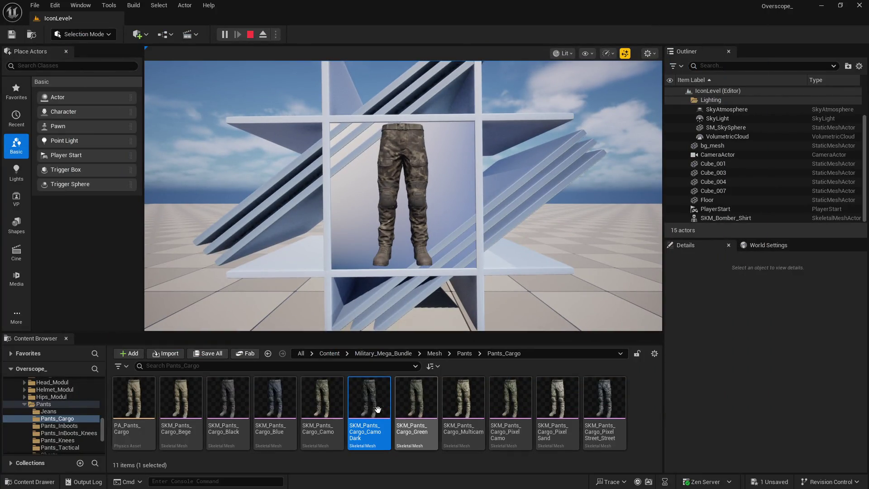
Export the icon as SKM_Pants_Cargo_CamoDark.png into the cargo folder with default PNG options
right_click(374, 404)
mouse_move(423, 233)
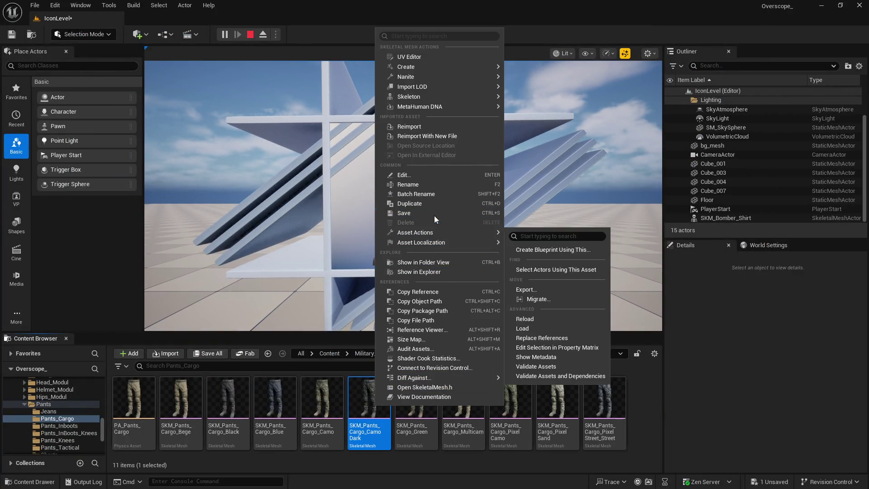
left_click(420, 186)
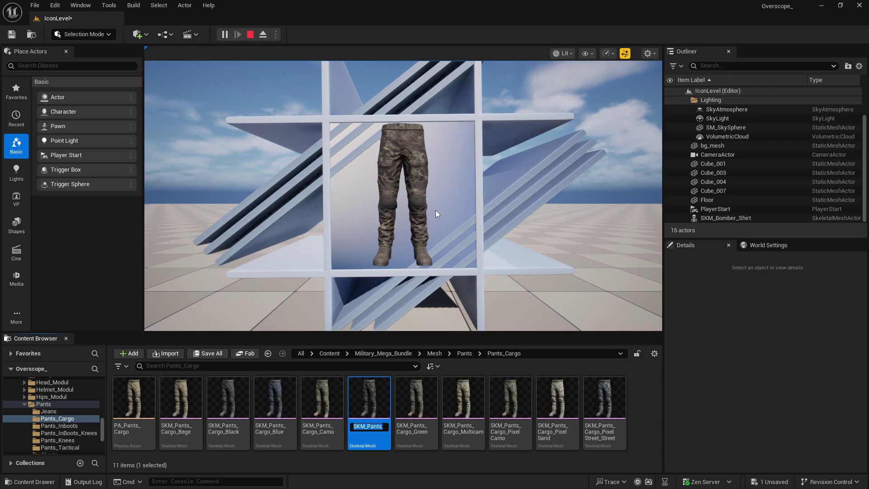
key("super")
left_click(363, 483)
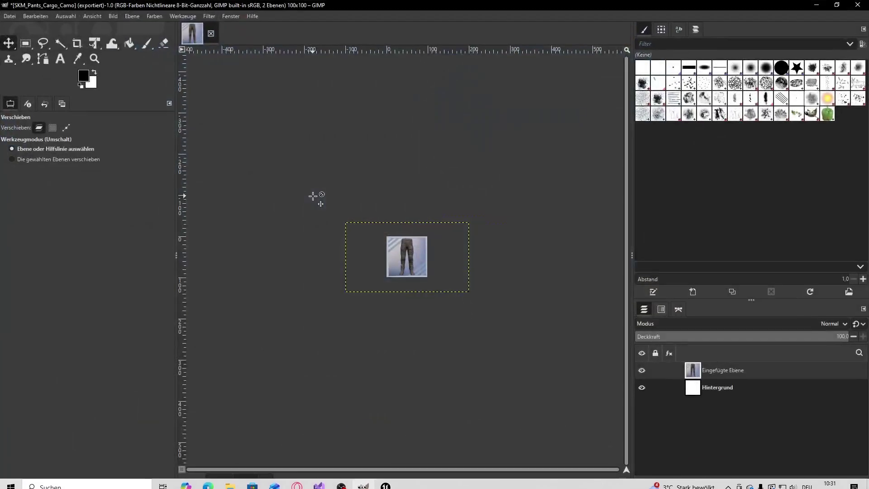
left_click(10, 16)
left_click(44, 140)
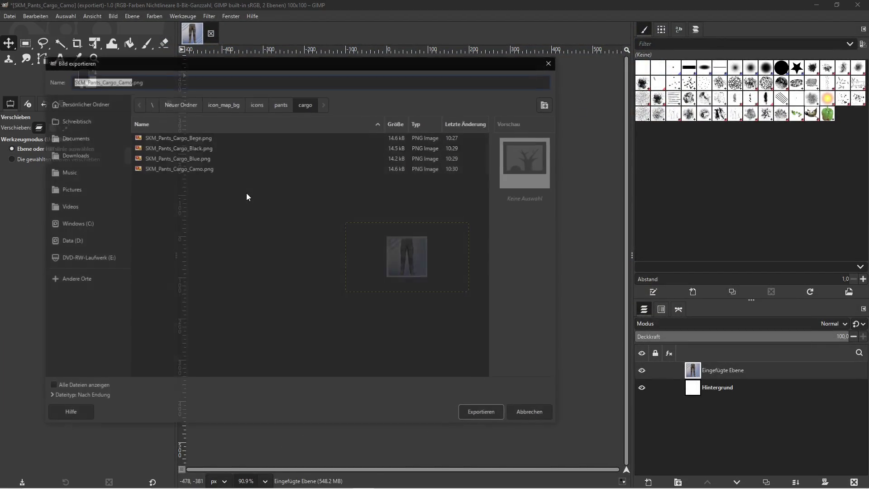
key("Right")
type("Dark")
left_click(483, 413)
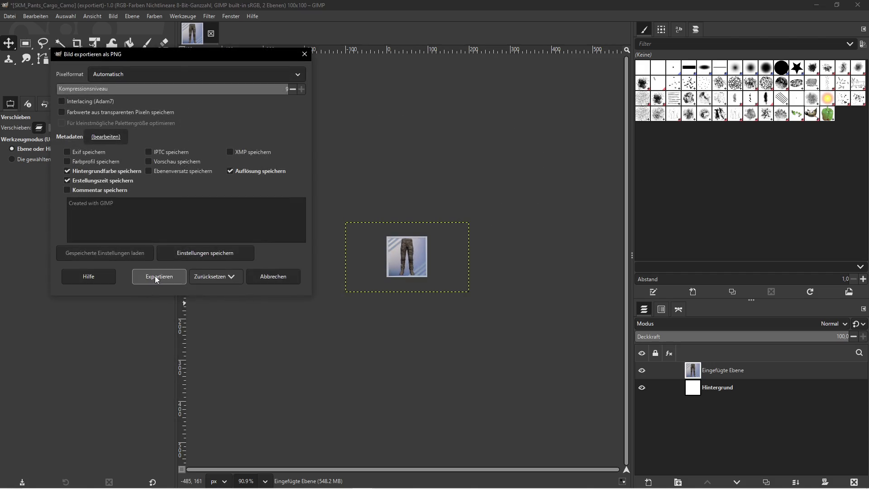
left_click(161, 277)
left_click(824, 6)
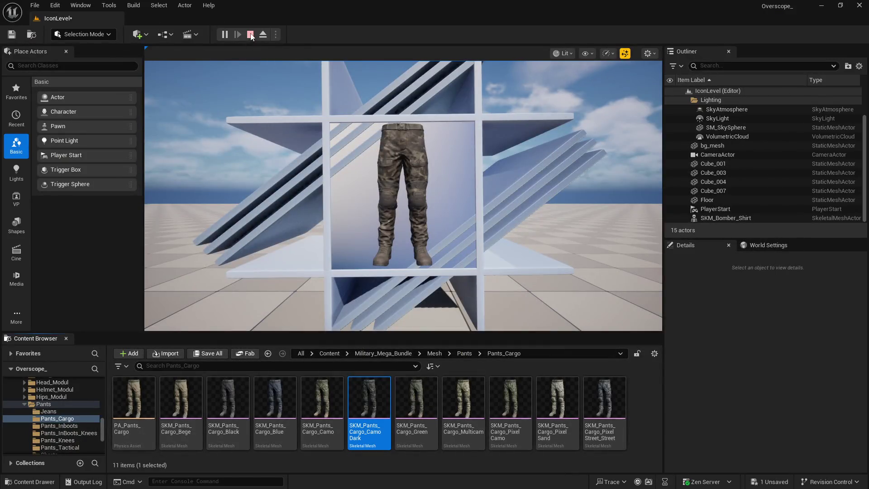
Stop the play session and select the SKM_Pants_Cargo_Green asset
left_click(250, 35)
left_click(416, 398)
scroll(777, 379, "down", 3)
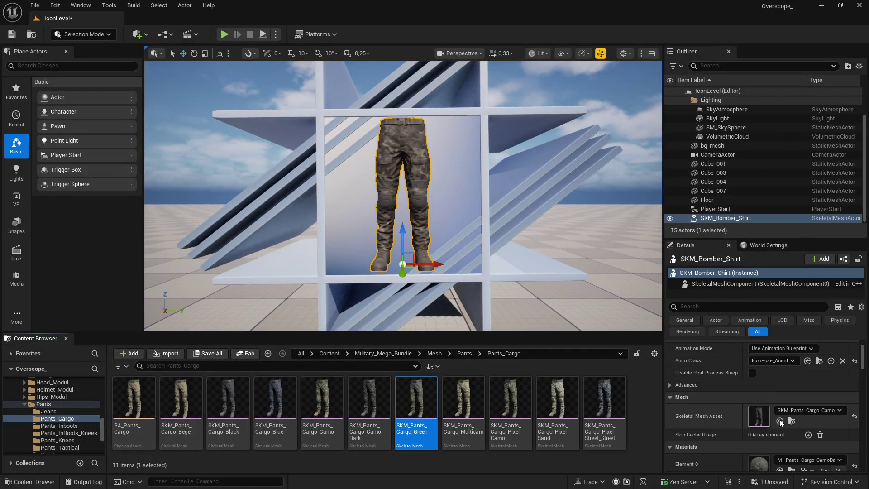
Apply SKM_Pants_Cargo_Green to the displayed pants and view the scene fullscreen
left_click(780, 421)
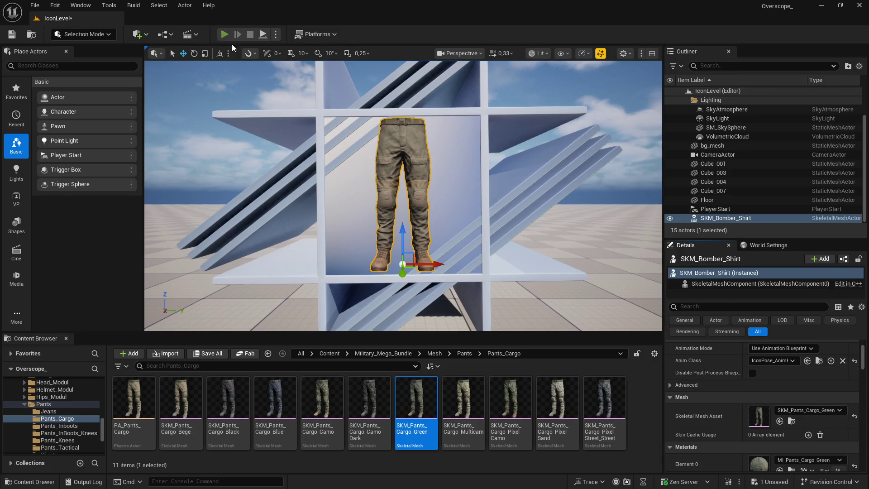
key("F11")
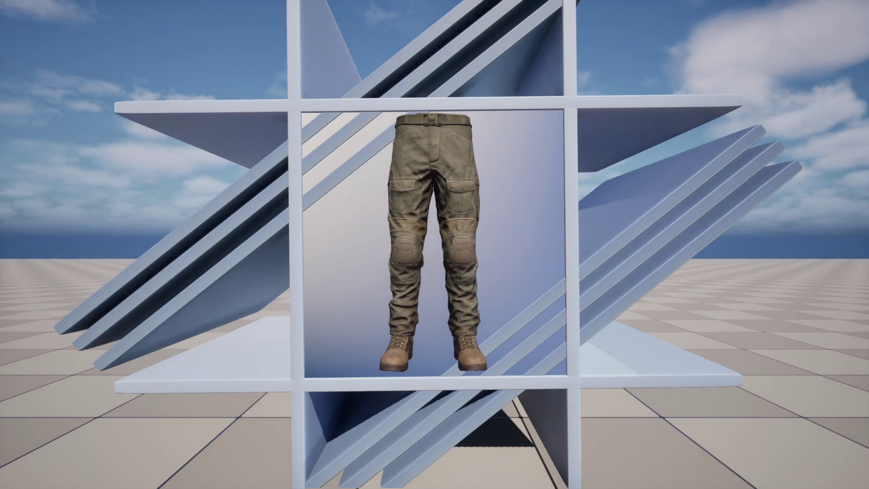
Capture the green pants scene and scale its GIMP layer to 300 × 169 pixels
key("Print")
left_click(566, 128)
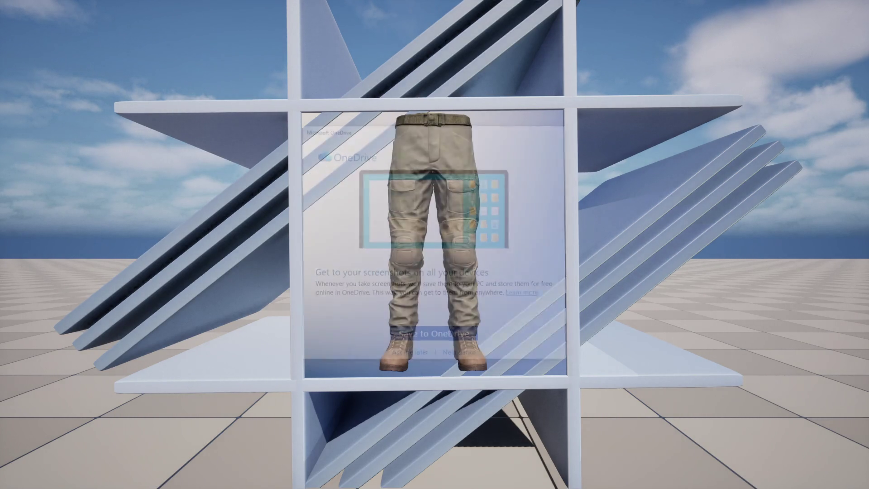
key("super")
key("alt+Tab")
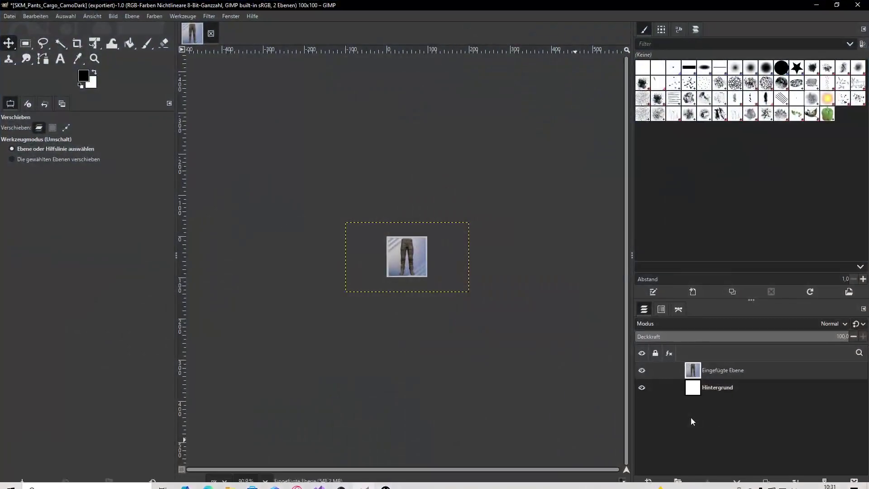
key("ctrl+z")
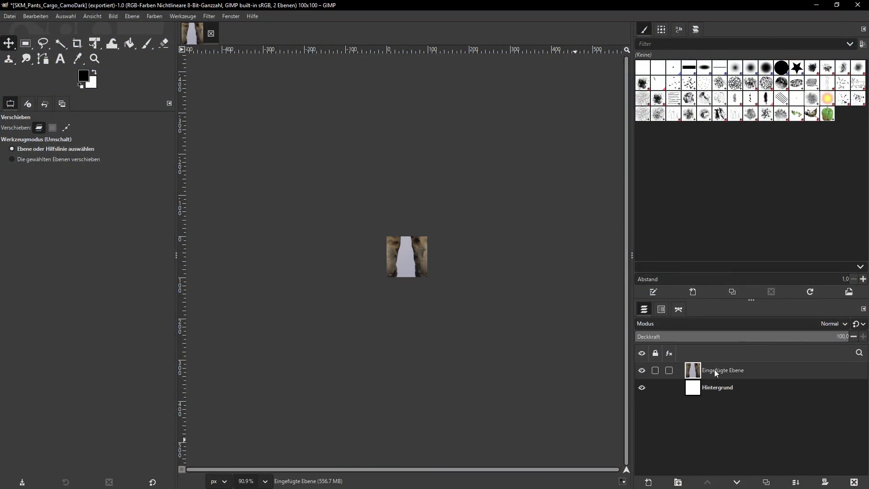
left_click(131, 16)
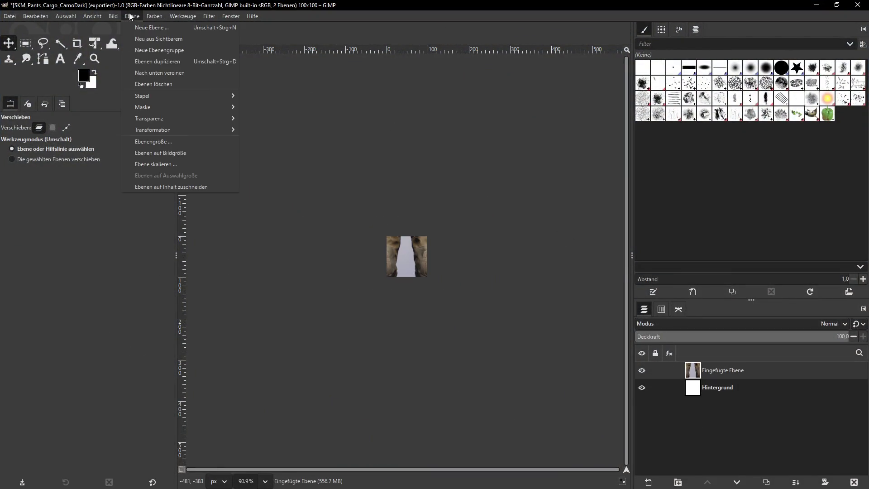
left_click(154, 164)
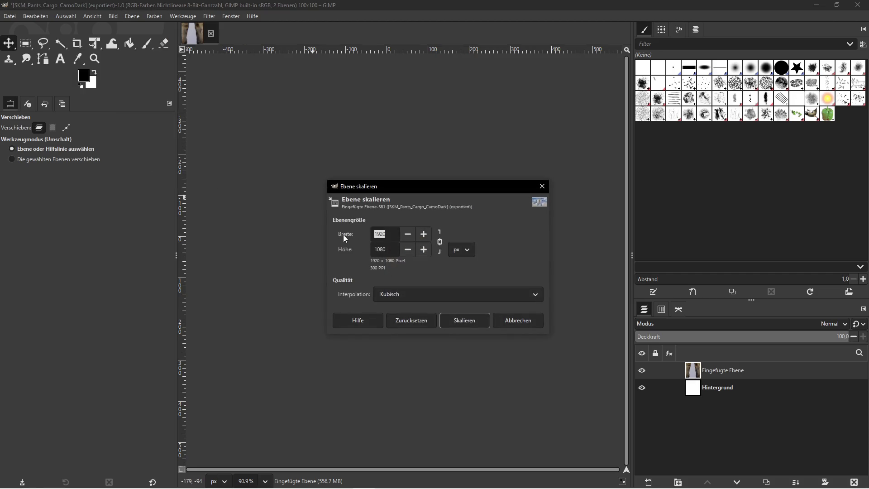
type("300")
left_click(460, 322)
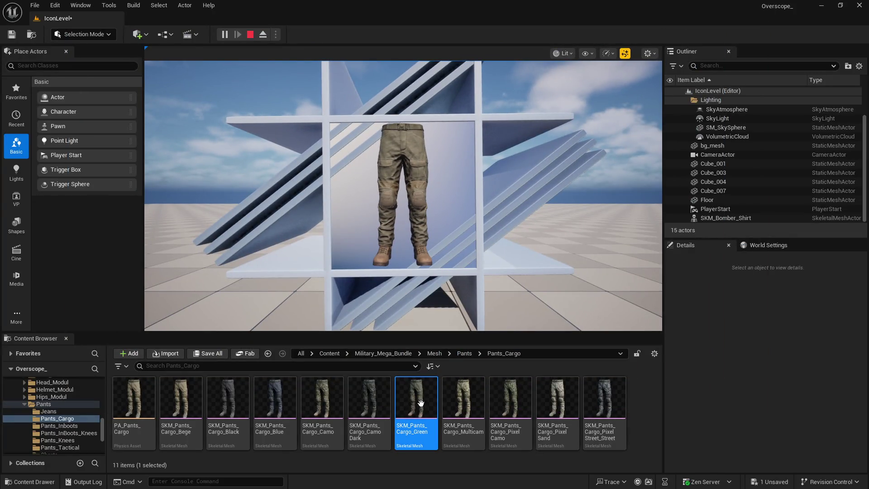
Copy the Green asset name and export the icon as SKM_Pants_Cargo_Green.png into the cargo folder
right_click(420, 402)
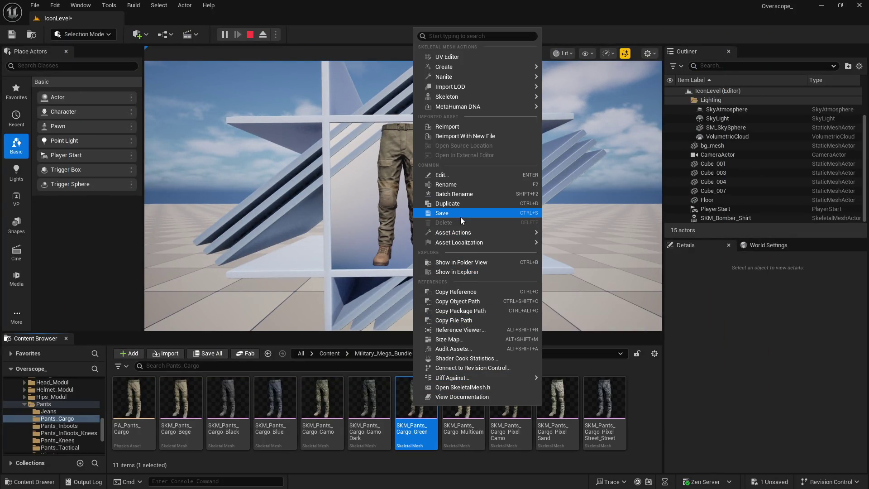
left_click(468, 186)
key("super")
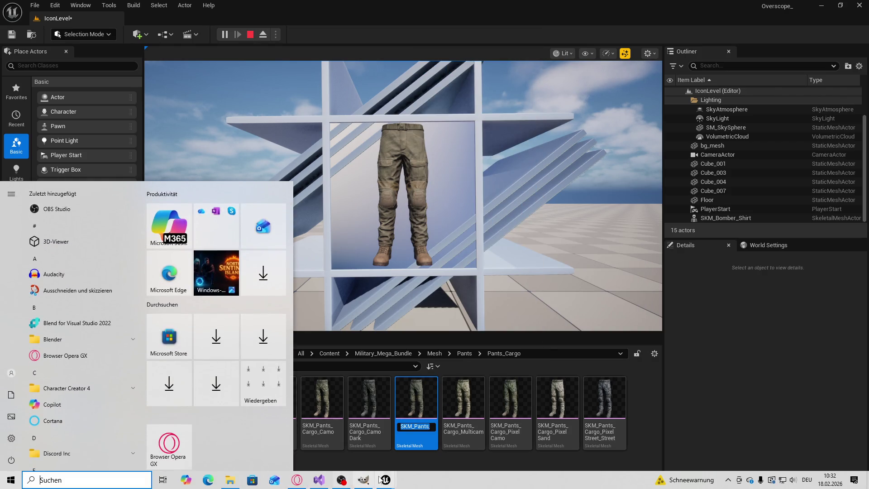
left_click(364, 480)
left_click(9, 16)
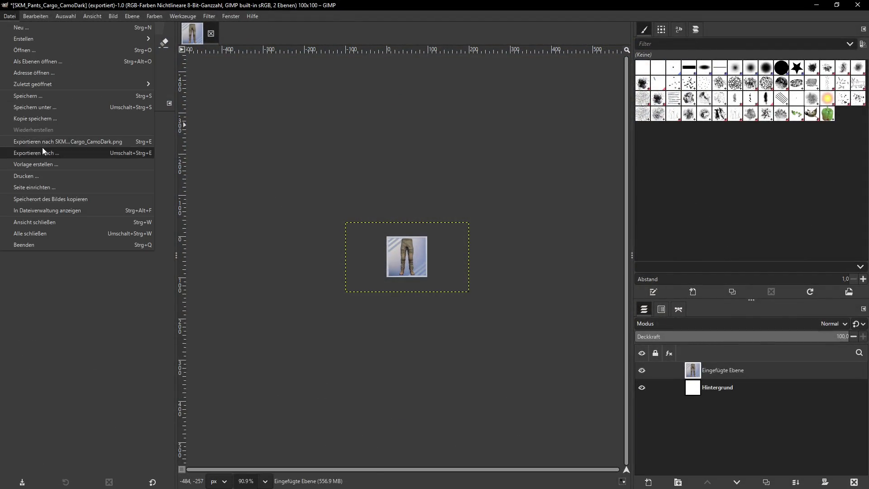
left_click(49, 153)
type("SKM_Pants_Cargo_Green")
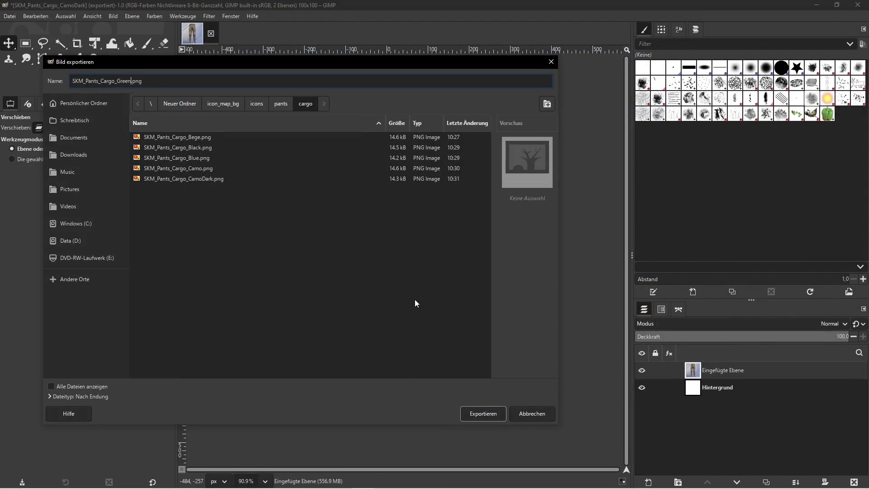
left_click(481, 412)
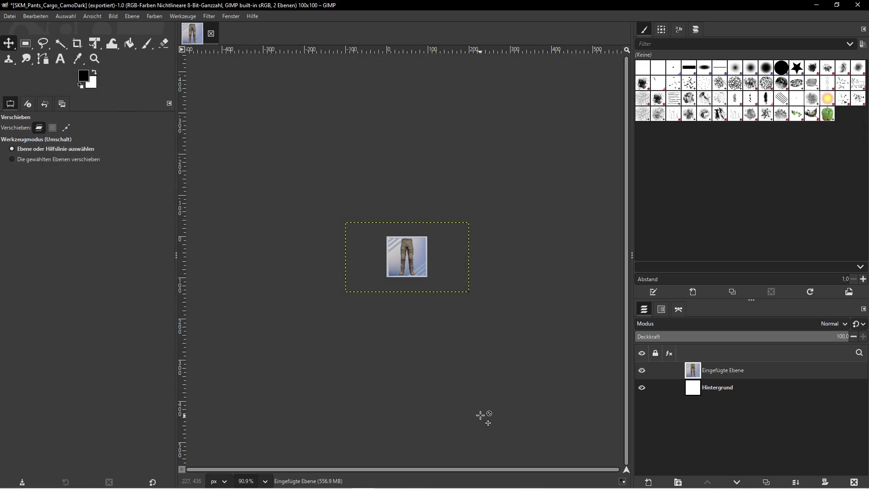
left_click(216, 326)
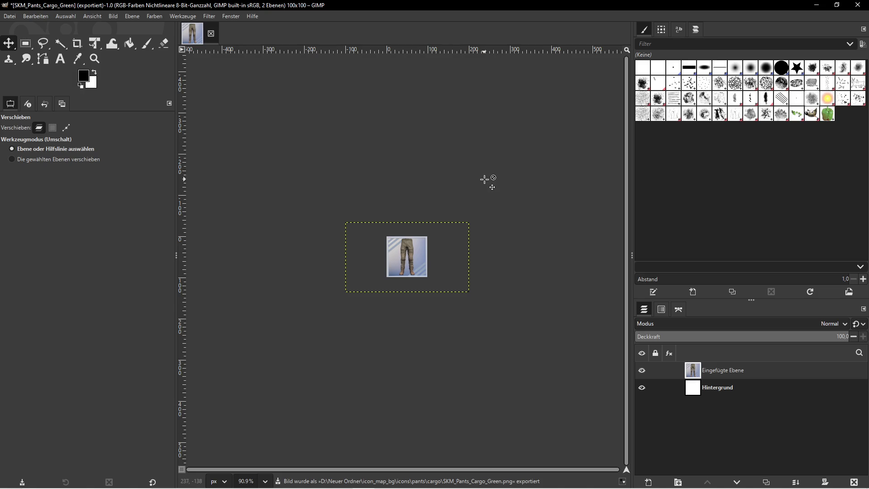
left_click(816, 5)
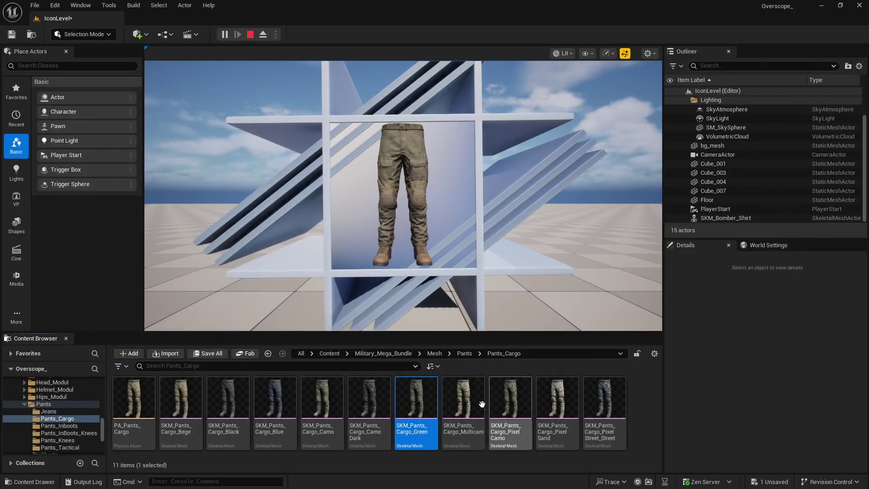
Assign SKM_Pants_Cargo_Multicam as the pants actor's Skeletal Mesh Asset and save the level
left_click(481, 404)
left_click(250, 34)
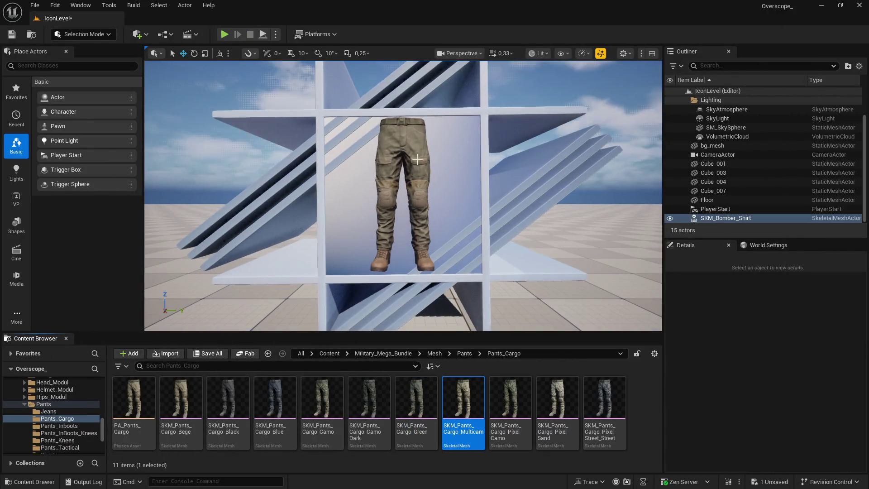
left_click(416, 170)
scroll(764, 398, "down", 4)
left_click(779, 436)
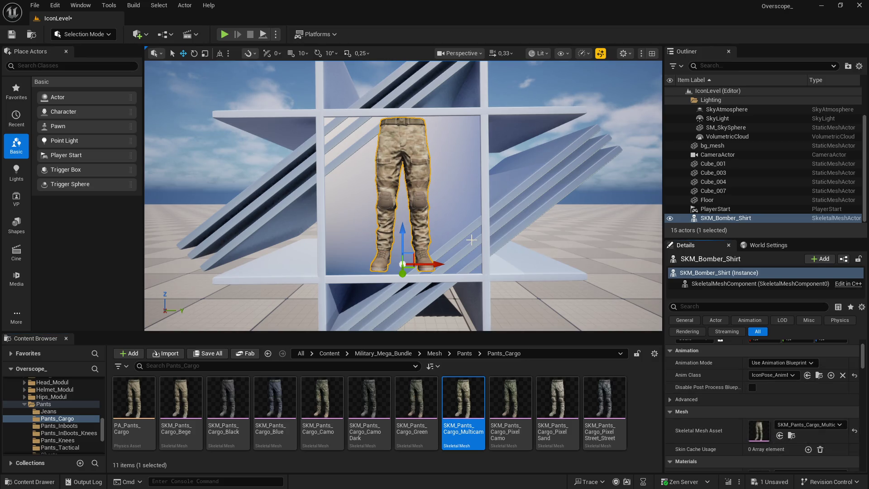
left_click(207, 353)
left_click(511, 349)
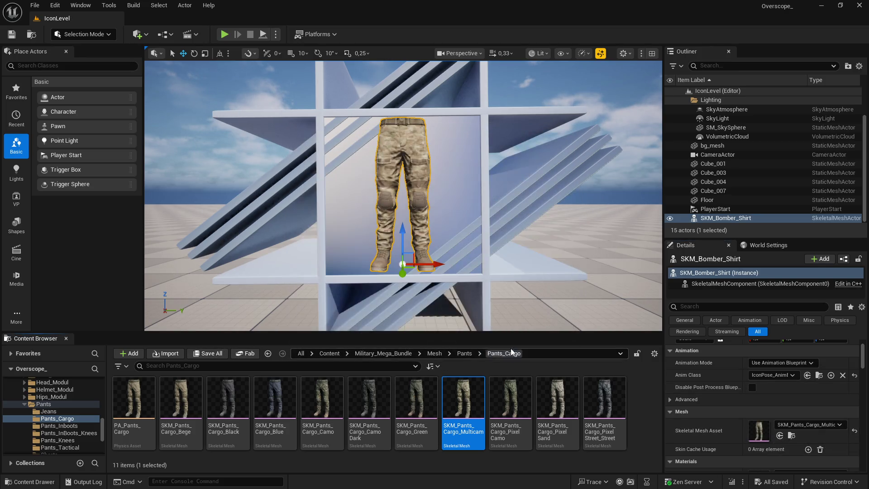
Play the level and take a screenshot of the Multicam pants through the icon camera
left_click_drag(401, 339, 402, 322)
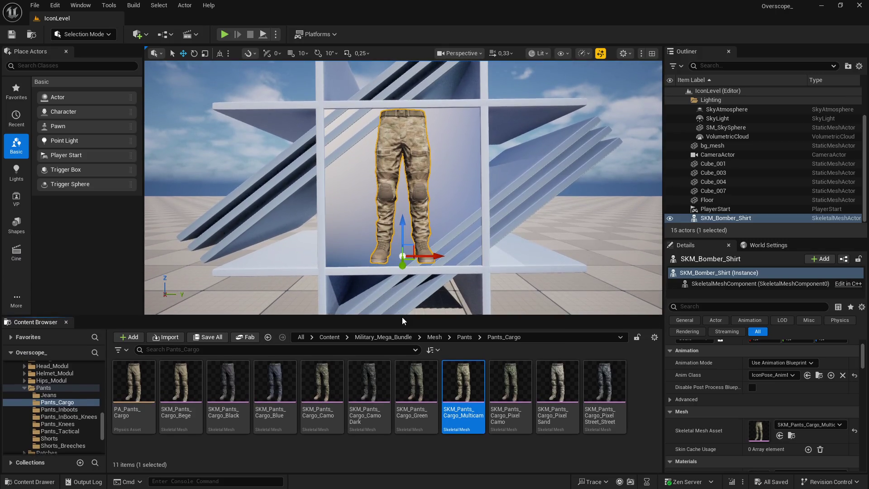
left_click(224, 34)
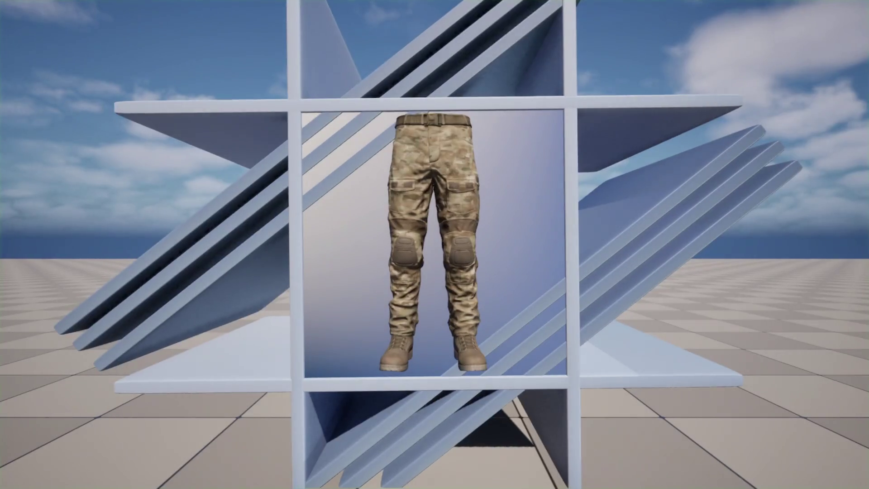
key("Print")
left_click(559, 129)
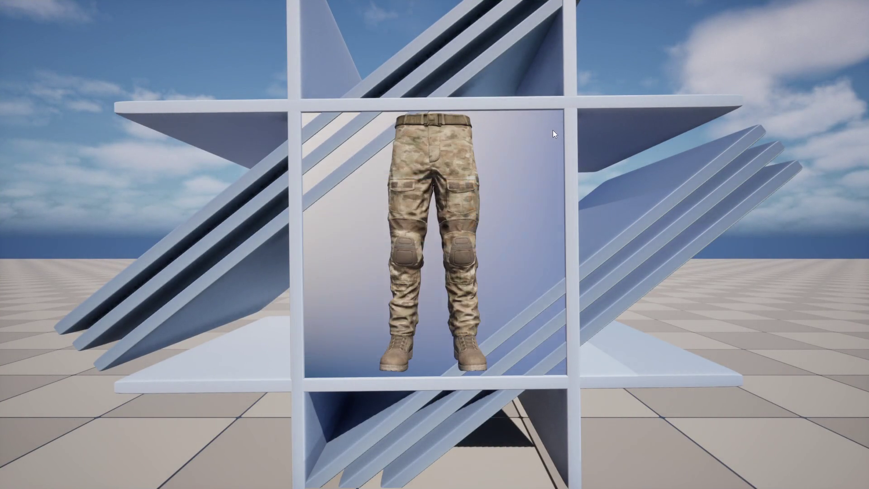
key("super")
Scale the pasted Multicam capture layer down to 300 px wide in GIMP
left_click(365, 479)
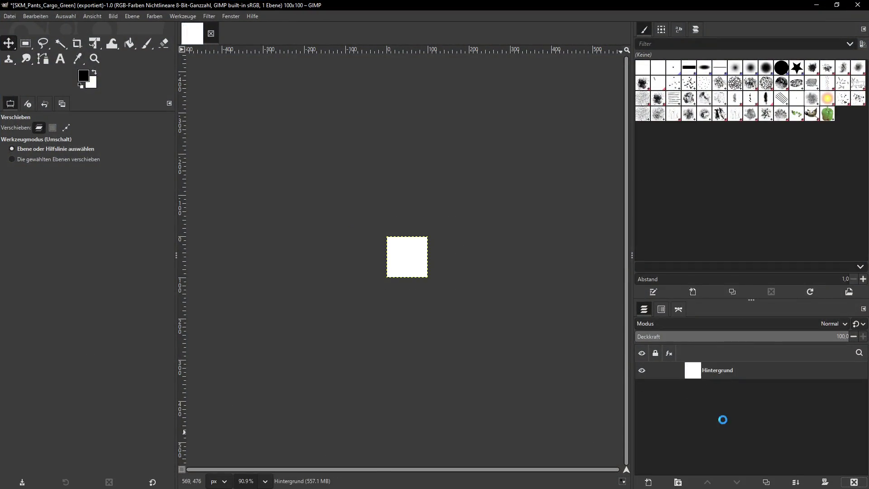
left_click(723, 375)
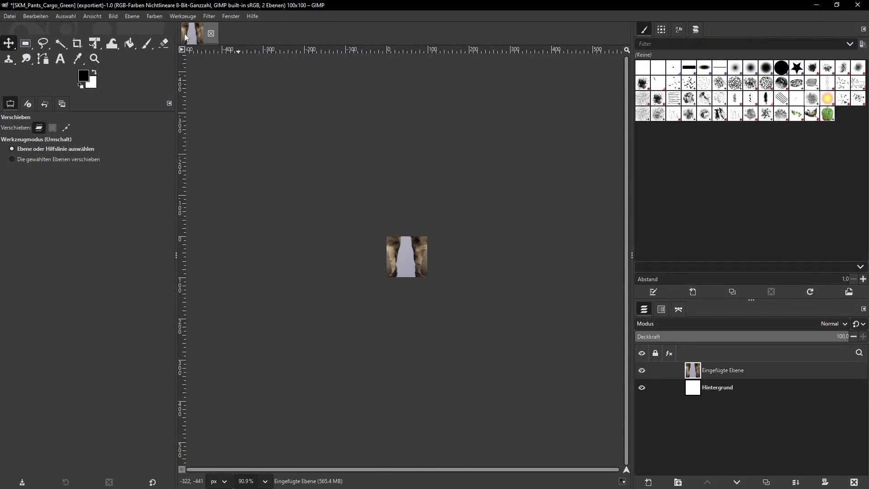
left_click(120, 20)
left_click(206, 187)
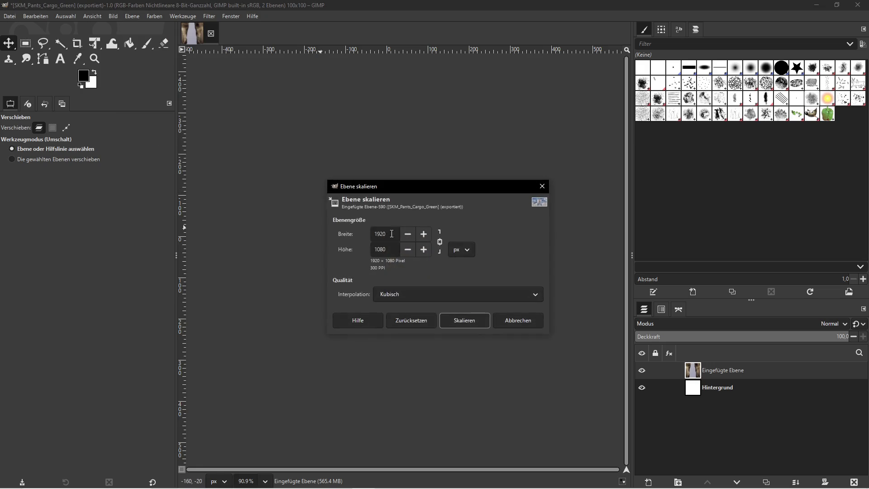
type("00")
left_click(464, 319)
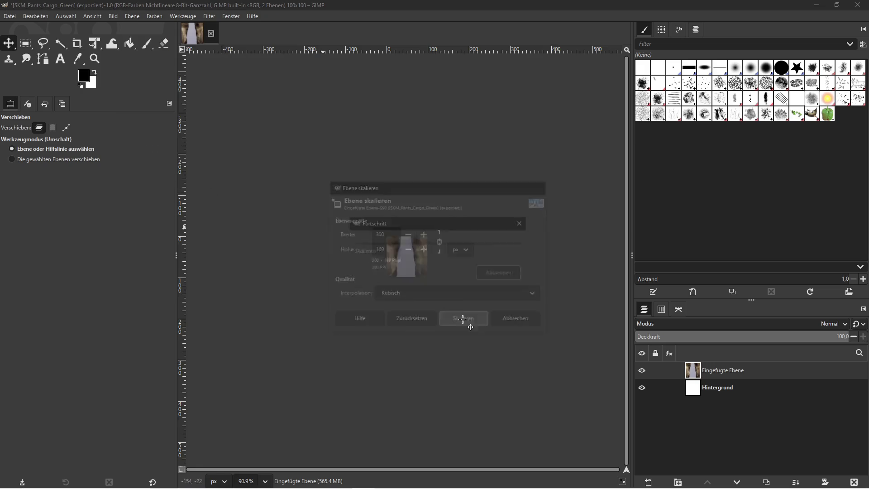
Copy the asset name from Unreal and export the icon as SKM_Pants_Cargo_Multicam.png into icons/pants/cargo
left_click(817, 5)
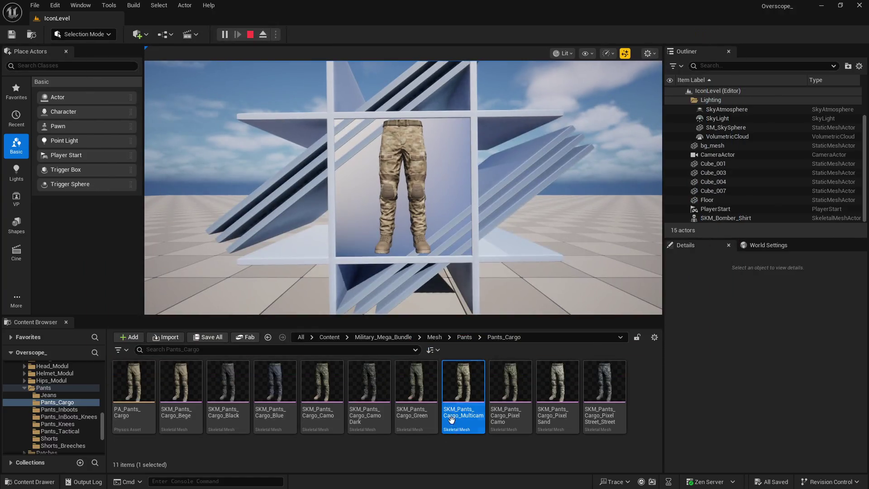
right_click(463, 385)
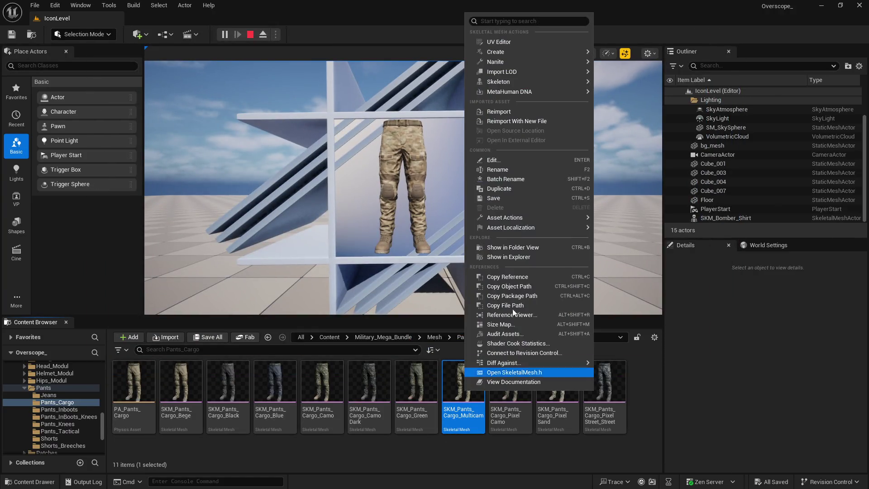
left_click(501, 170)
key("super")
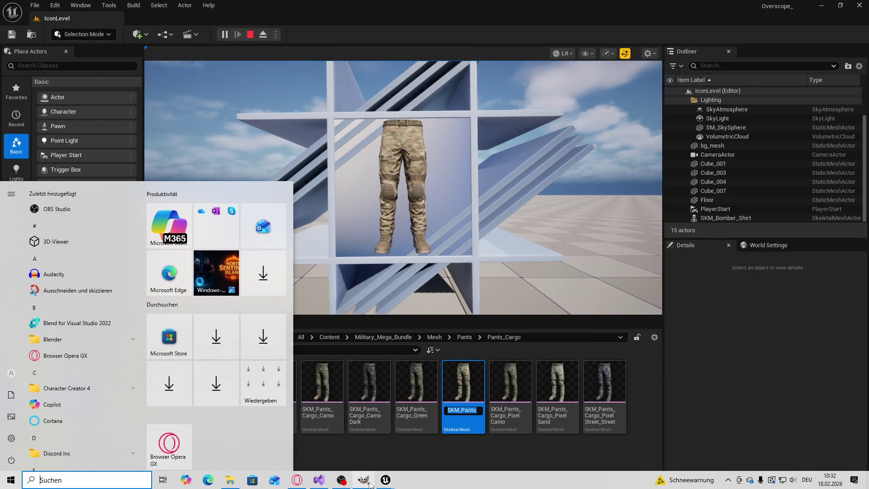
key("alt+Tab")
left_click(9, 16)
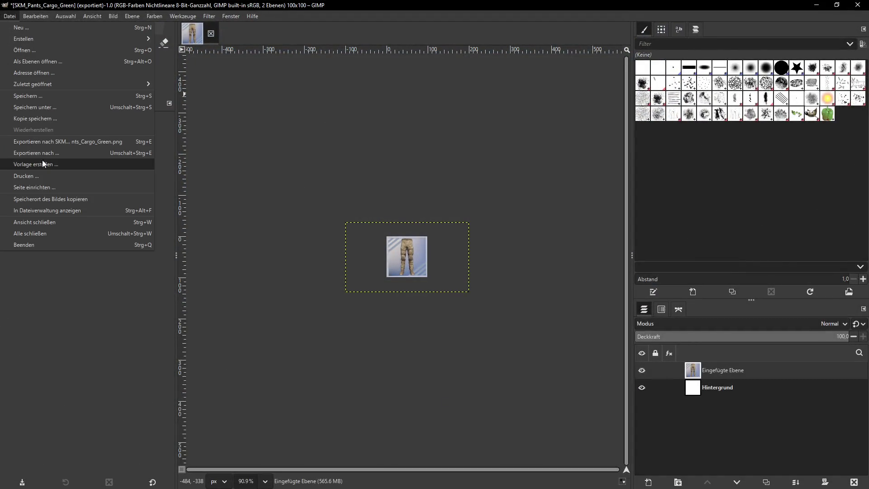
left_click(20, 159)
type("SKM_Pants_Cargo_Multicam")
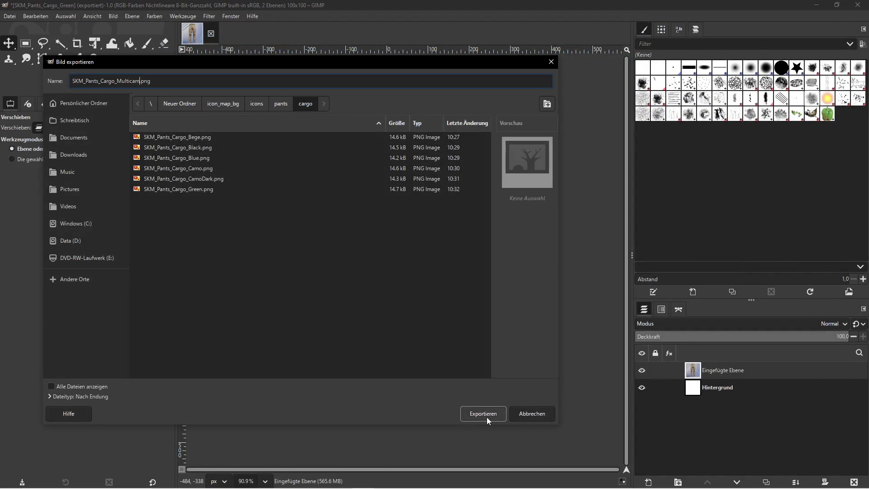
left_click(485, 415)
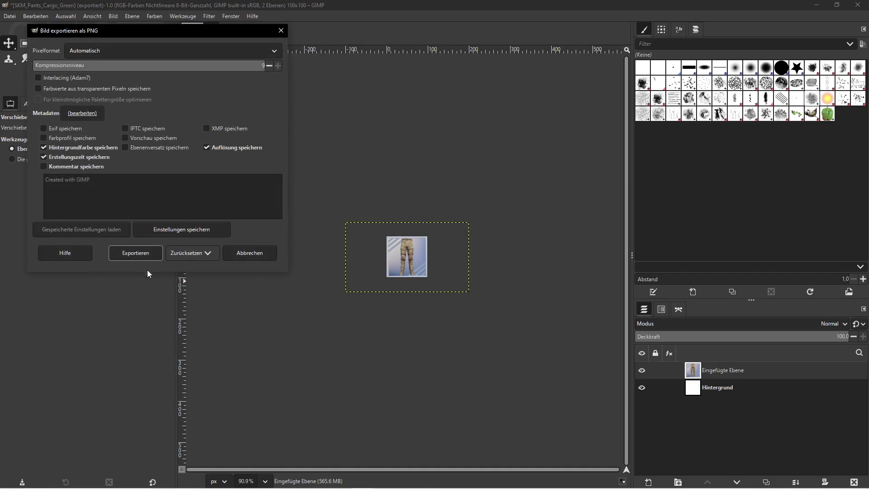
left_click(136, 253)
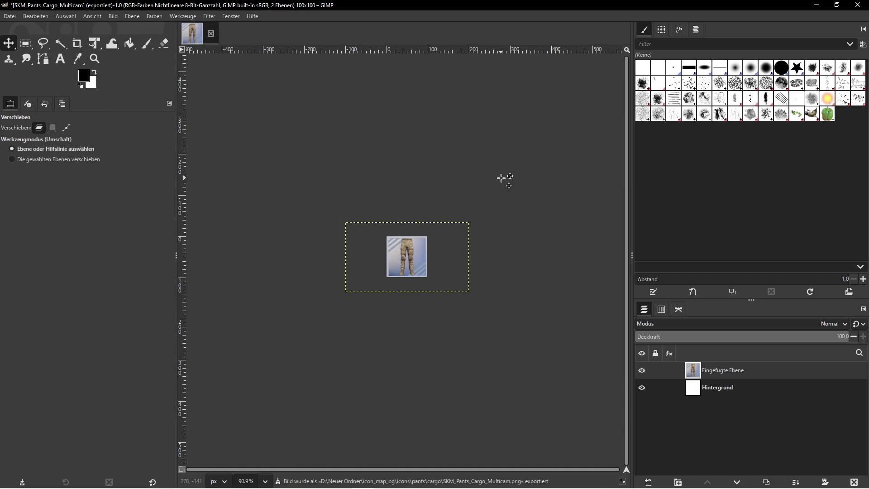
left_click(816, 5)
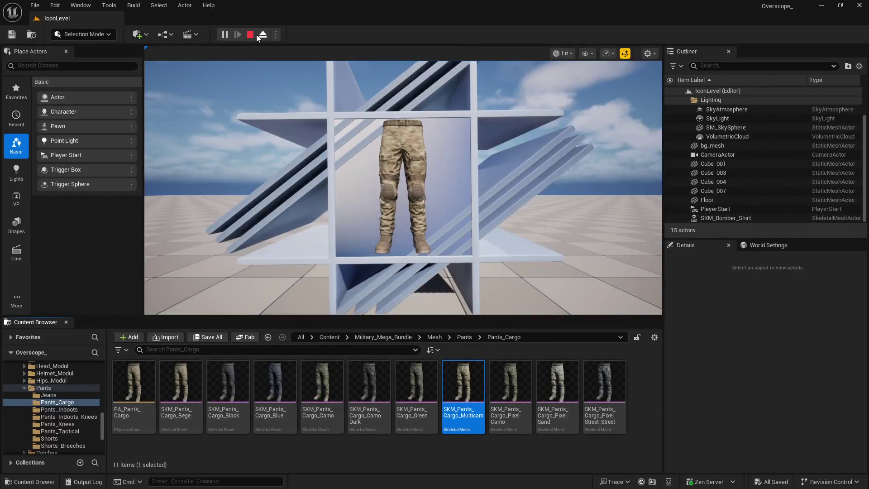
Set SKM_Pants_Cargo_Pixel_Camo as the pants actor's Skeletal Mesh Asset
left_click(510, 385)
scroll(741, 365, "down", 3)
left_click(779, 421)
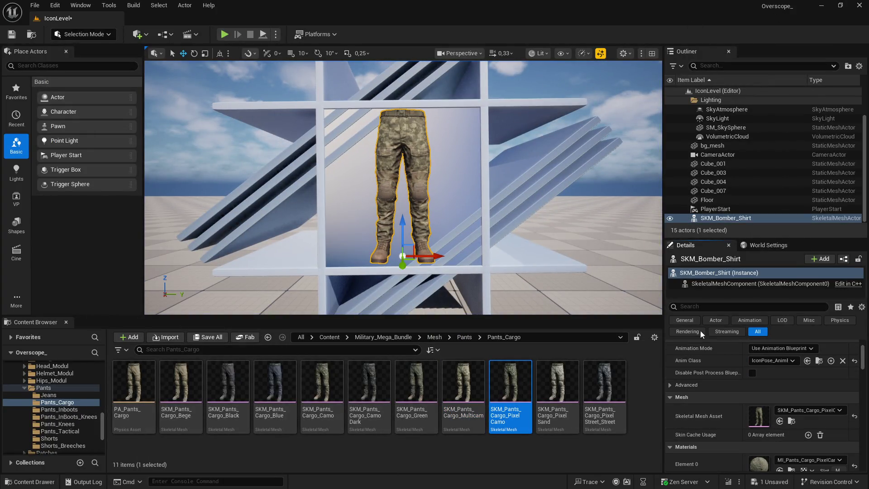
Play the level, screenshot the Pixel Camo pants through the icon camera, and return to GIMP
left_click(225, 36)
key("F11")
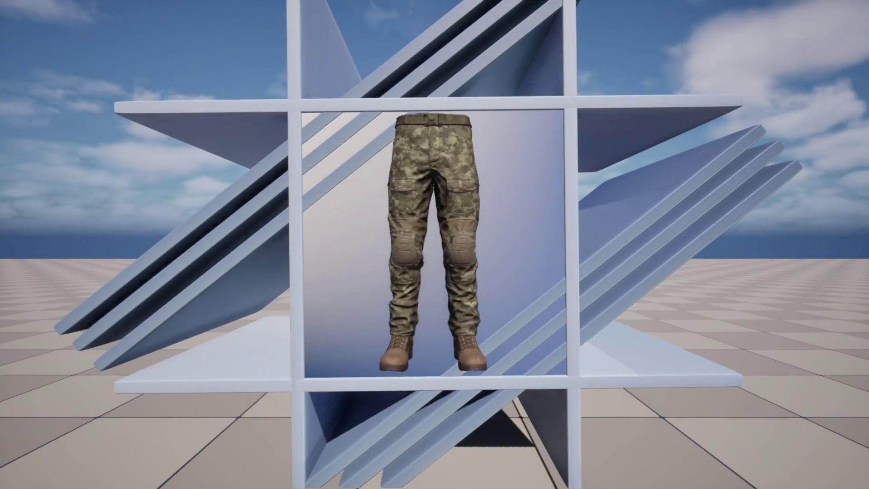
key("Print")
left_click(562, 130)
key("super")
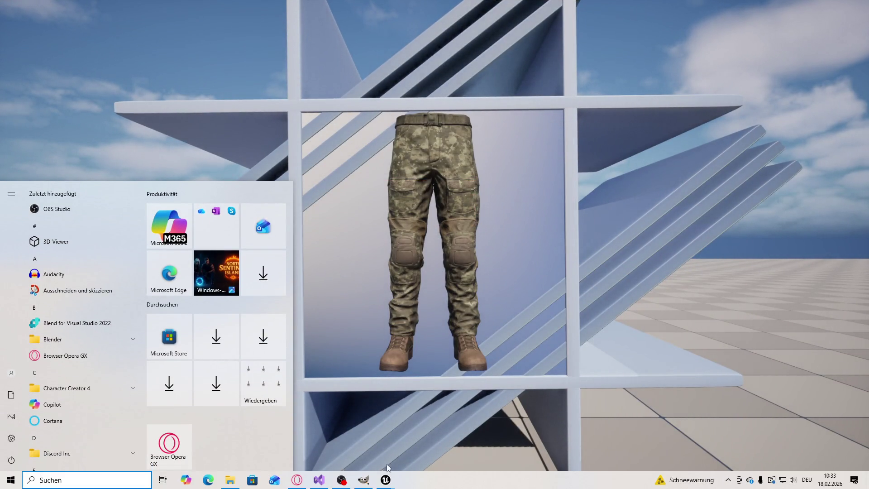
left_click(363, 480)
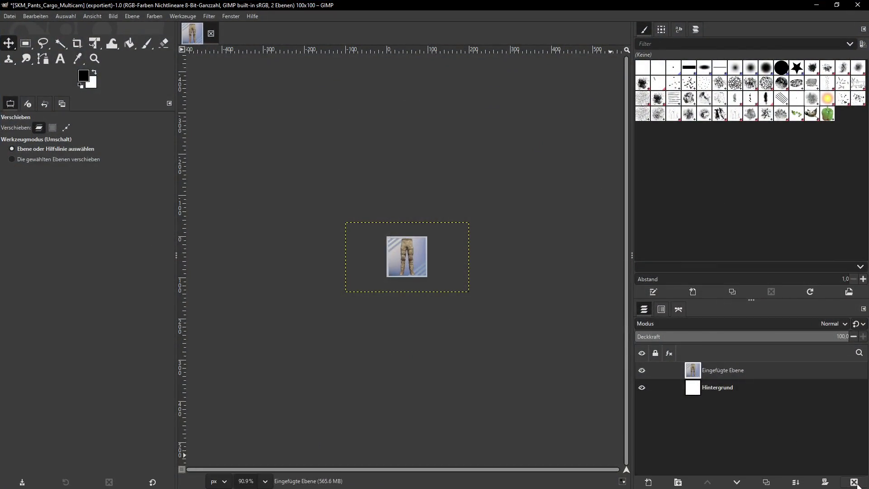
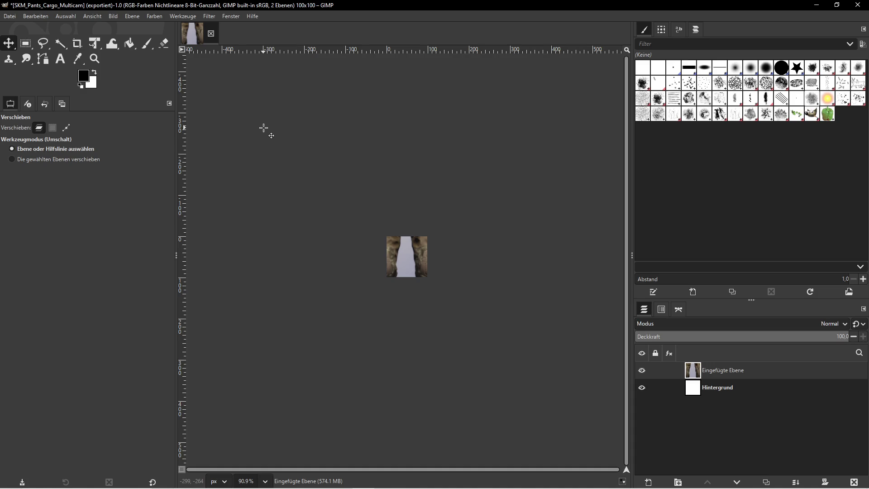
Scale the pasted screenshot layer to 300 px wide (300 × 169) with Ebene skalieren
left_click(133, 16)
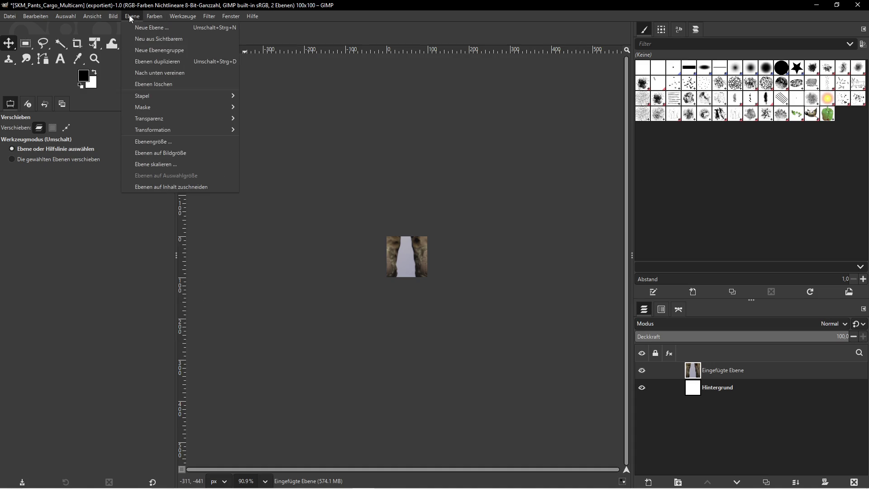
left_click(148, 165)
type("300")
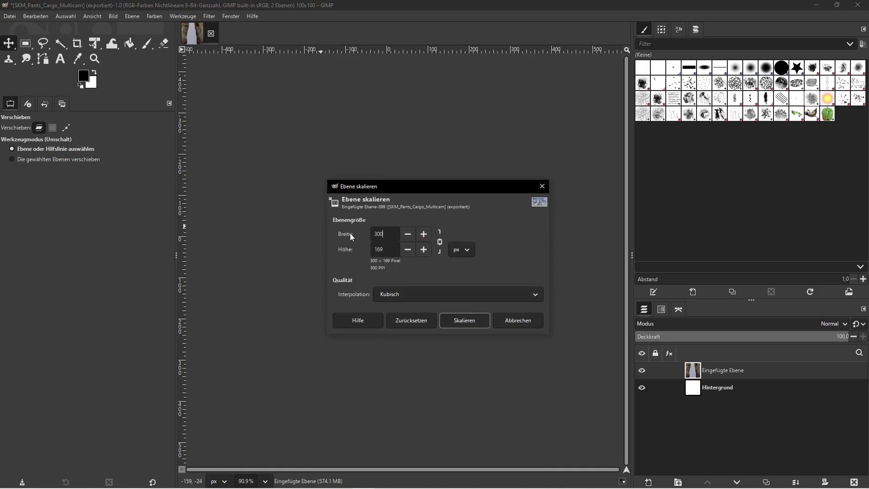
left_click(466, 320)
Copy the PixelCamo pants asset's name from its Rename field and return to GIMP
left_click(816, 5)
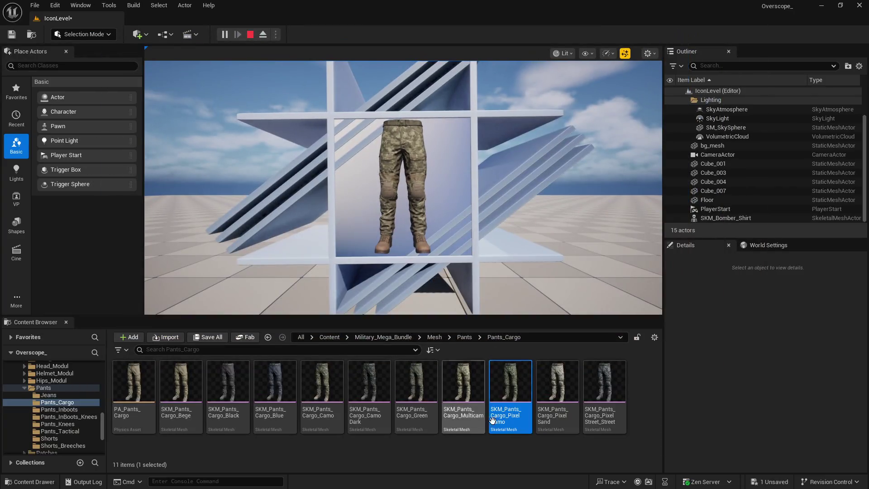
right_click(492, 420)
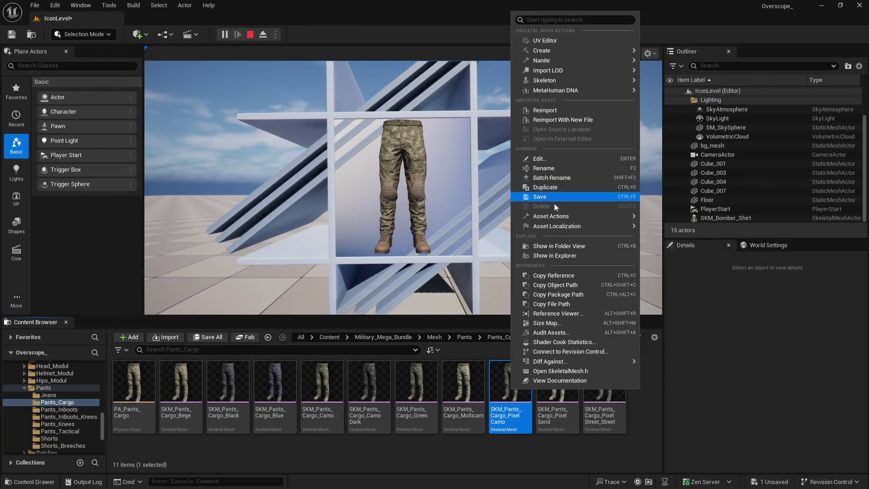
left_click(548, 171)
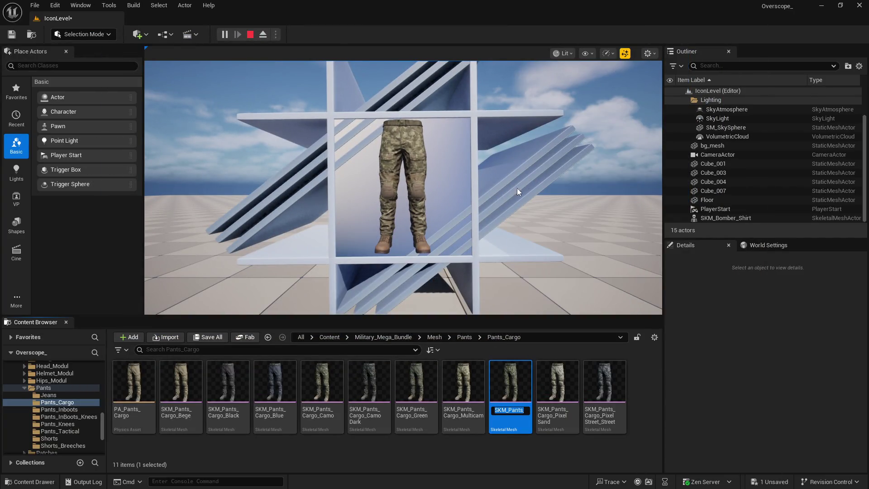
key("super")
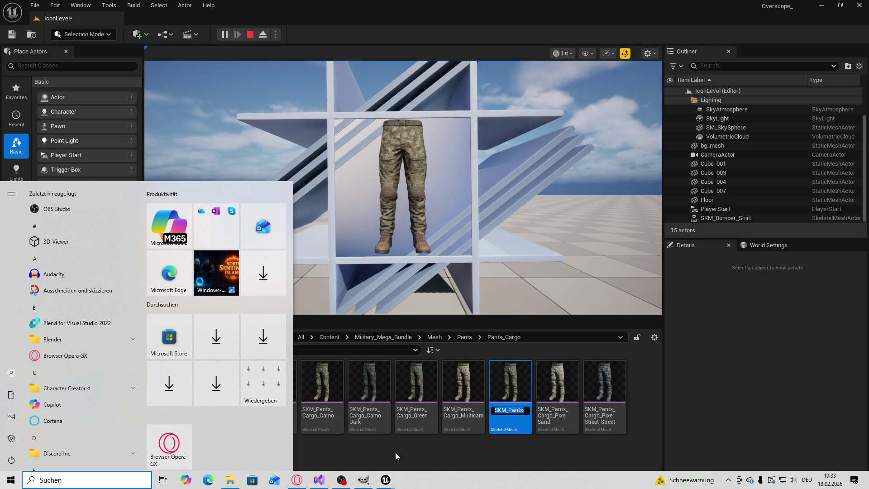
left_click(363, 480)
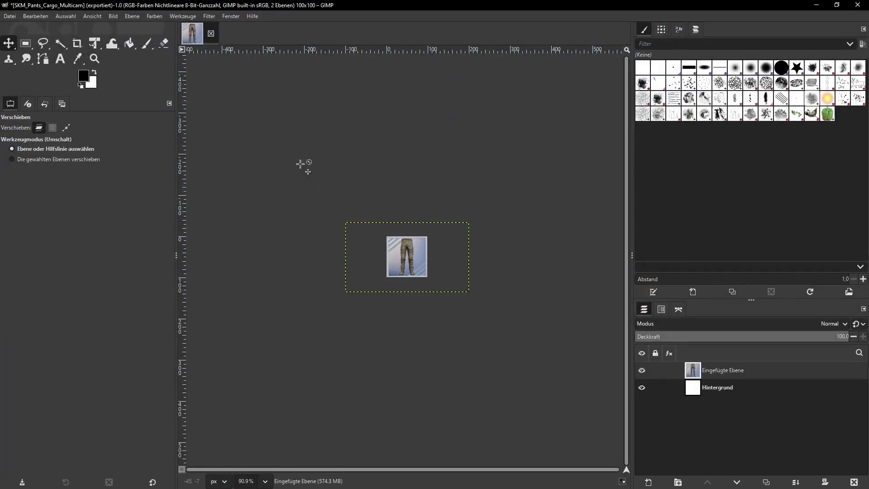
Export the icon as SKM_Pants_Cargo_PixelCamo.png using the pasted asset name, then minimise GIMP
left_click(10, 16)
left_click(52, 152)
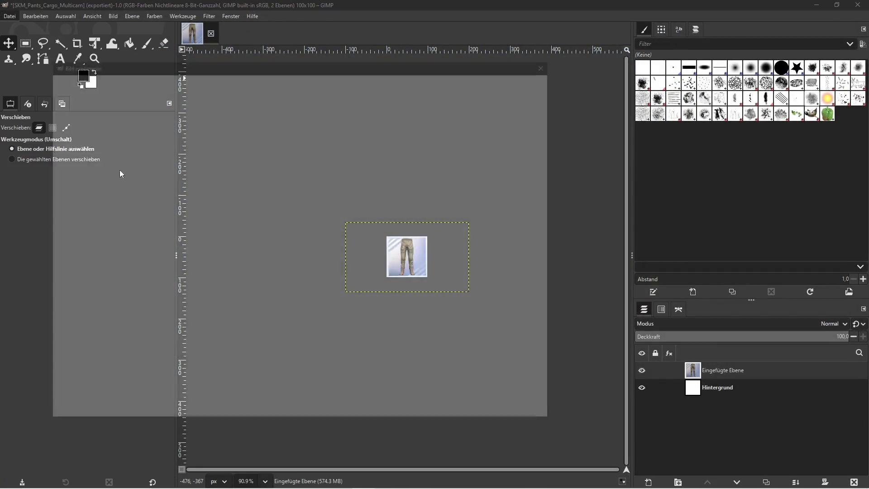
type("SKM_Pants_Cargo_PixelCamo")
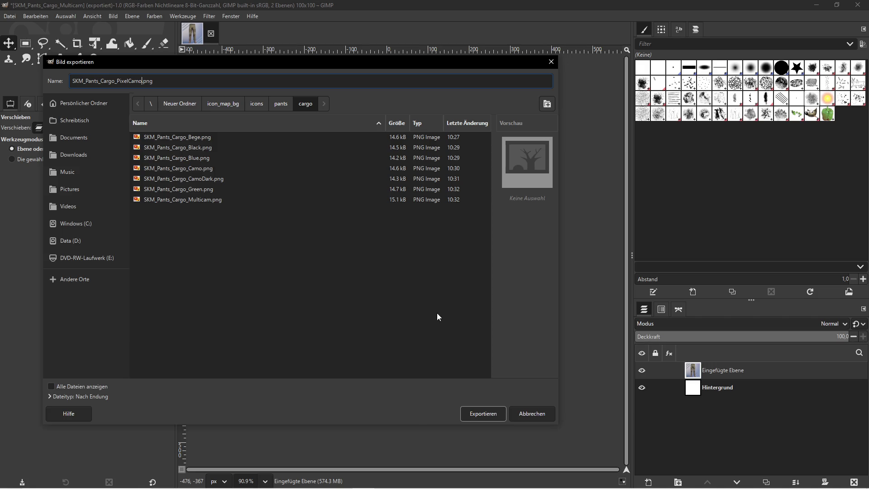
left_click(475, 413)
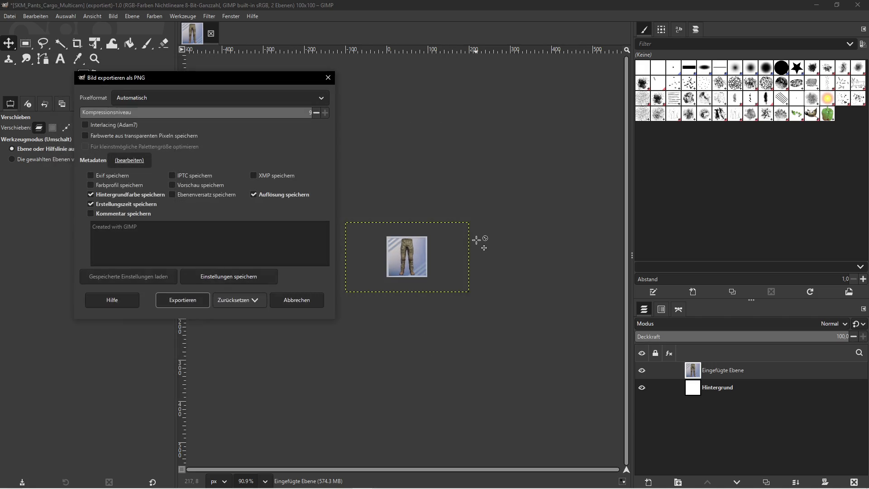
key("Return")
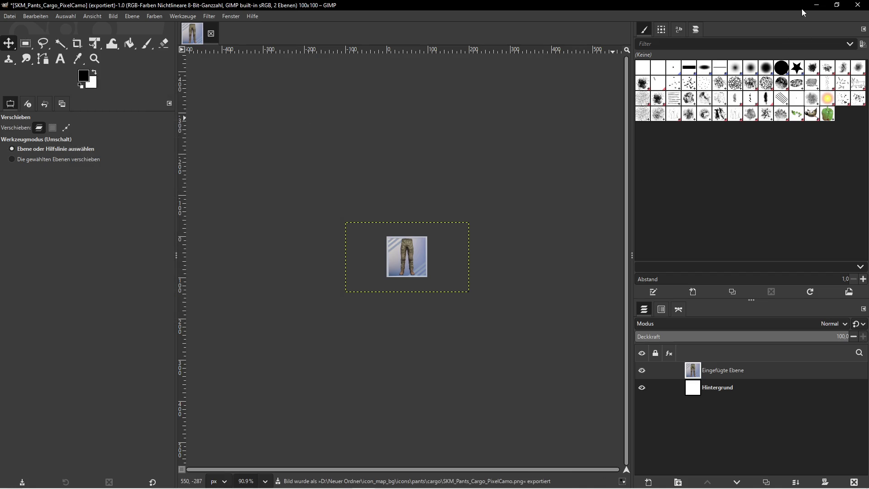
left_click(816, 5)
Assign the Pixel Sand pants asset as the displayed Skeletal Mesh Asset
left_click(556, 385)
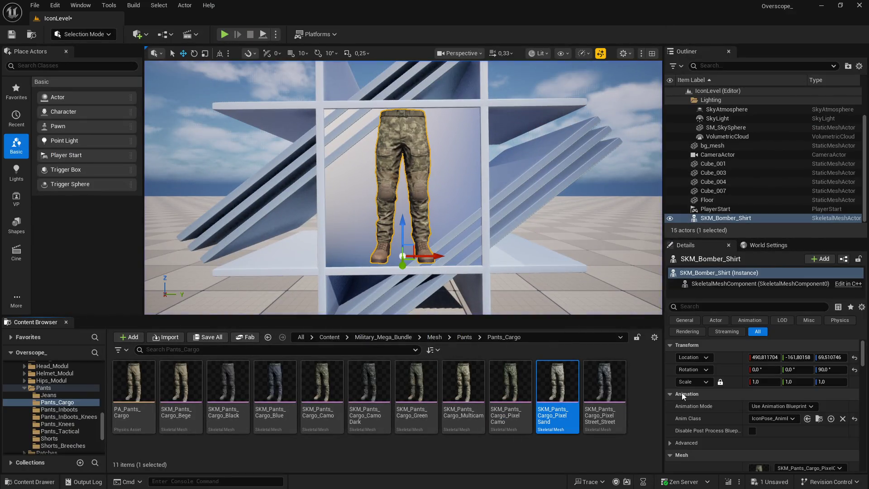
scroll(682, 393, "down", 2)
left_click(779, 450)
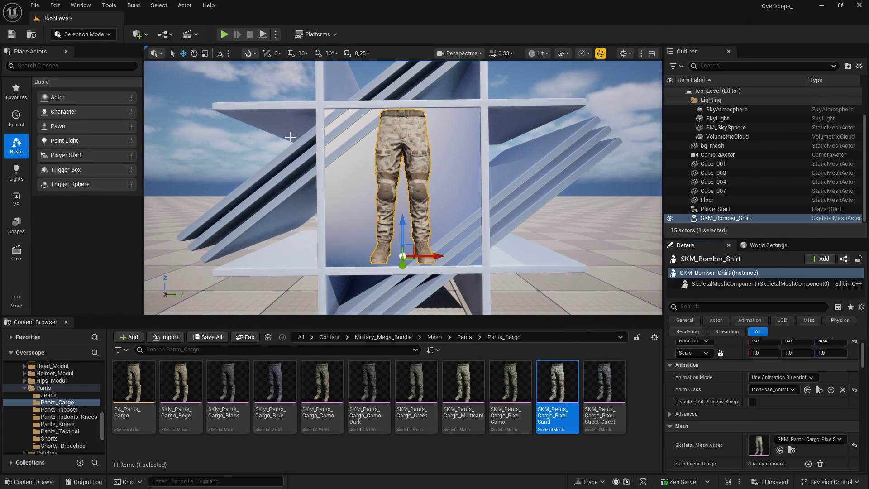
Play the level, capture a screenshot, and dismiss the OneDrive prompt
left_click(224, 34)
key("Print")
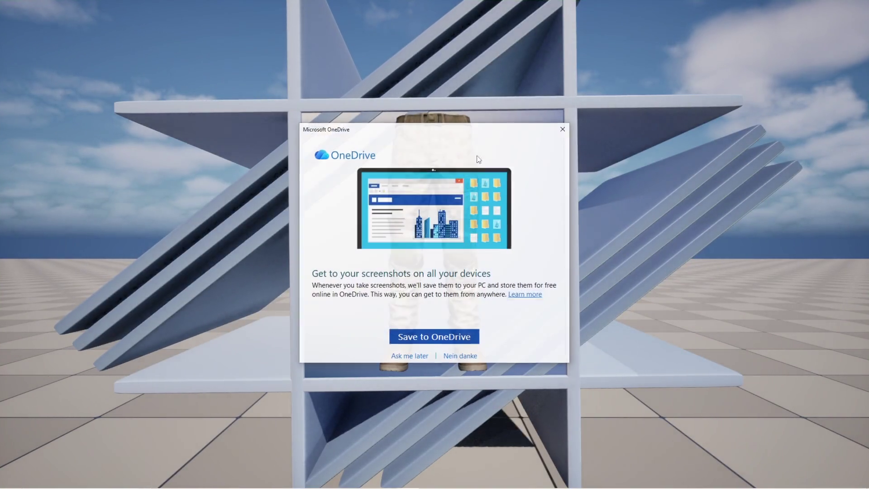
left_click(567, 126)
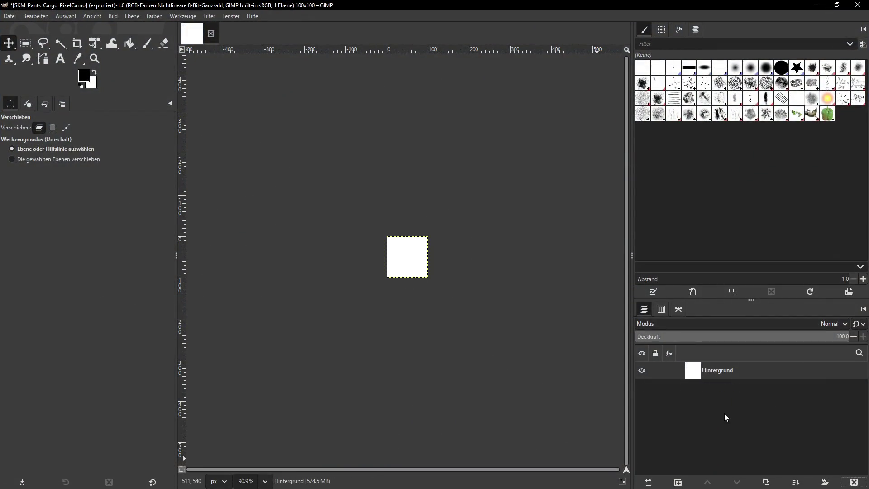
Paste the Pixel Sand screenshot as a new layer and scale it to 300 px wide
key("ctrl+v")
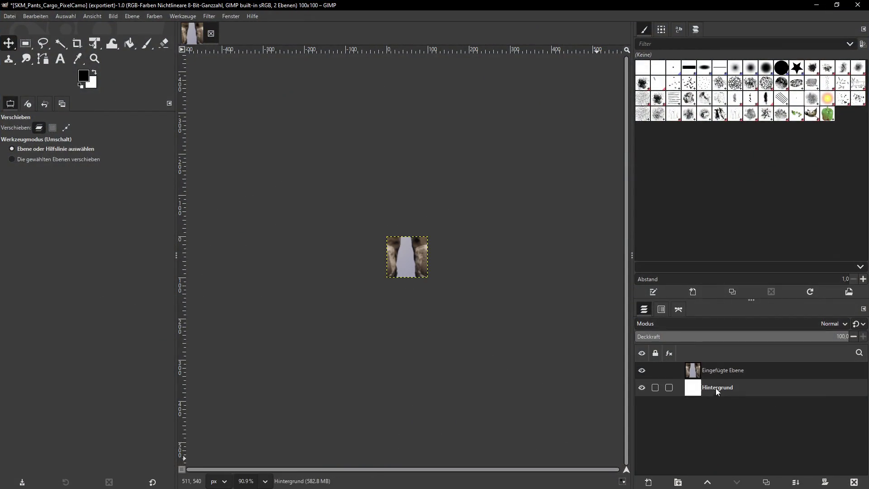
left_click(132, 17)
left_click(149, 164)
double_click(380, 234)
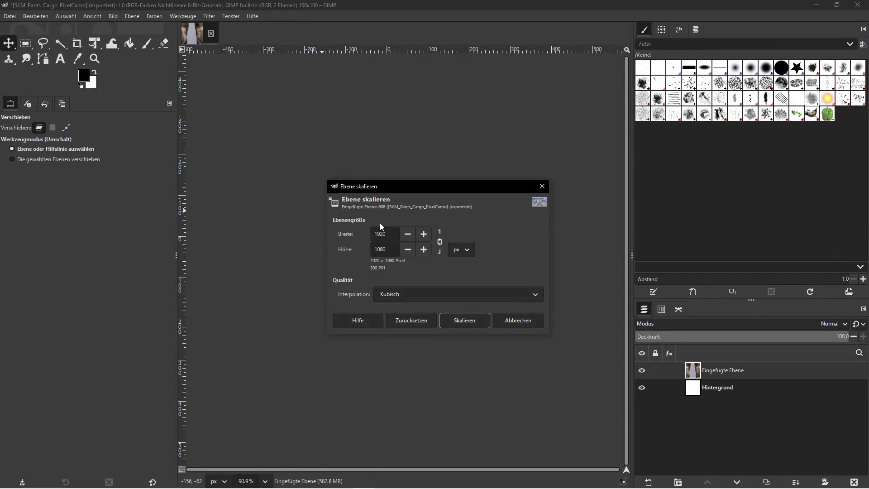
type("300")
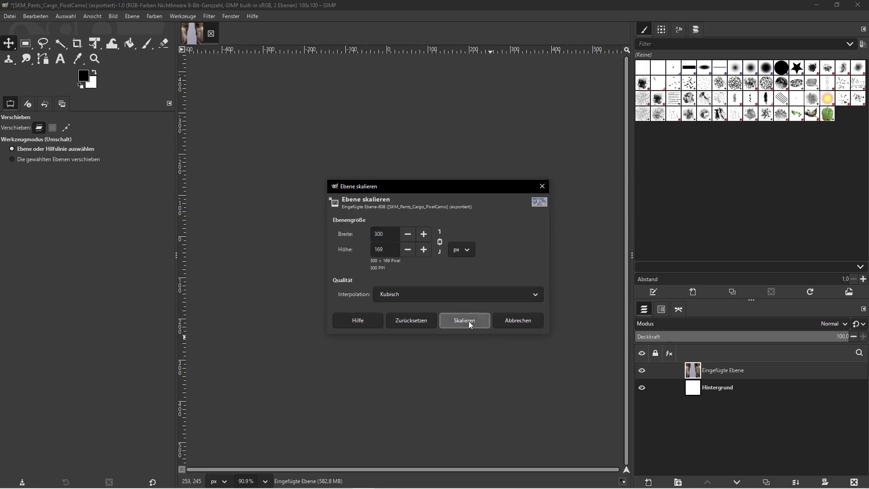
left_click(464, 320)
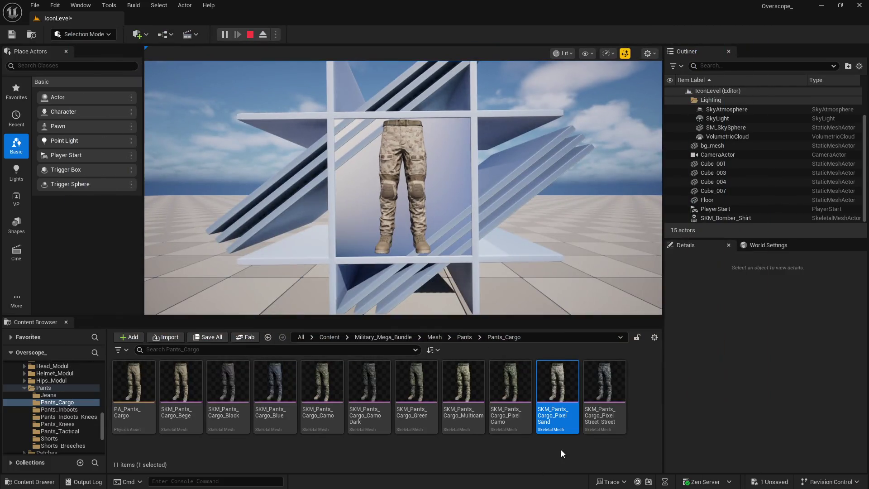
Copy the Pixel Sand asset name, export SKM_Pants_Cargo_PixelSand.png, and minimise GIMP
right_click(562, 392)
left_click(603, 174)
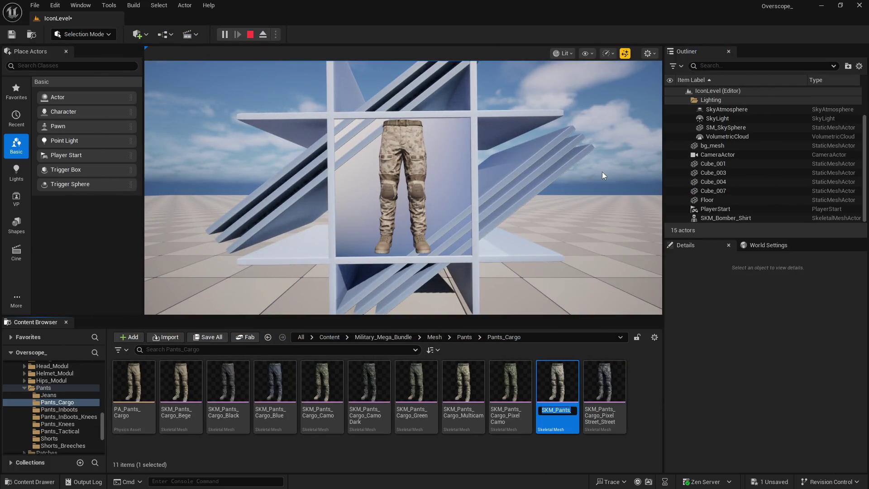
key("super")
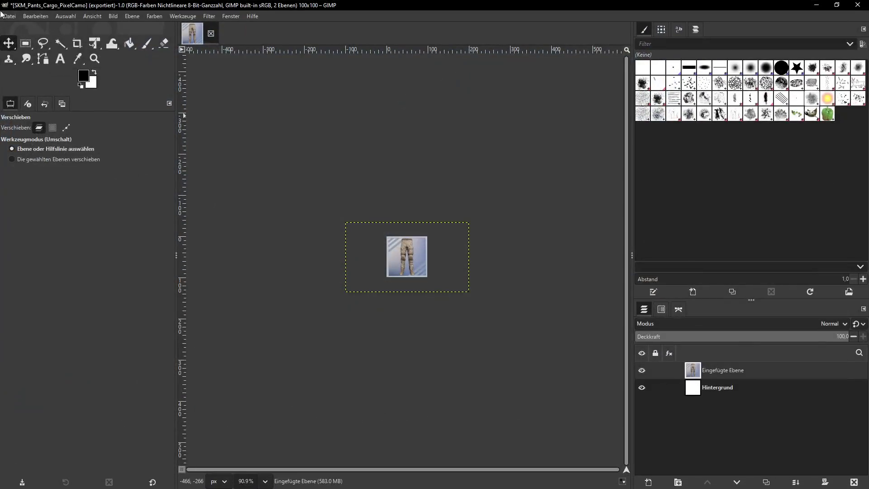
left_click(9, 17)
left_click(50, 153)
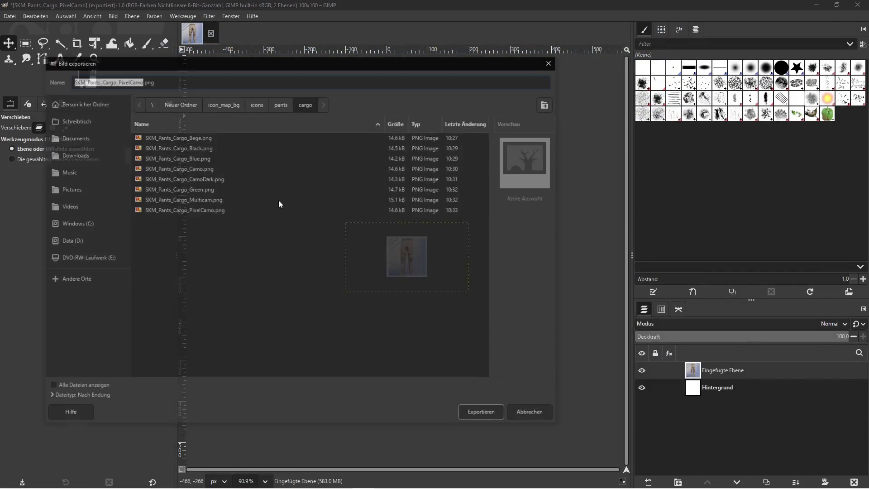
left_click(481, 414)
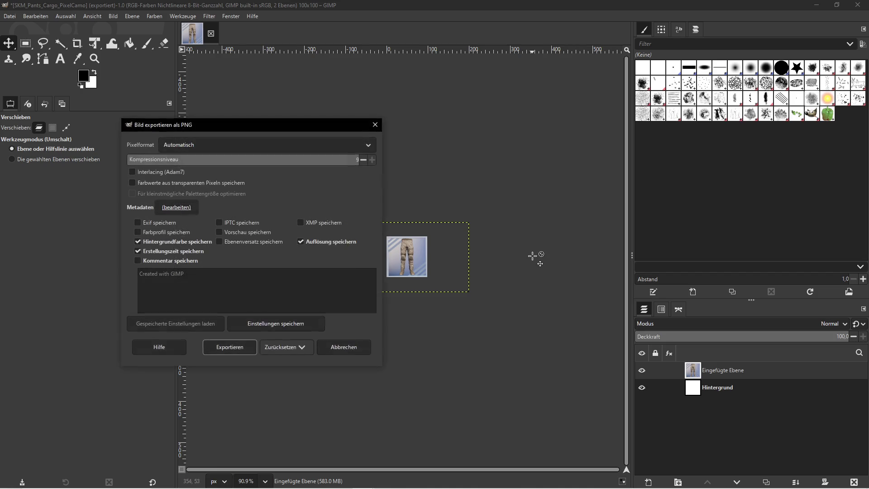
left_click(228, 351)
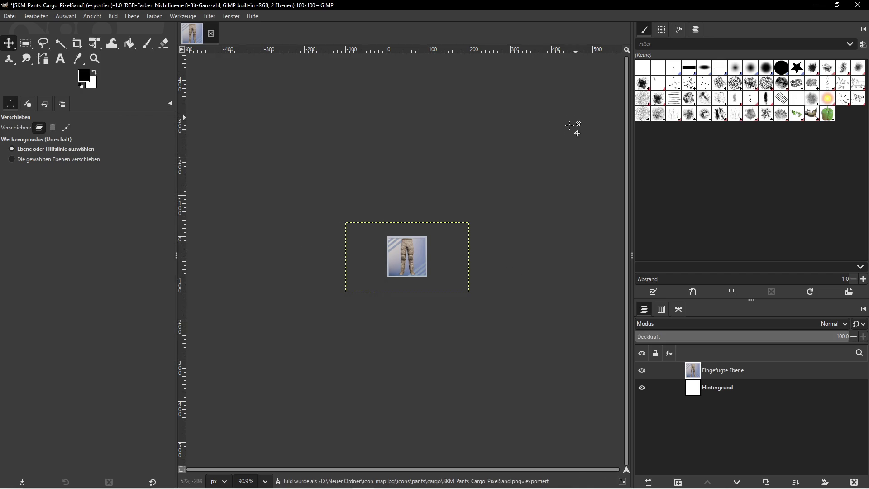
left_click(816, 5)
Assign the Pixel Street_Street pants asset as the displayed Skeletal Mesh Asset
left_click(609, 392)
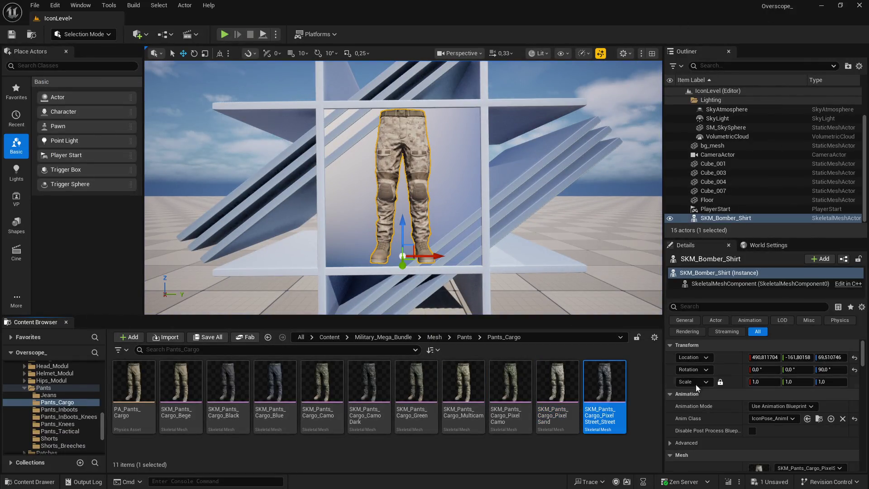
scroll(769, 407, "down", 2)
left_click(779, 421)
Play the level full-screen, screenshot it, and paste it into GIMP replacing the previous layer
left_click(224, 34)
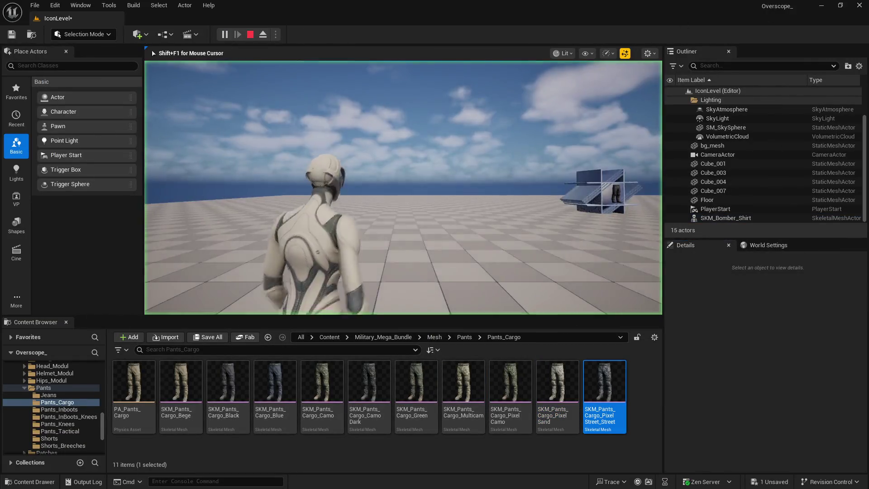
key("F11")
key("Print")
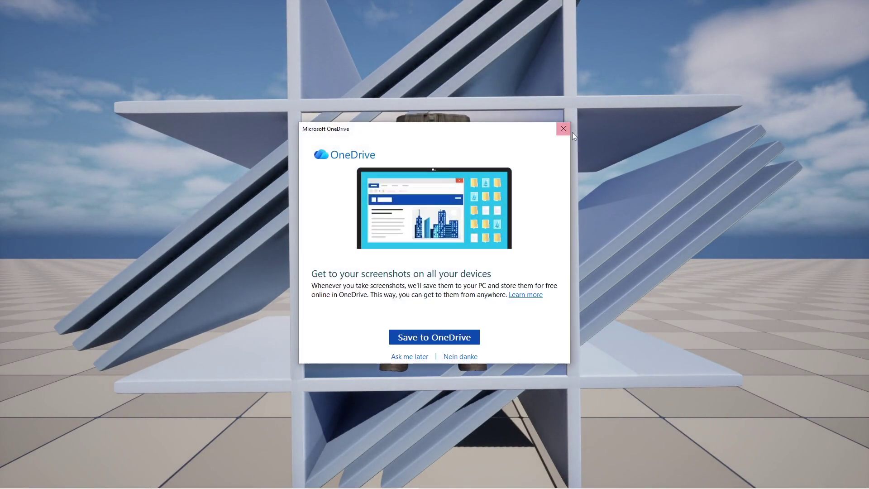
key("super")
left_click(385, 479)
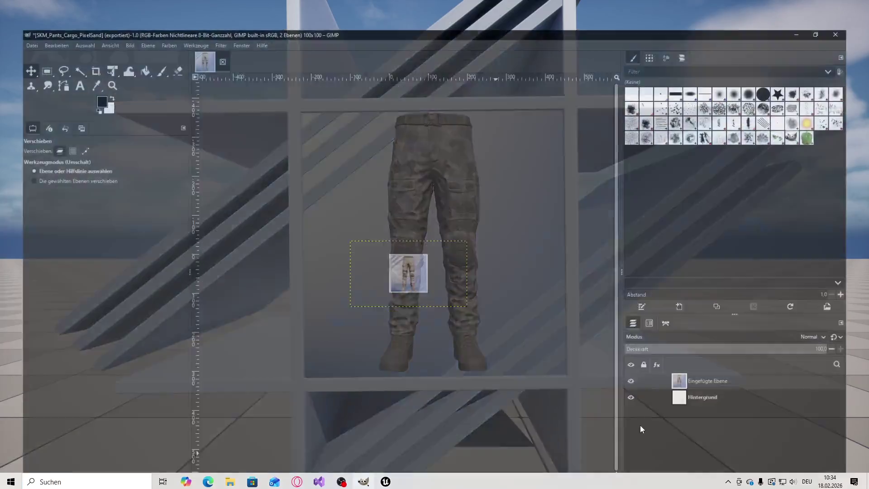
key("ctrl+z")
key("ctrl+v")
Scale the pasted Pixel Street layer down to 300 × 169 pixels
left_click(719, 376)
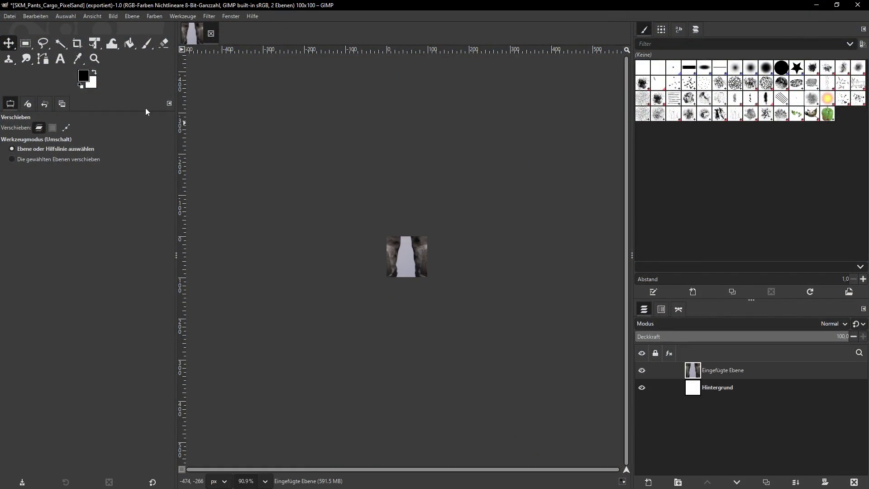
left_click(133, 16)
left_click(152, 171)
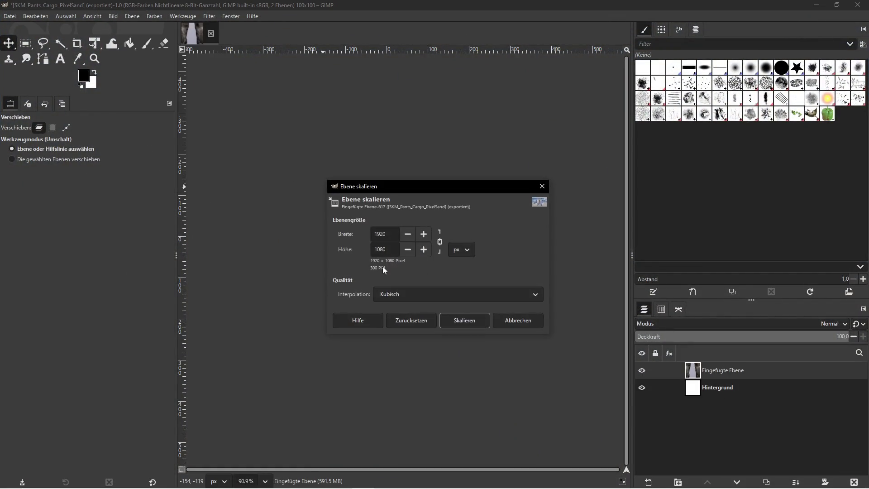
double_click(383, 234)
type("300")
left_click(458, 319)
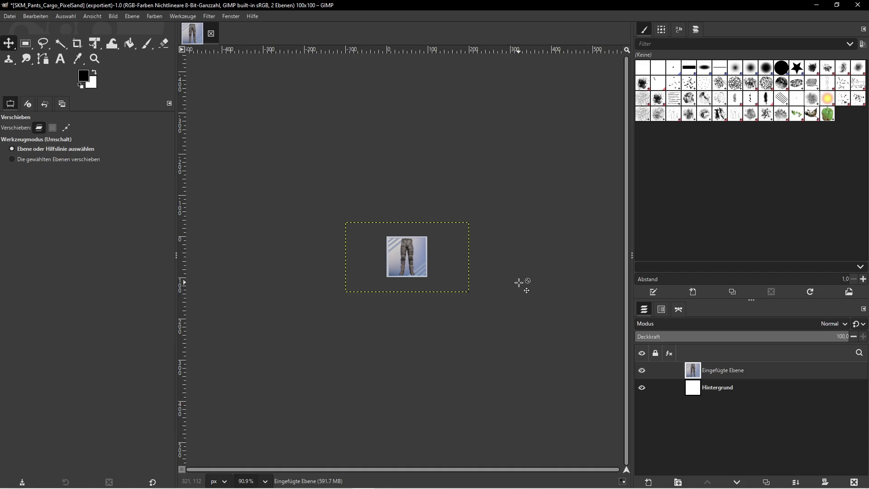
Copy the Pixel Street asset name from Unreal's Rename field and bring GIMP back
left_click(816, 5)
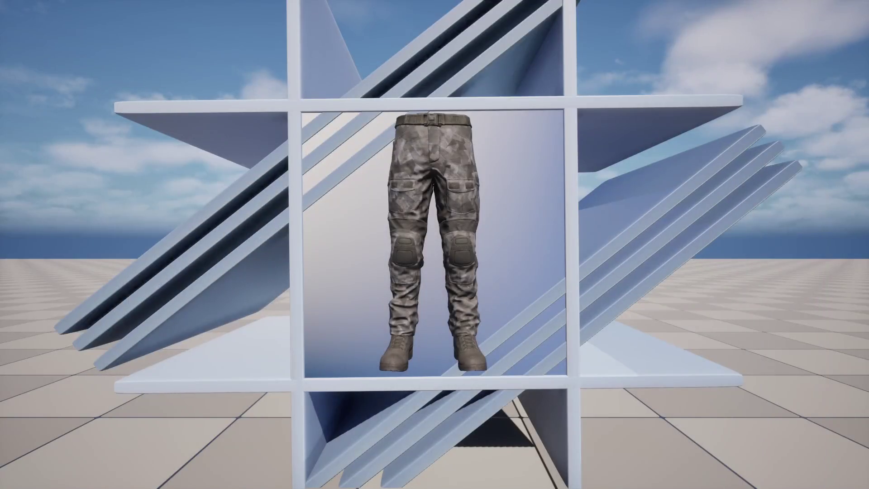
right_click(606, 382)
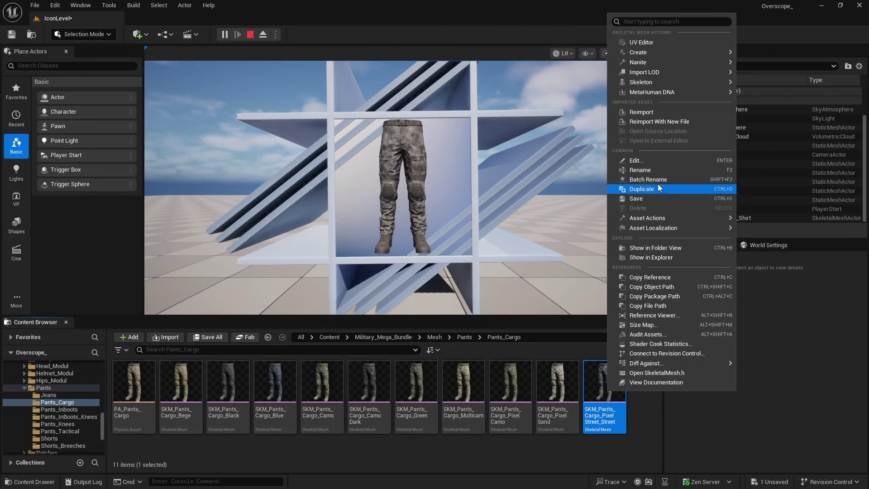
left_click(639, 170)
key("super")
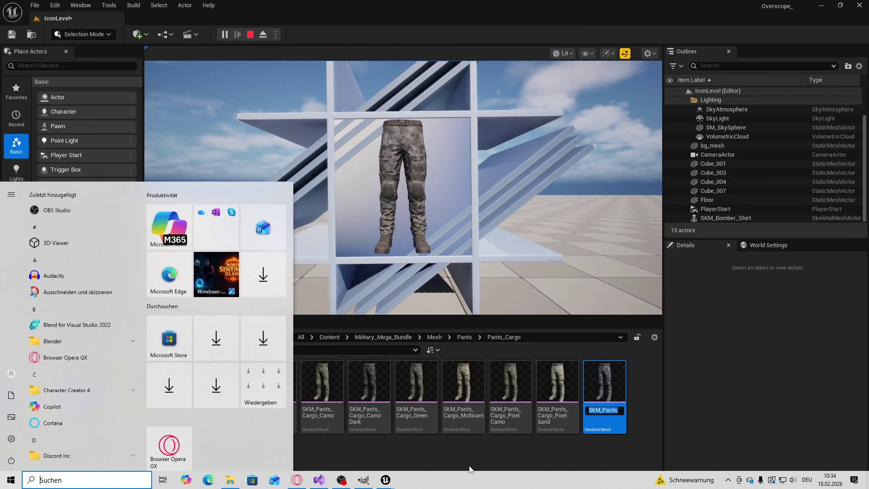
key("alt+Tab")
Export the image as SKM_Pants_Cargo_PixelStreet_Street.png, accepting the PNG export options
left_click(11, 17)
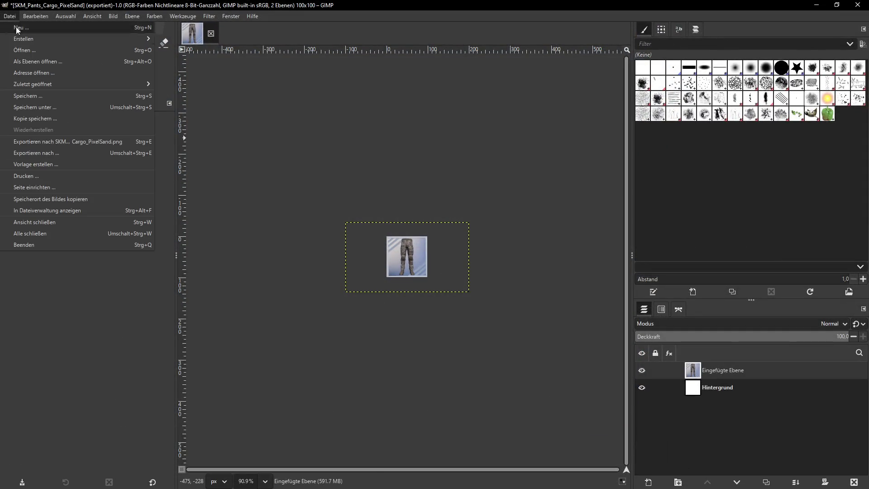
left_click(27, 154)
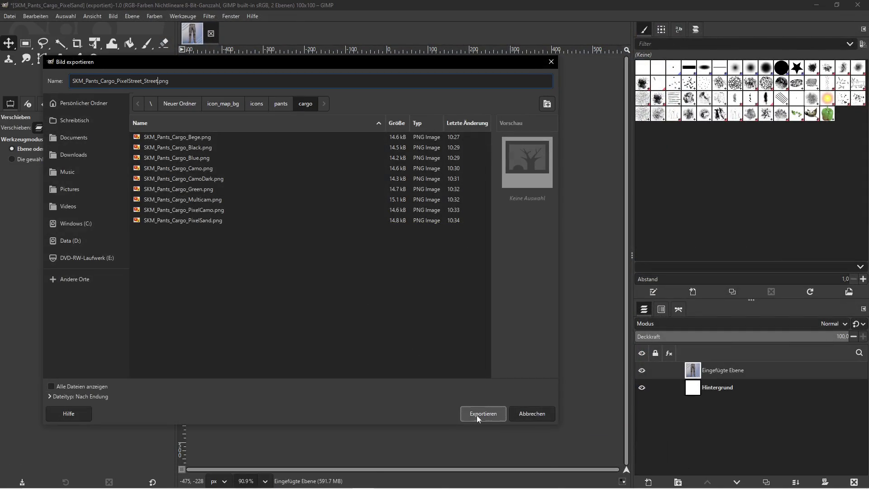
left_click(479, 413)
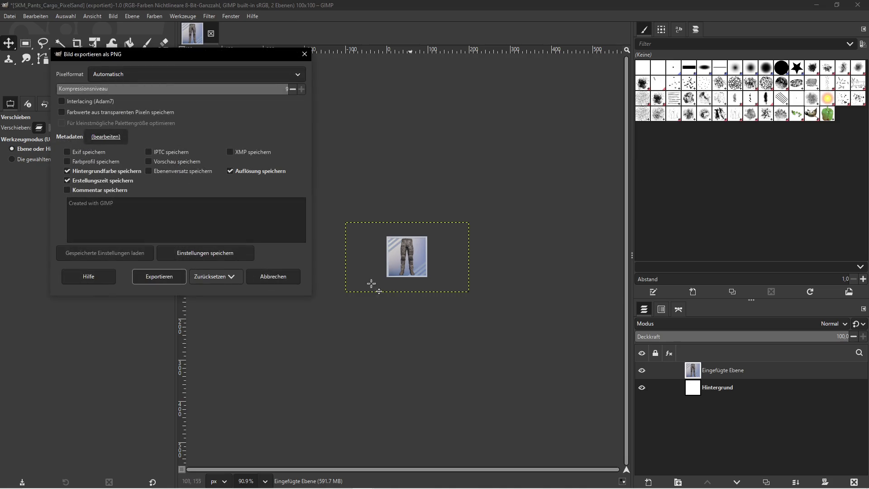
left_click(163, 275)
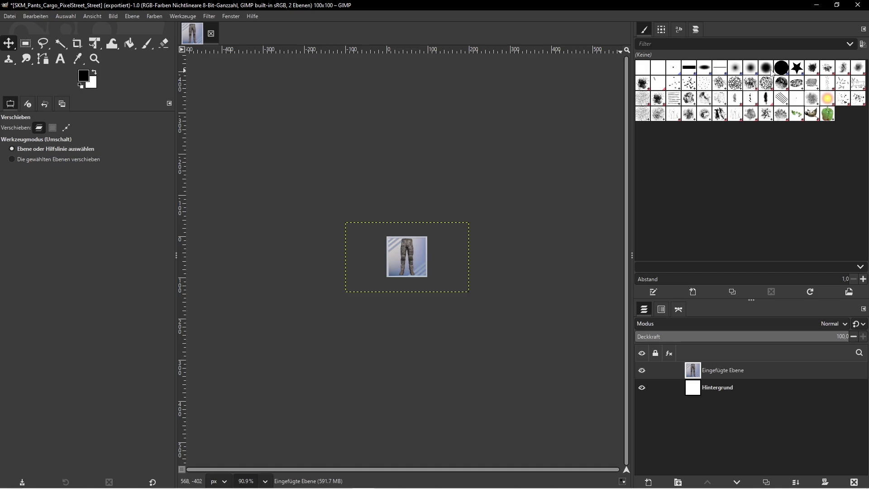
key("alt+Tab")
key("super")
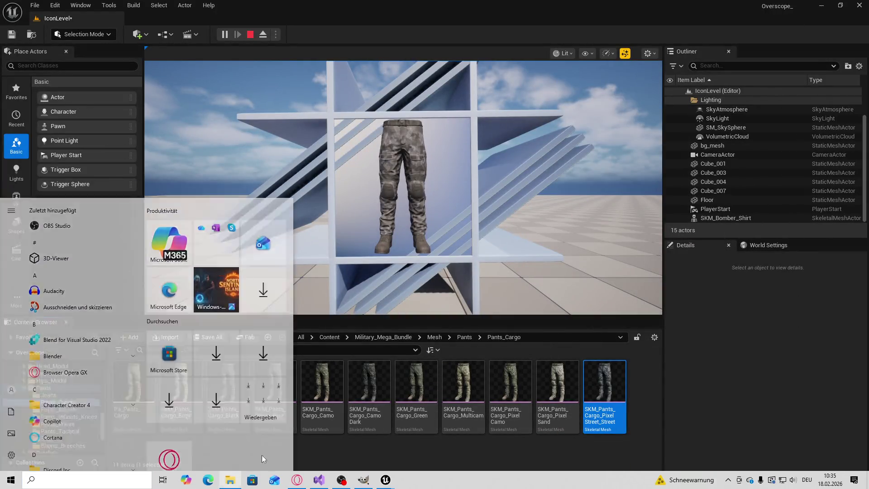
Stop the play session, grab the Pixel Street asset name, and switch back to GIMP
key("alt+Tab")
key("alt+Tab")
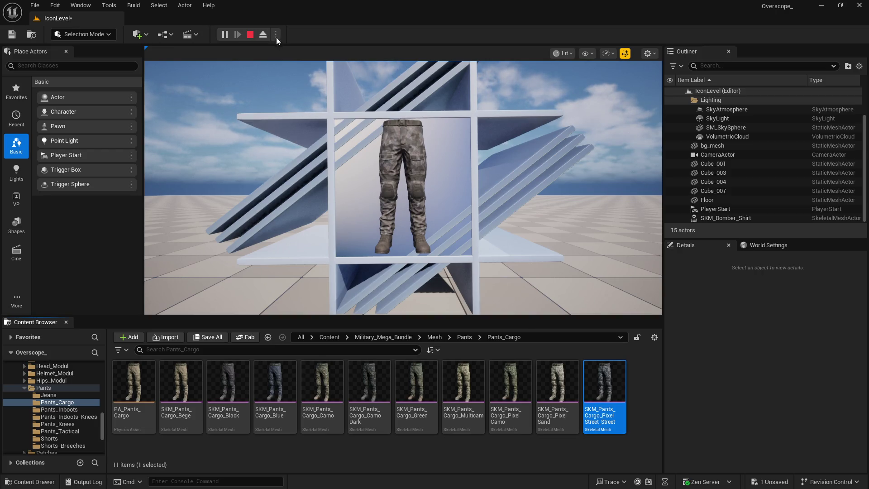
left_click(250, 34)
right_click(610, 390)
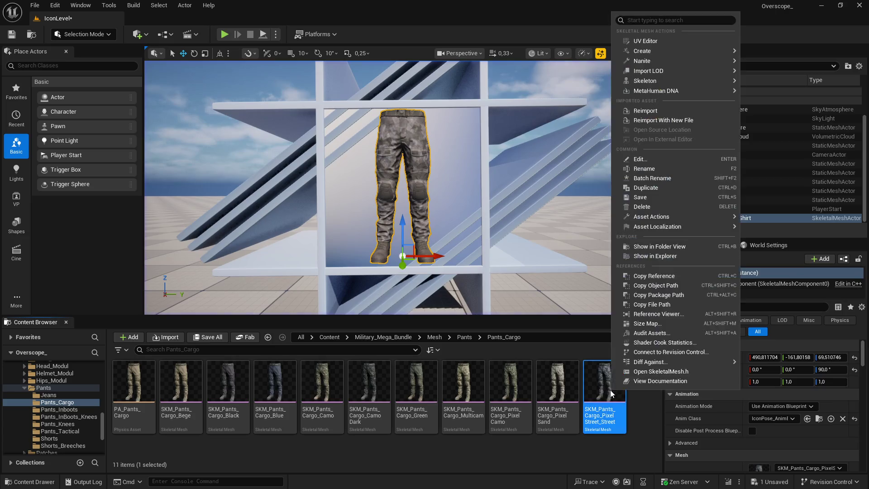
left_click(644, 169)
key("super")
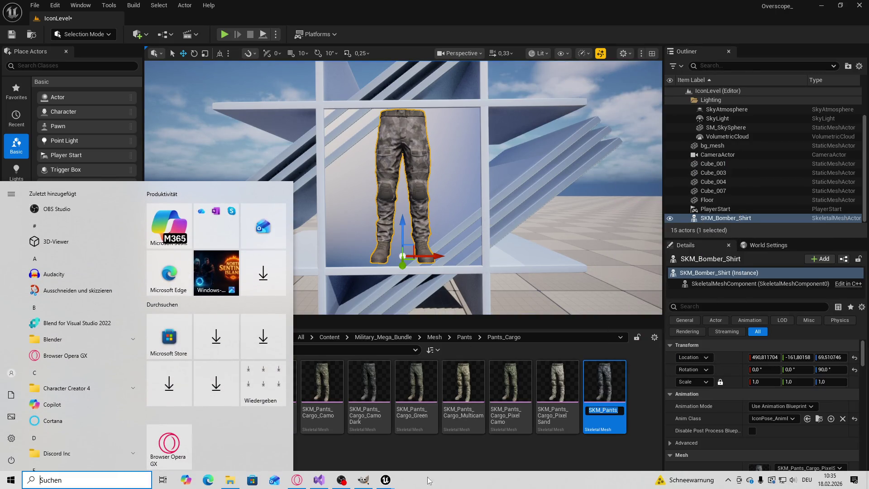
left_click(375, 480)
left_click(10, 16)
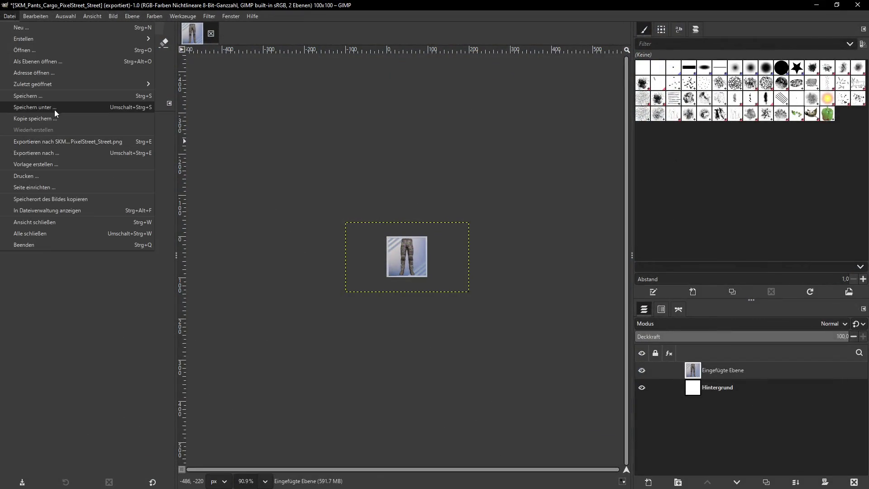
Preview SKM_Pants_Cargo_PixelStreet_Street.png in the Export As list, cancel, and minimise GIMP
left_click(23, 110)
key("Right")
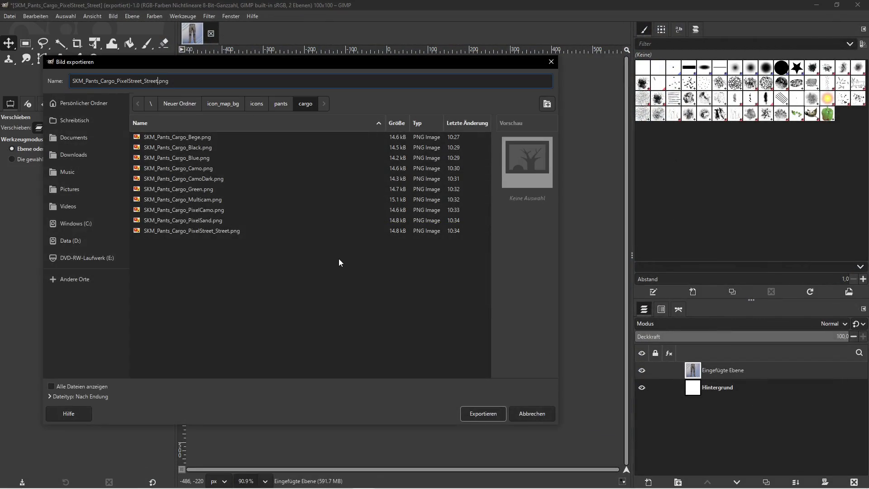
left_click(211, 231)
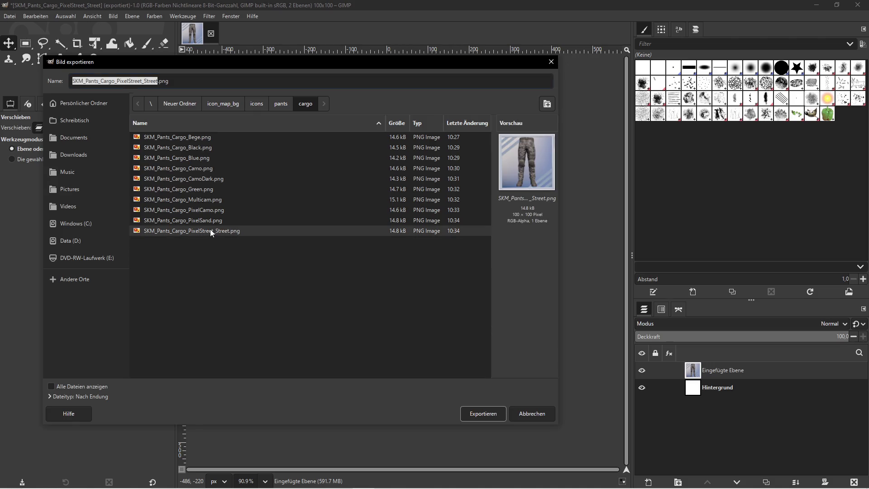
left_click(551, 62)
left_click(816, 5)
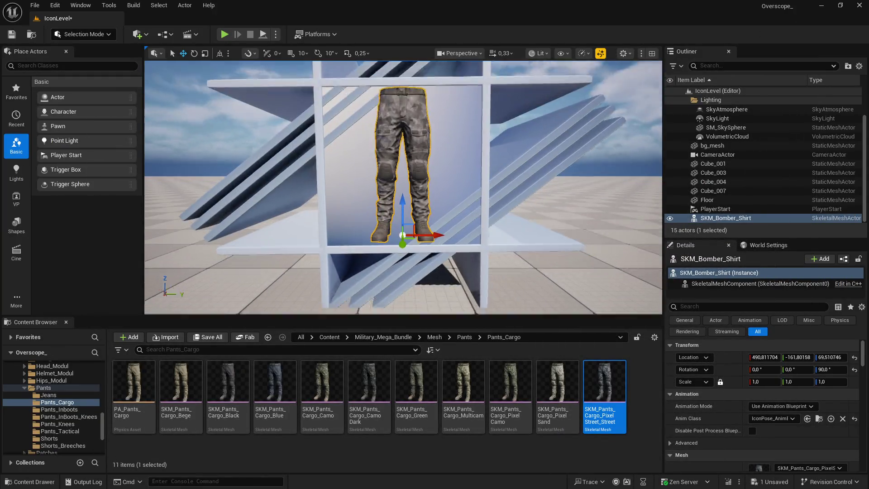
Save all unsaved changes, including the IconLevel map
left_click(208, 337)
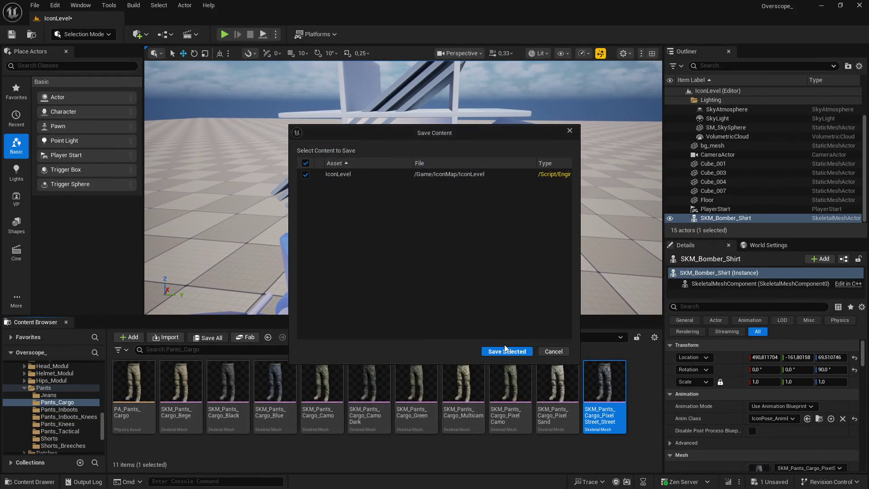
left_click(506, 350)
left_click(329, 337)
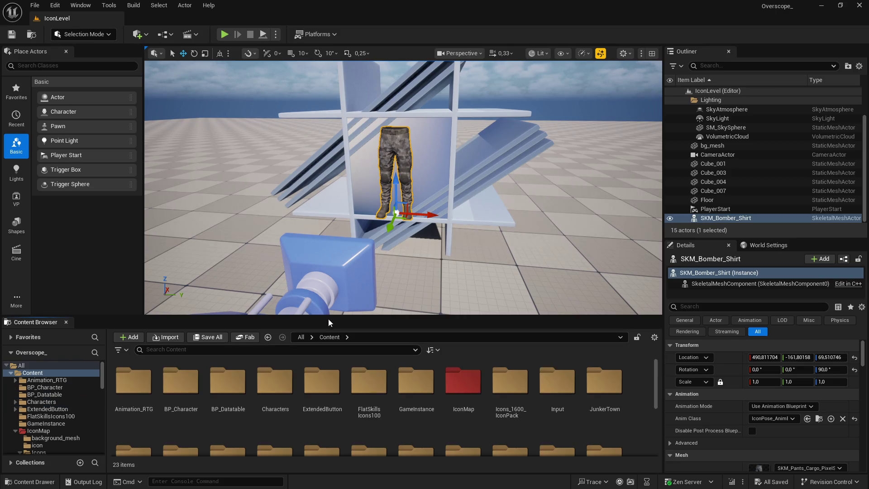
left_click_drag(328, 318, 328, 262)
Browse the Content Browser to IconMap/Icons/Lowerbody_Cloth_Pants
double_click(463, 329)
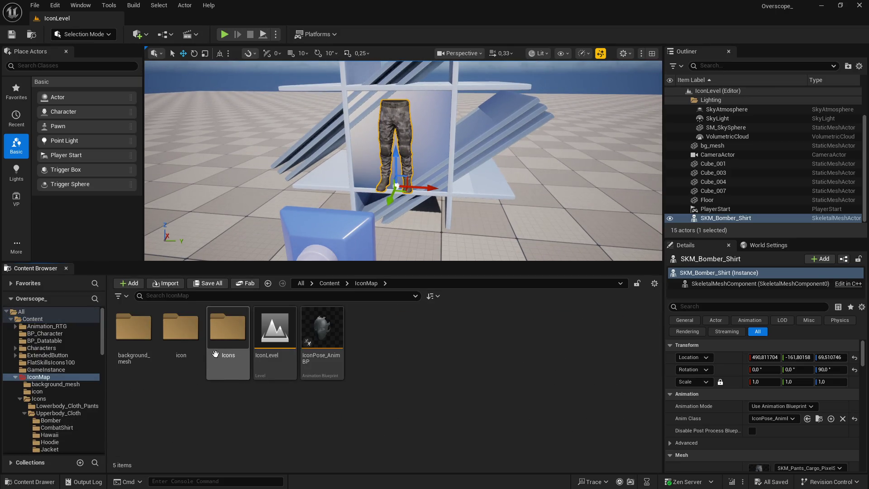
double_click(231, 340)
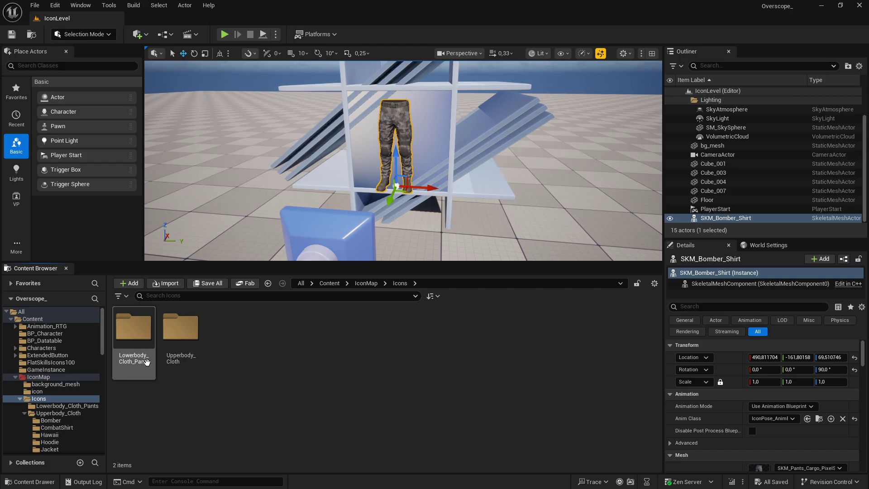
double_click(133, 327)
key("alt+Left")
left_click(265, 395)
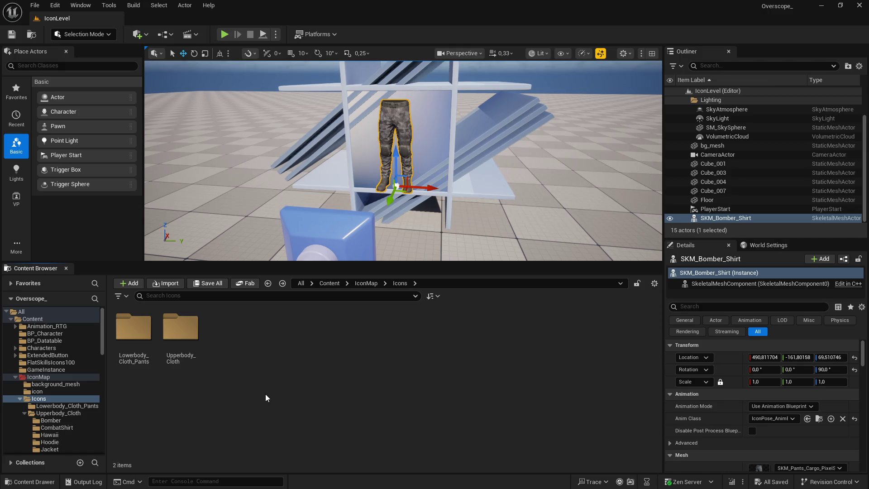
double_click(136, 337)
Create a Jeans folder and move the eleven jeans textures into it
right_click(219, 427)
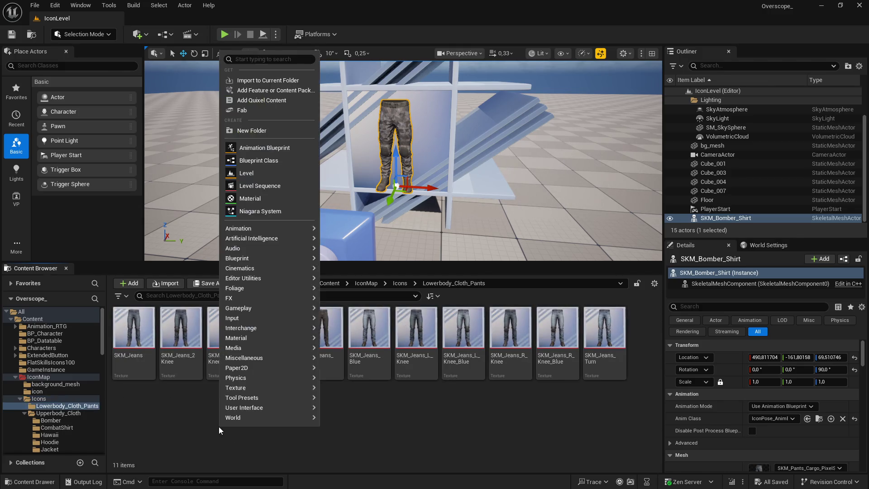
left_click(252, 131)
type("Jeans")
key("Return")
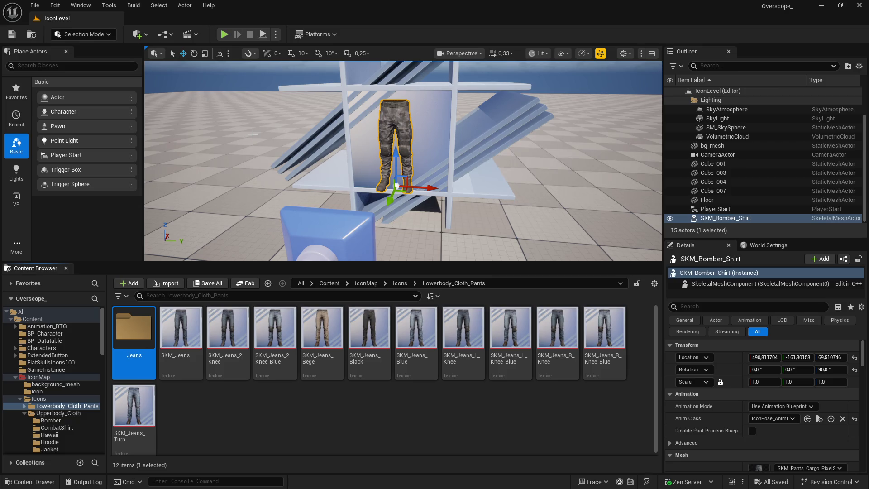
left_click(181, 331)
left_click(133, 407, "shift")
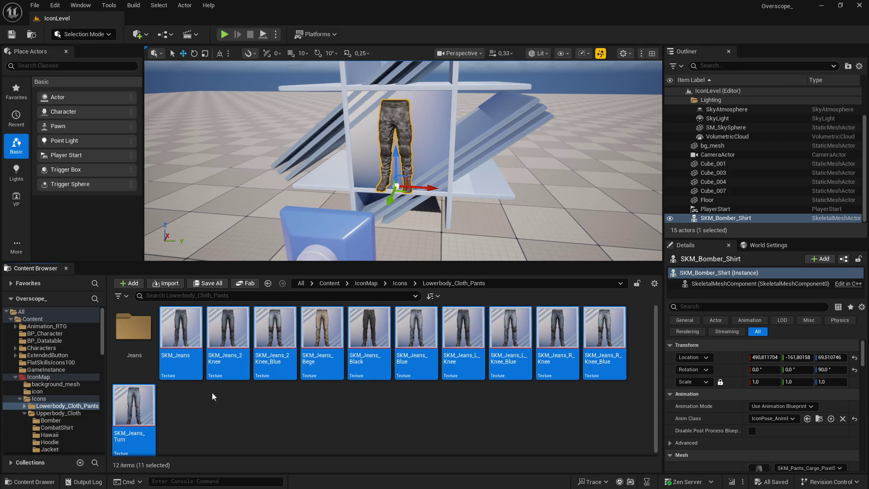
mouse_move(183, 337)
left_mouse_down()
mouse_move(181, 358)
mouse_move(149, 335)
left_mouse_up()
left_click(174, 350)
Create a Cargo folder, import the cargo pants PNGs into it from Explorer, and save
type("Cargo")
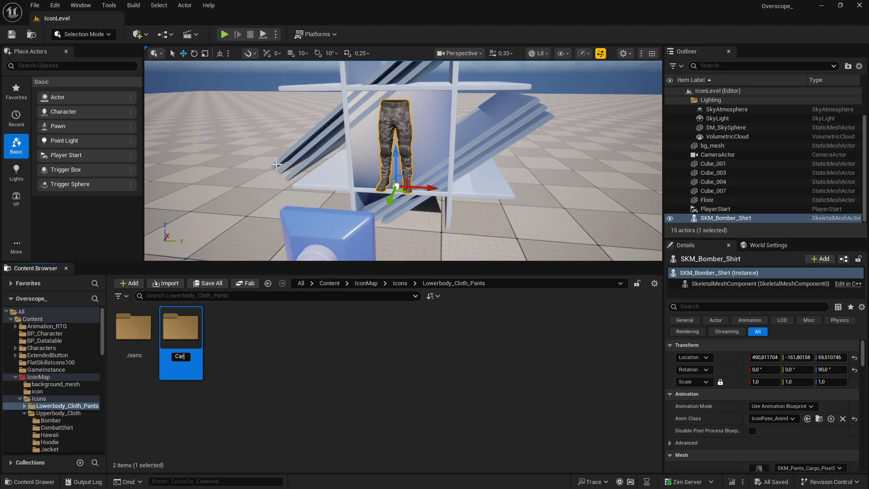
key("Return")
double_click(141, 349)
key("super")
left_click(190, 482)
mouse_move(524, 314)
left_mouse_down()
mouse_move(562, 194)
mouse_move(292, 341)
left_mouse_up()
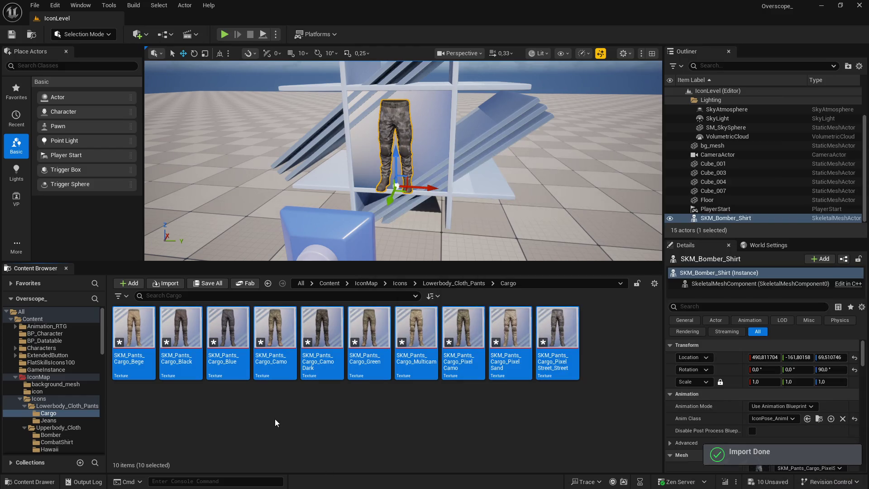
left_click(208, 284)
left_click(507, 351)
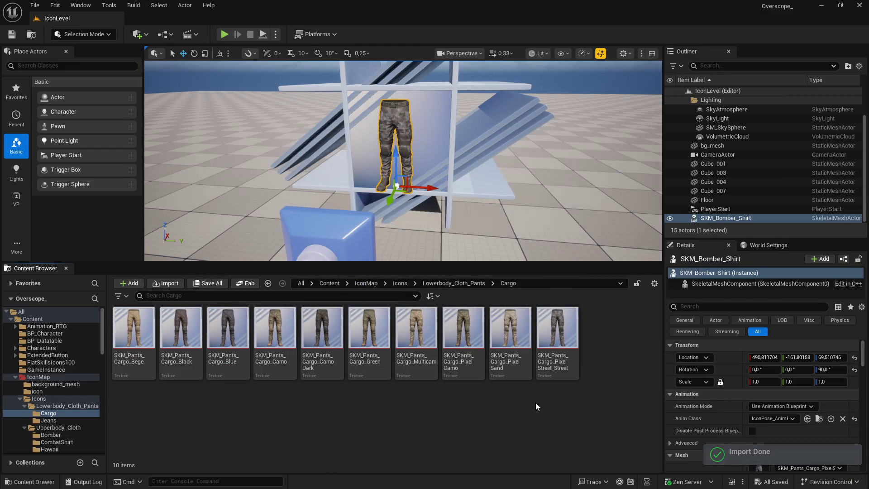
Search BP_Datatable for 'lower' and open DT_SK_LOWERBODY_CLOTH_WHITE
left_click(327, 284)
double_click(231, 344)
left_click(171, 297)
type("lower")
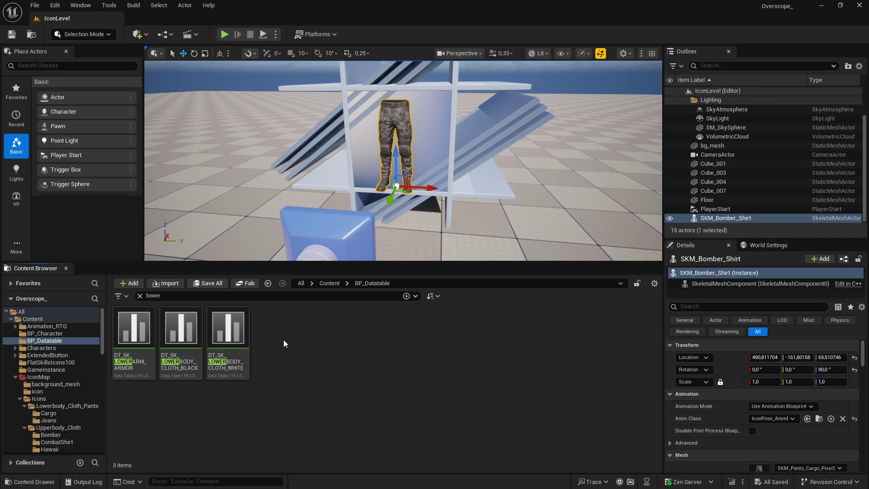
double_click(224, 337)
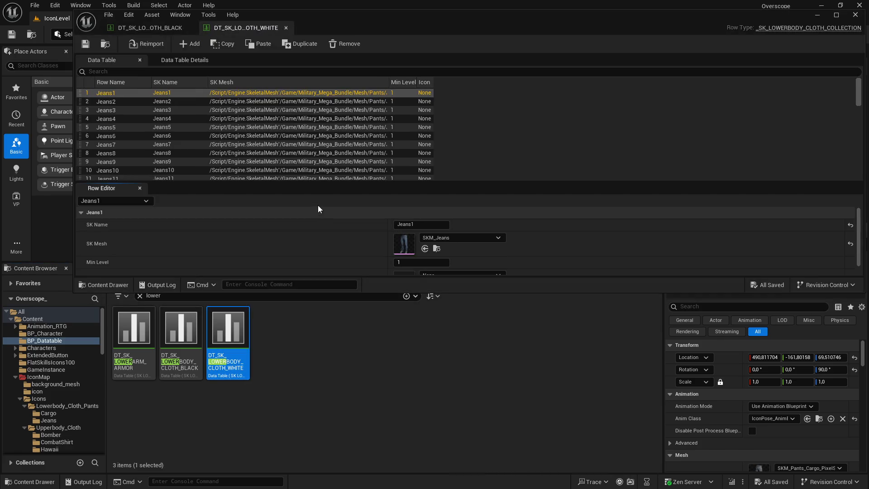
Open the black lower-body cloth table, clear the search filter and enlarge its editor
double_click(181, 335)
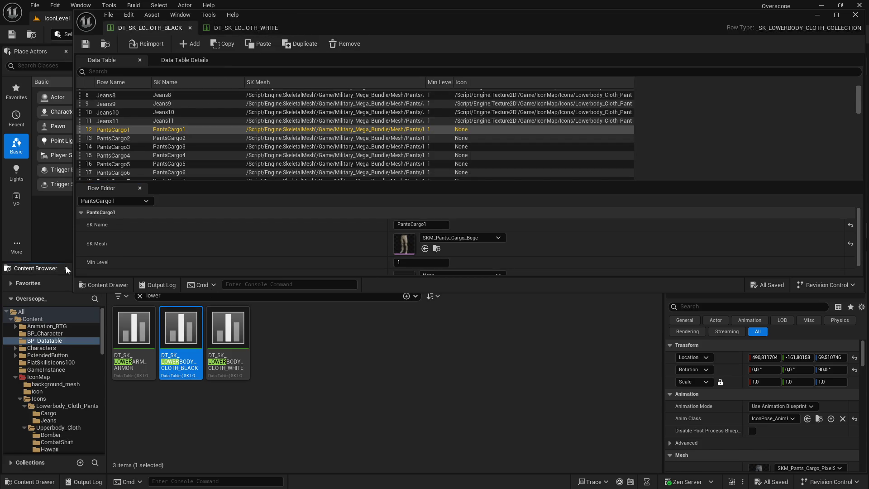
mouse_move(66, 264)
left_mouse_down()
mouse_move(66, 329)
mouse_move(129, 337)
left_mouse_up()
left_click(139, 369)
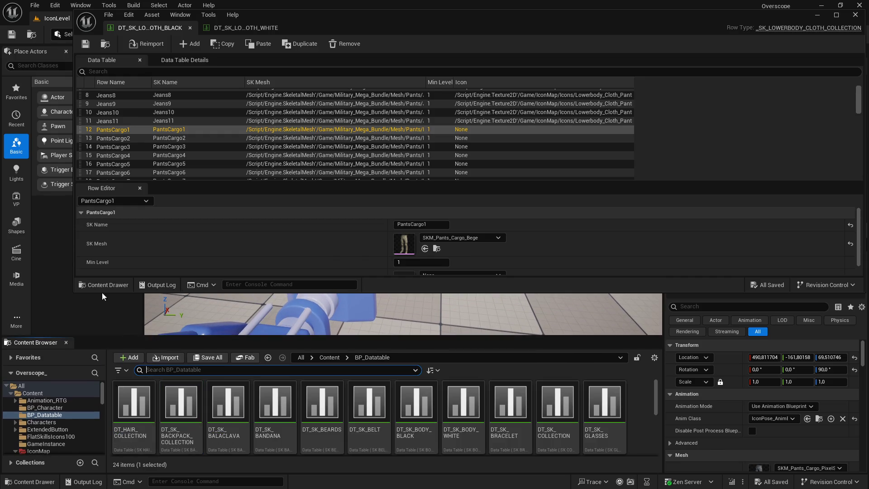
mouse_move(75, 292)
left_mouse_down()
mouse_move(26, 327)
mouse_move(26, 343)
left_mouse_up()
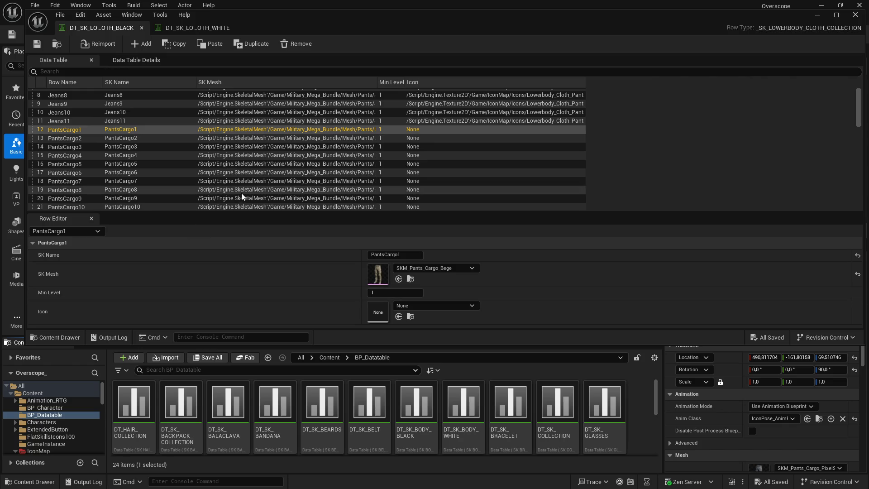
Review the icons on the black table's Jeans rows, then return to the white table
left_click(113, 95)
scroll(118, 131, "up", 3)
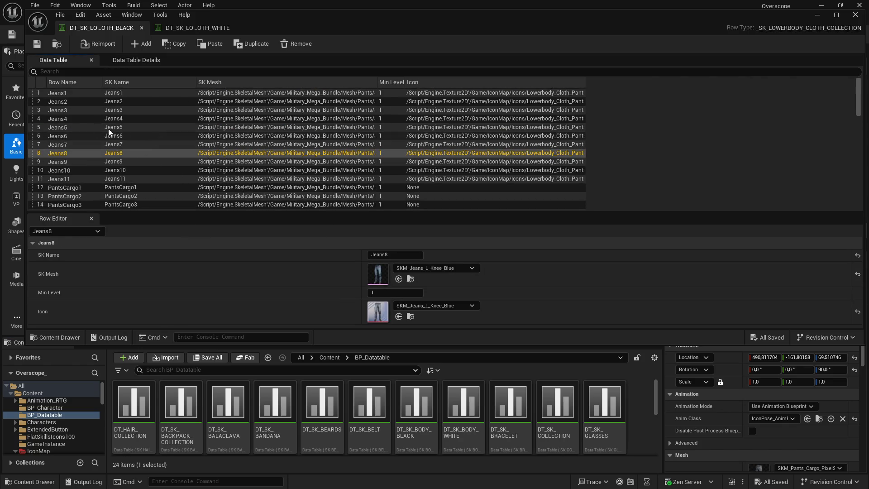
left_click(63, 97)
key("Down")
key("Down")
key("Down")
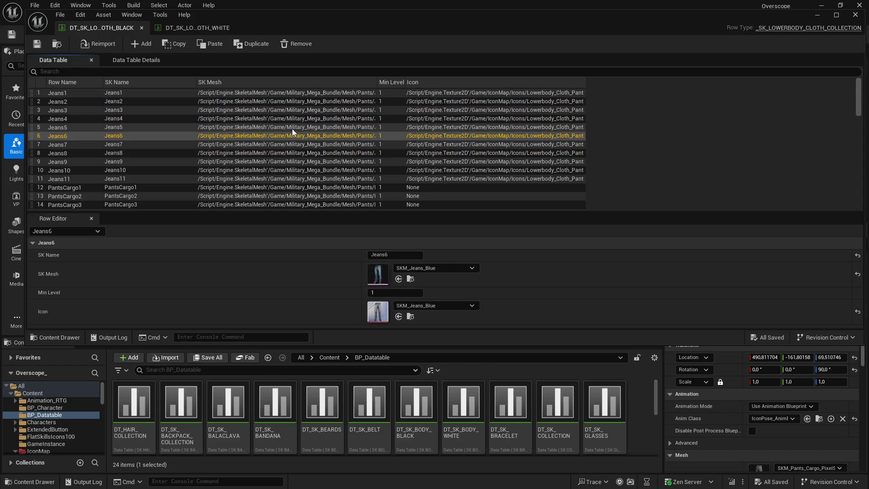
key("Down")
key("Down")
key("Up")
key("Up")
key("Up")
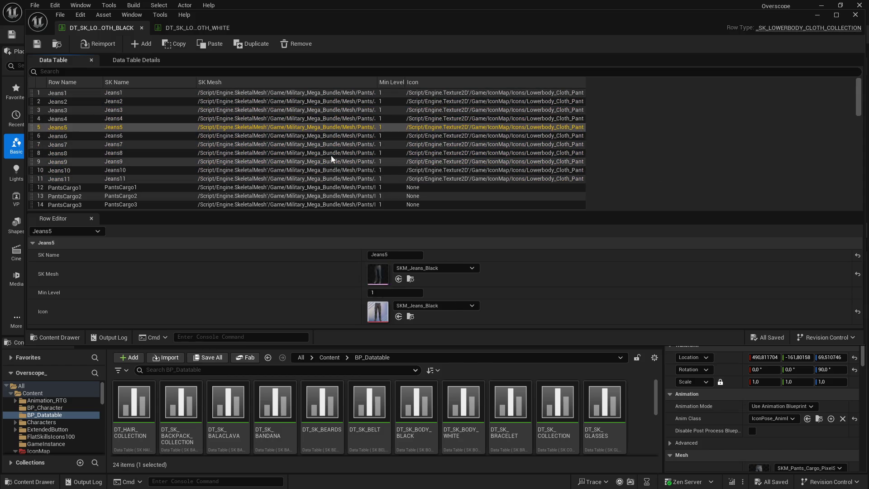
key("Up")
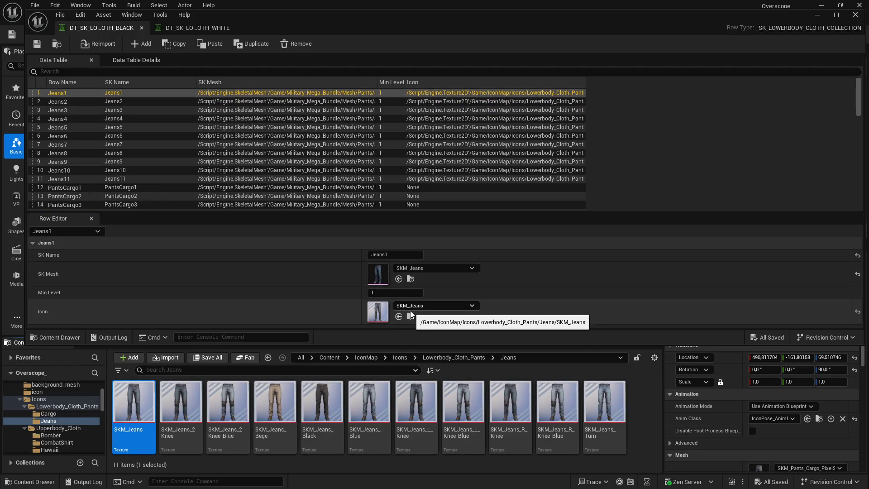
left_click(196, 32)
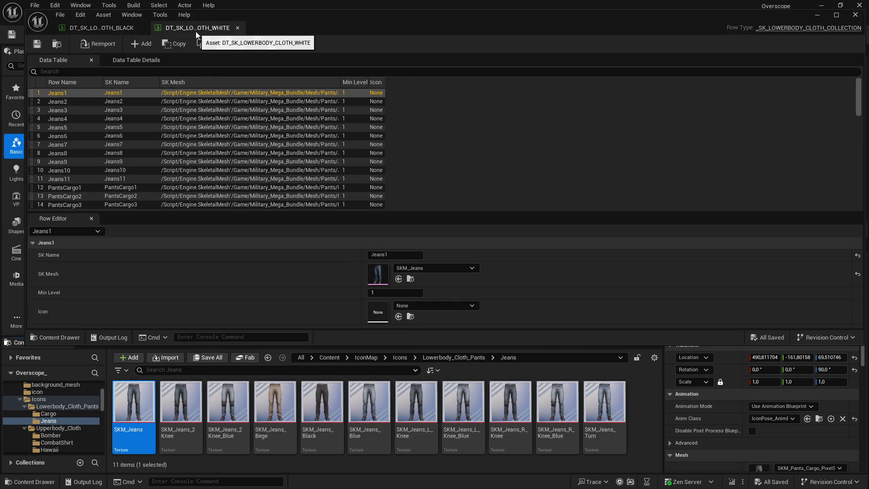
Assign icons to Jeans1–Jeans6: SKM_Jeans, 2Knee, 2Knee_Blue, Bege, Black, Blue
left_click(398, 317)
left_click(107, 104)
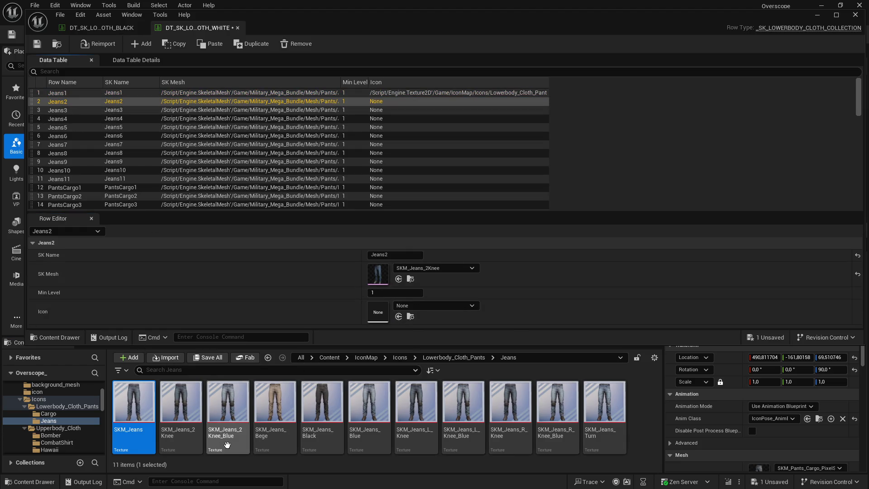
left_click(180, 405)
left_click(399, 317)
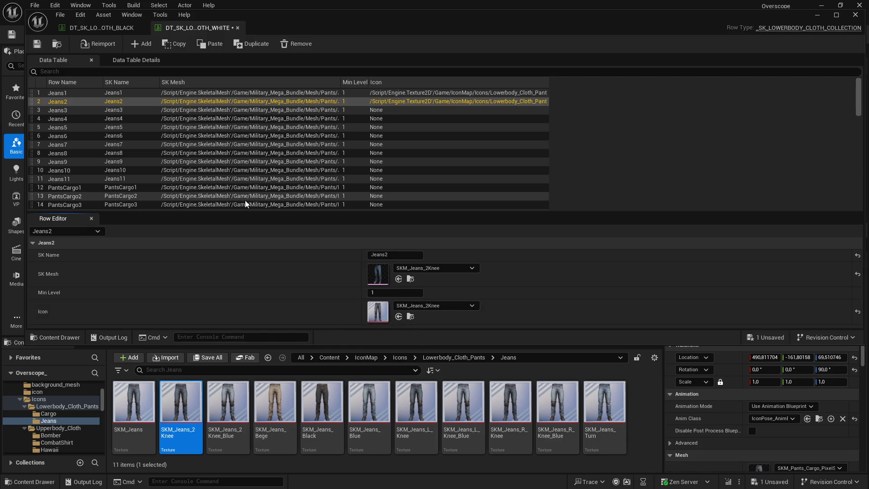
left_click(203, 110)
left_click(227, 405)
left_click(398, 316)
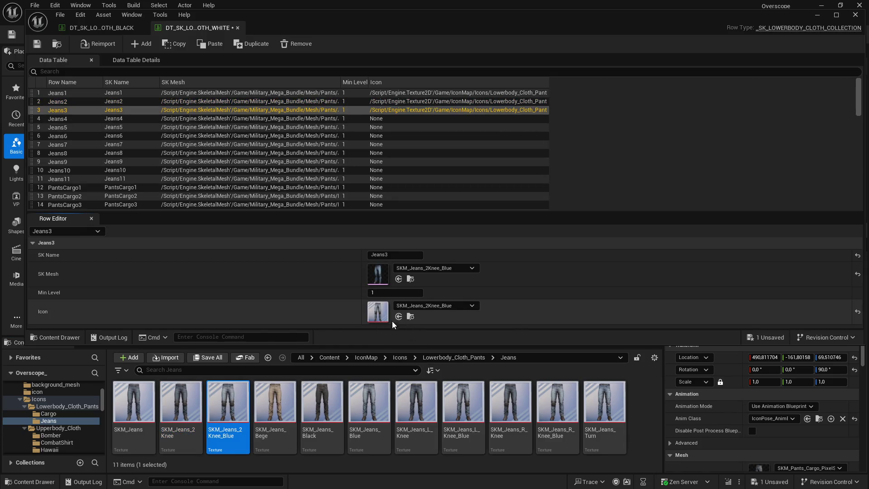
left_click(238, 119)
left_click(275, 405)
left_click(398, 317)
left_click(260, 127)
left_click(332, 407)
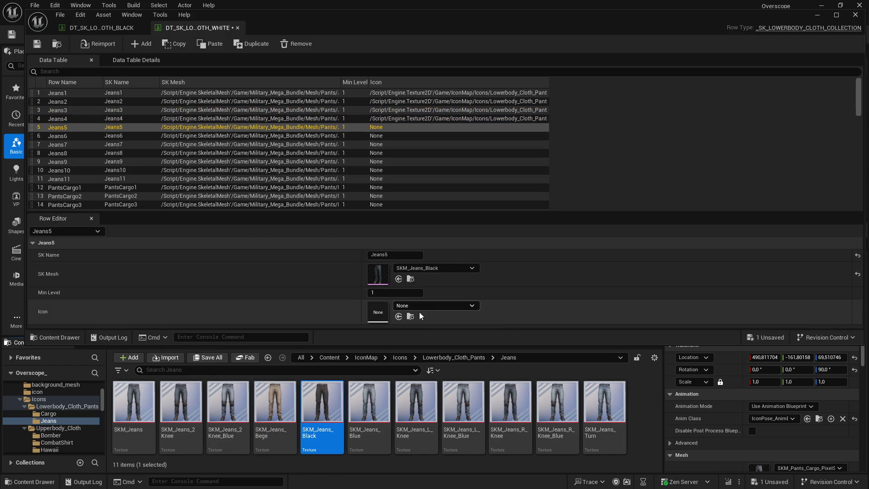
left_click(398, 316)
left_click(212, 136)
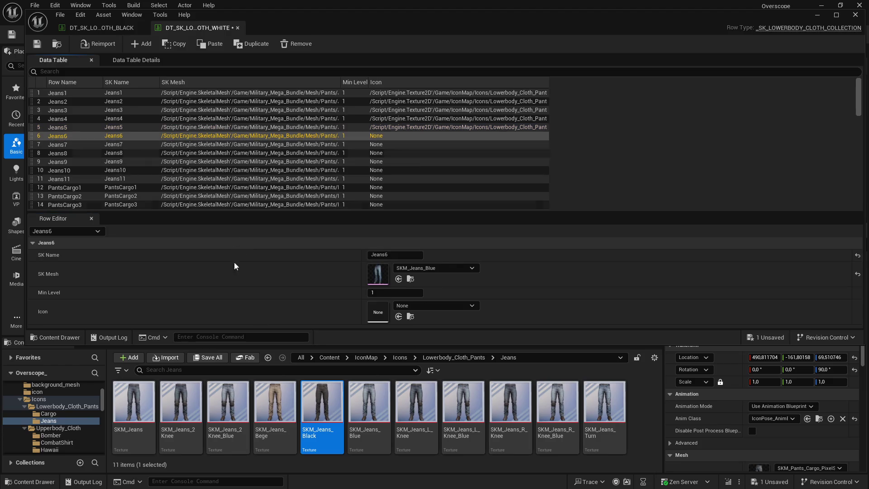
left_click(369, 403)
left_click(398, 316)
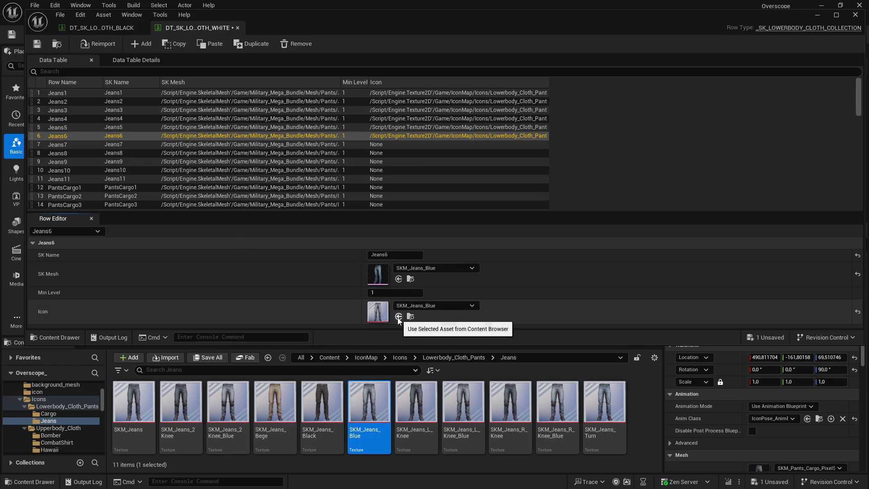
Assign icons to Jeans7–Jeans11: L_Knee, L_Knee_Blue, R_Knee, R_Knee_Blue, Turn
left_click(303, 145)
left_click(416, 402)
left_click(399, 317)
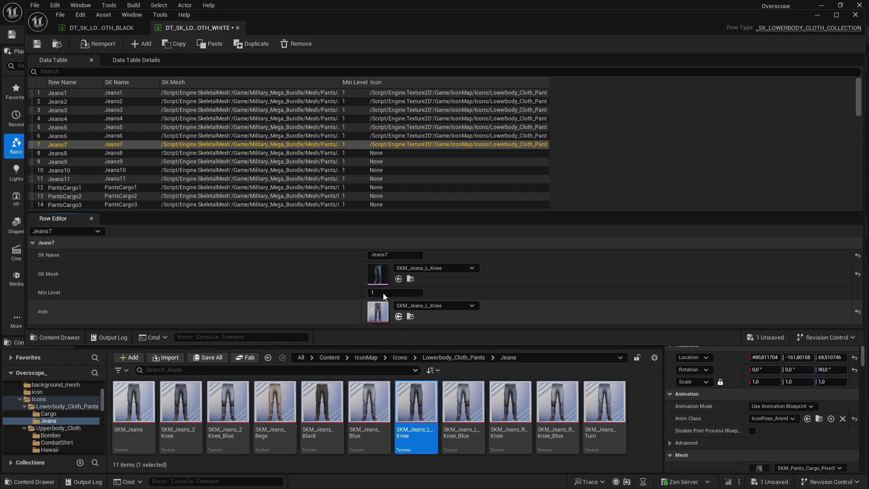
left_click(253, 153)
left_click(463, 402)
left_click(398, 317)
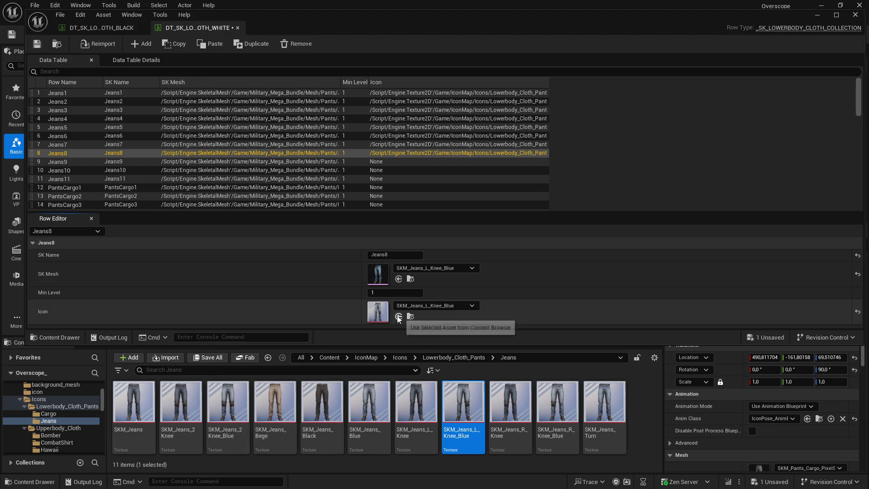
left_click(166, 163)
left_click(510, 403)
left_click(398, 317)
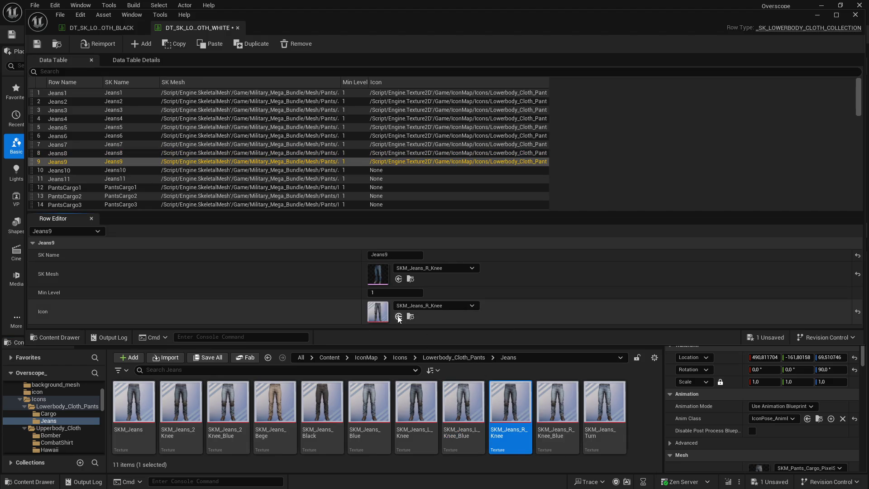
left_click(285, 171)
left_click(552, 406)
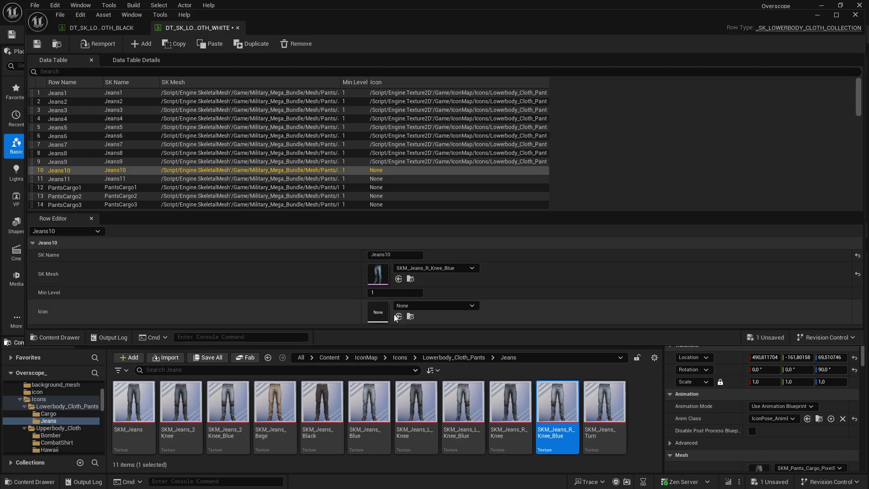
left_click(399, 317)
left_click(161, 178)
left_click(604, 403)
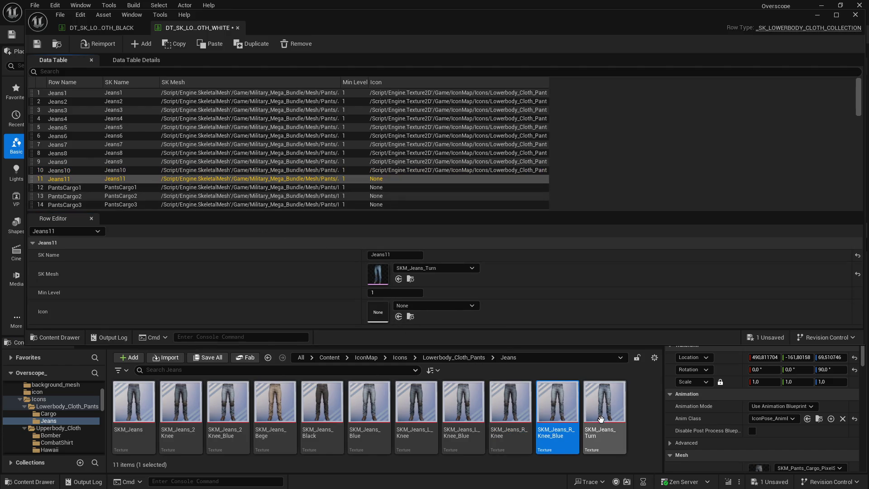
left_click(399, 316)
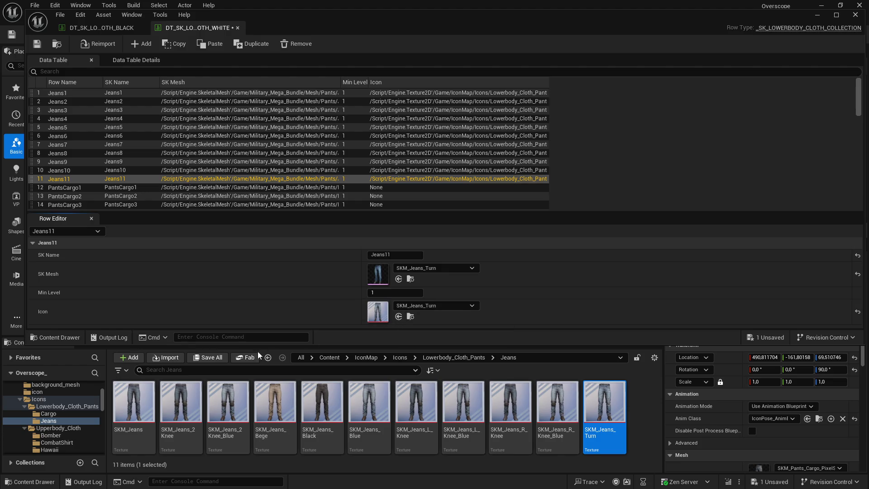
Save the white data table, then select row PantsCargo1 in the black table
left_click(207, 357)
left_click(505, 351)
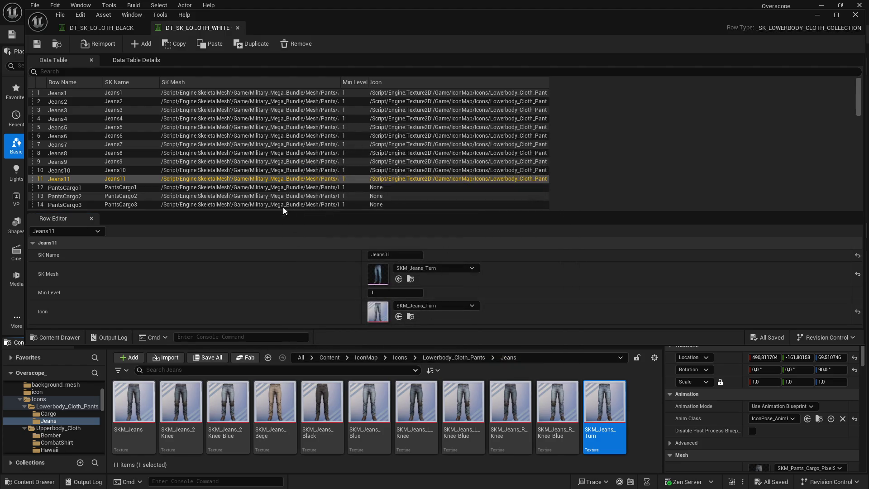
left_click(121, 30)
left_click(69, 188)
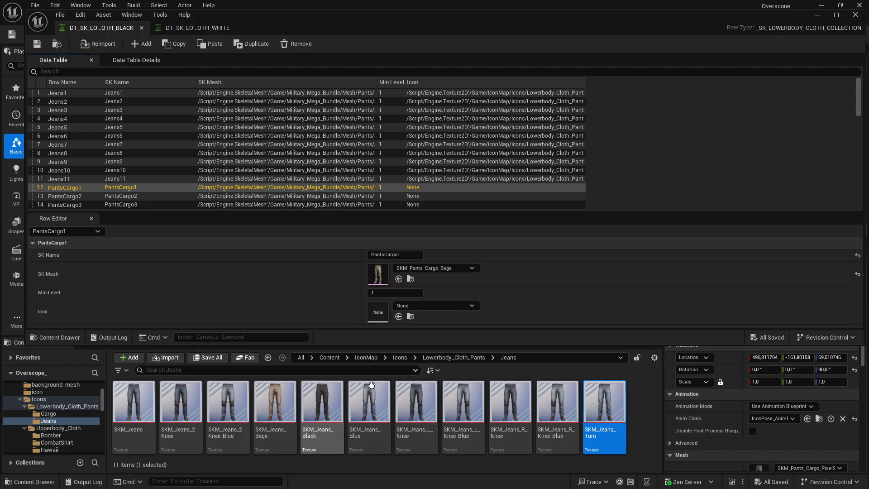
From the Cargo folder, give PantsCargo1 the Bege icon and PantsCargo2 the Black icon
left_click(477, 358)
double_click(134, 403)
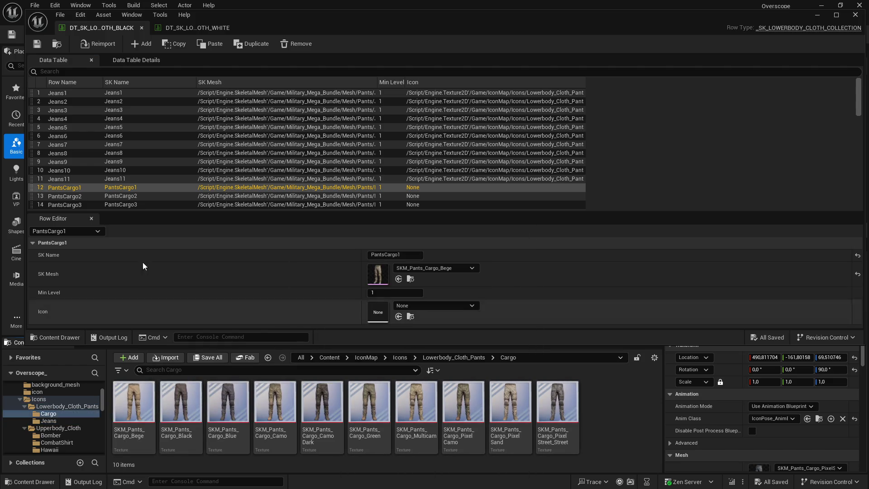
scroll(165, 190, "down", 3)
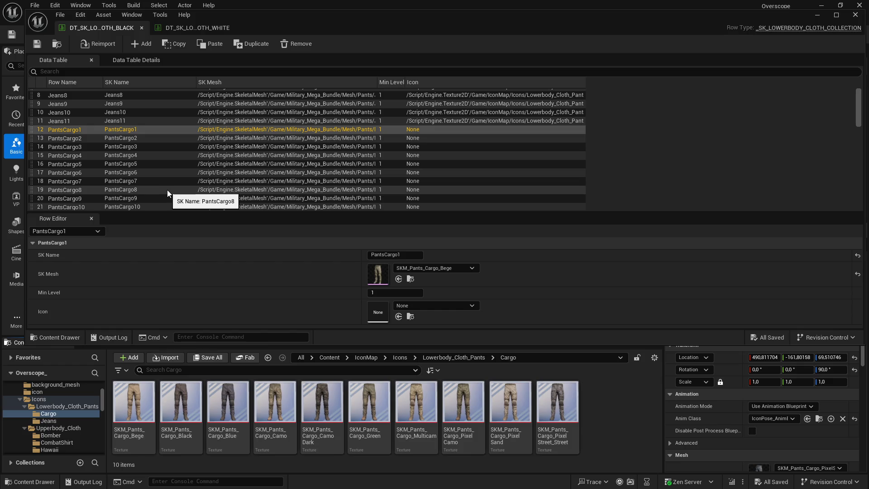
scroll(178, 187, "down", 1)
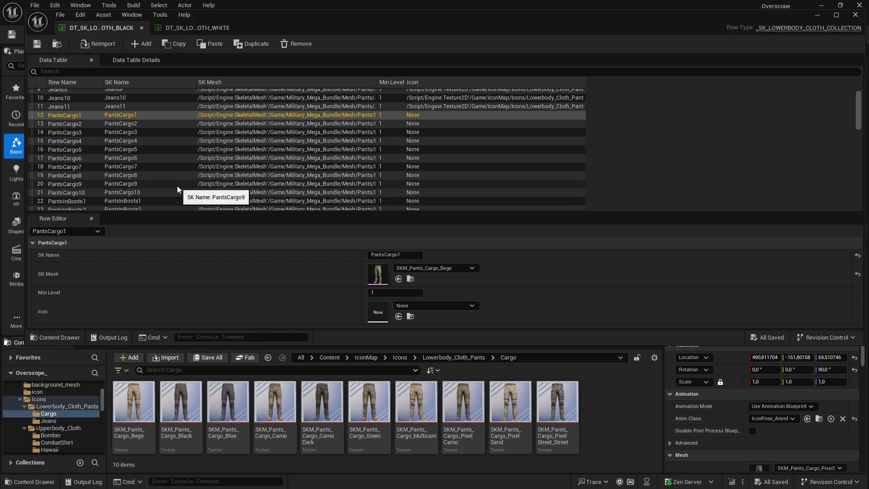
mouse_move(134, 403)
left_mouse_down()
mouse_move(279, 357)
mouse_move(378, 312)
left_mouse_up()
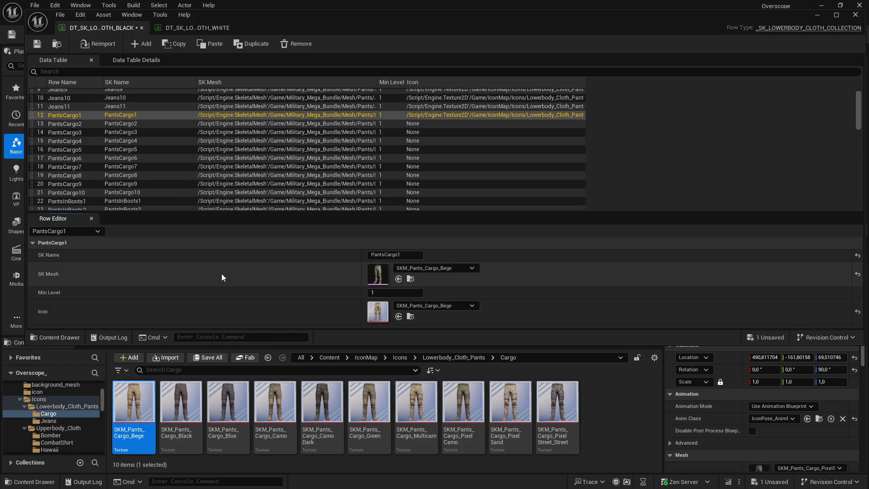
left_click(90, 123)
left_click(181, 403)
left_click(399, 316)
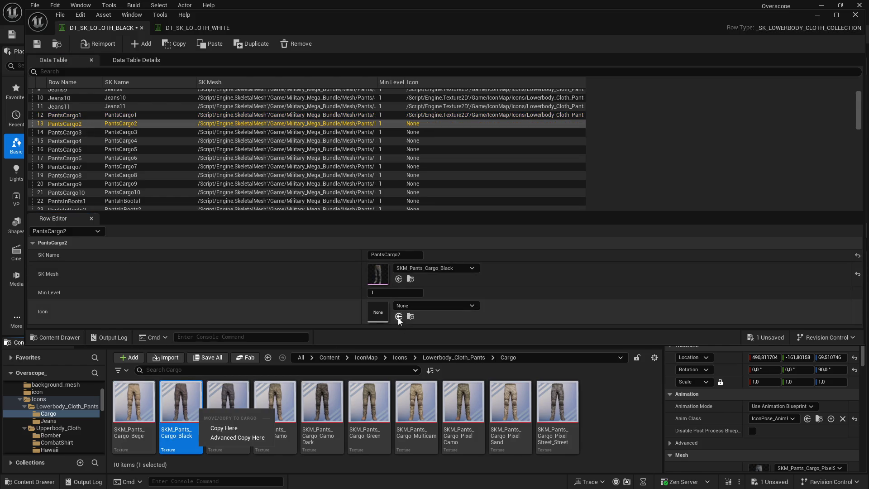
Assign cargo icons Blue, Camo, CamoDark and Green to PantsCargo3–PantsCargo6
left_click(228, 403)
left_click(134, 132)
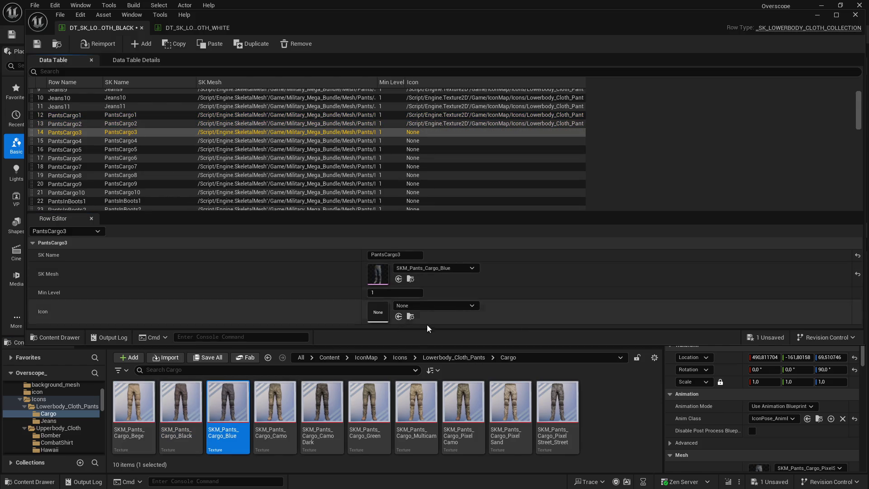
left_click(399, 318)
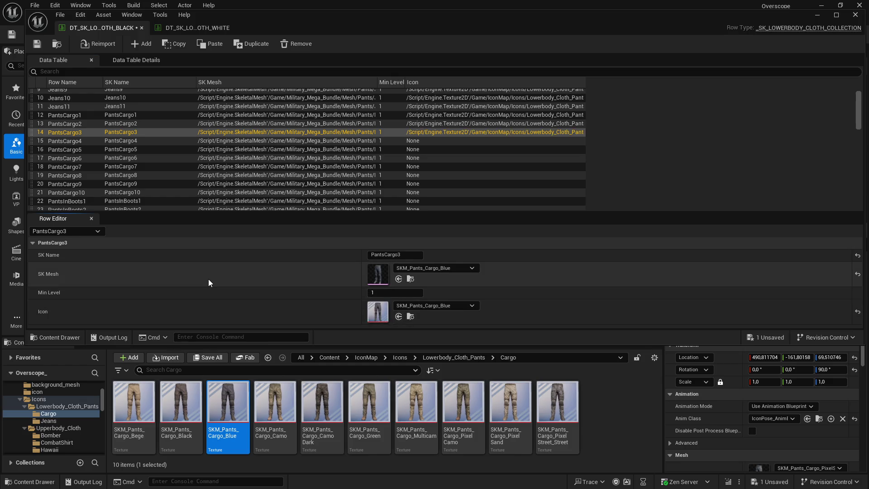
left_click(127, 141)
left_click(274, 403)
left_click(398, 316)
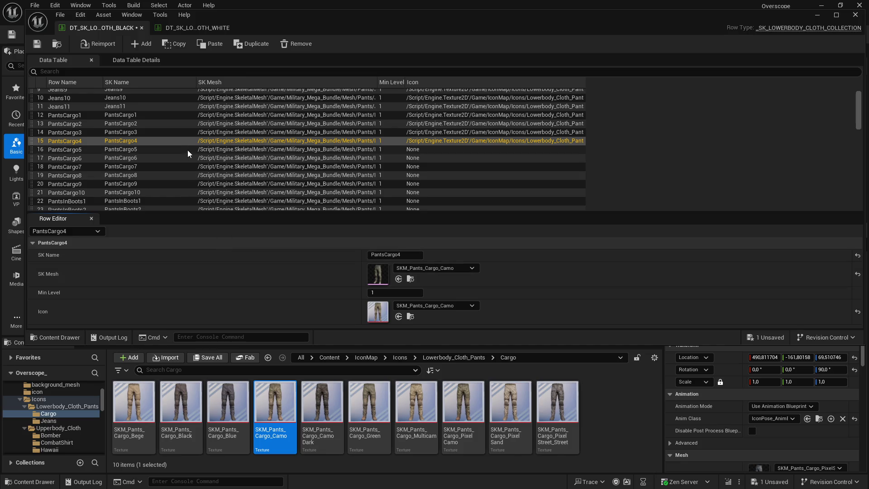
left_click(188, 150)
left_click(322, 403)
left_click(399, 317)
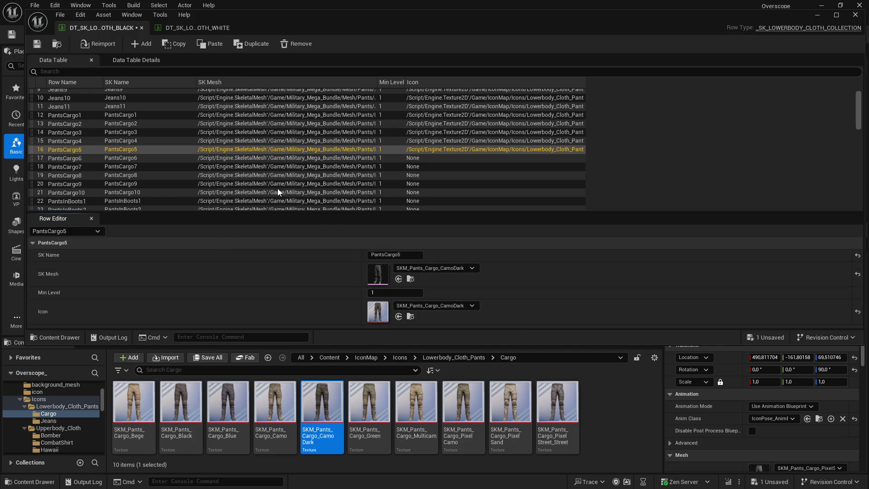
left_click(288, 157)
left_click(369, 402)
left_click(398, 317)
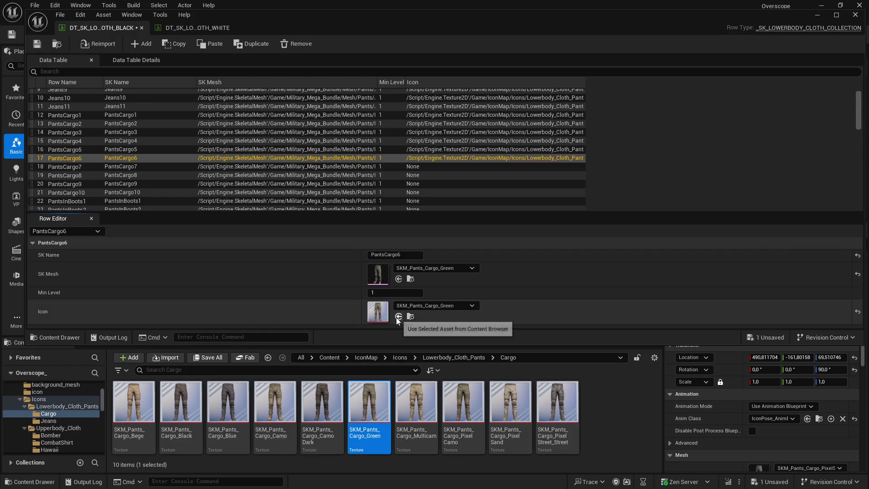
Assign cargo icons Multicam, PixelCamo, PixelSand and PixelStreet to PantsCargo7–PantsCargo10
left_click(346, 167)
left_click(416, 403)
left_click(398, 316)
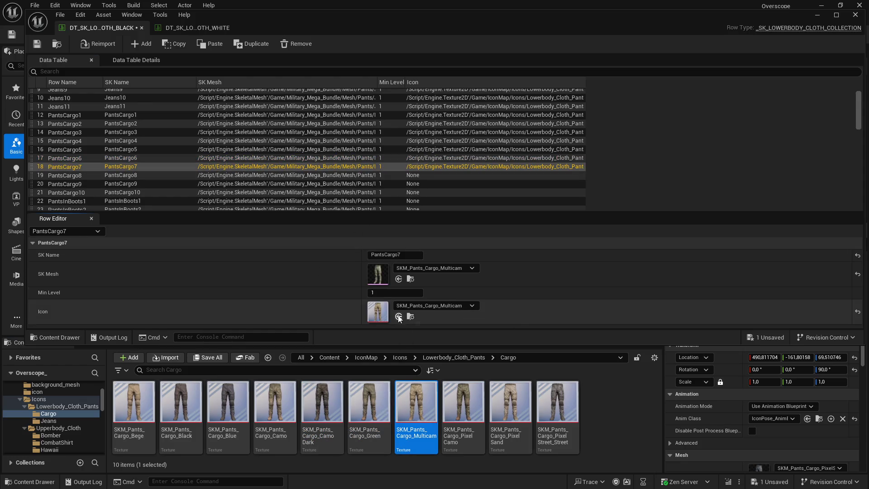
left_click(358, 176)
left_click(463, 403)
left_click(399, 317)
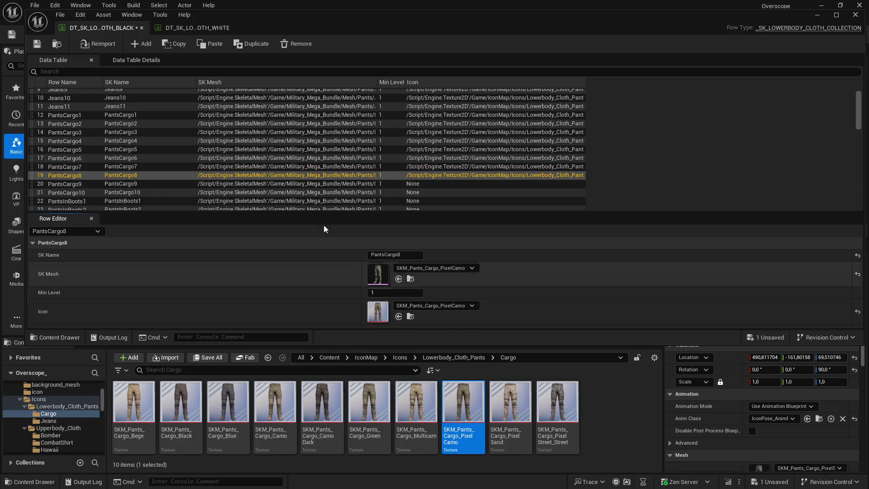
left_click(306, 184)
left_click(495, 391)
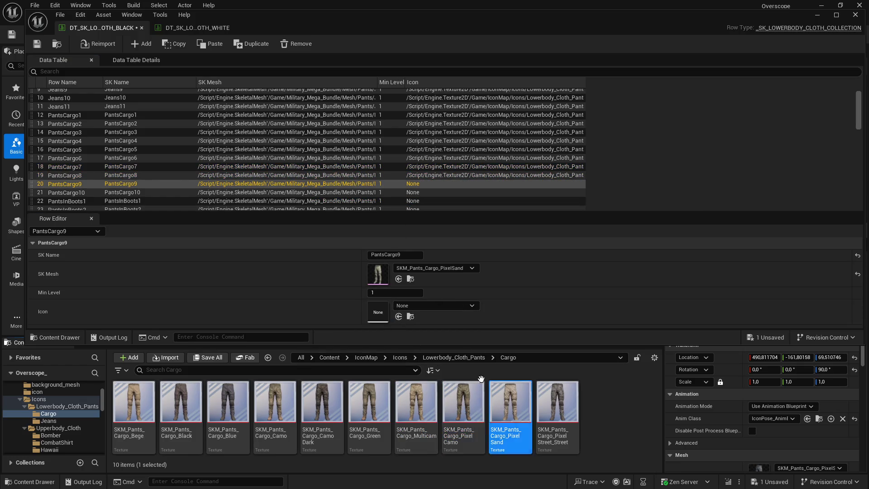
left_click(398, 317)
left_click(109, 193)
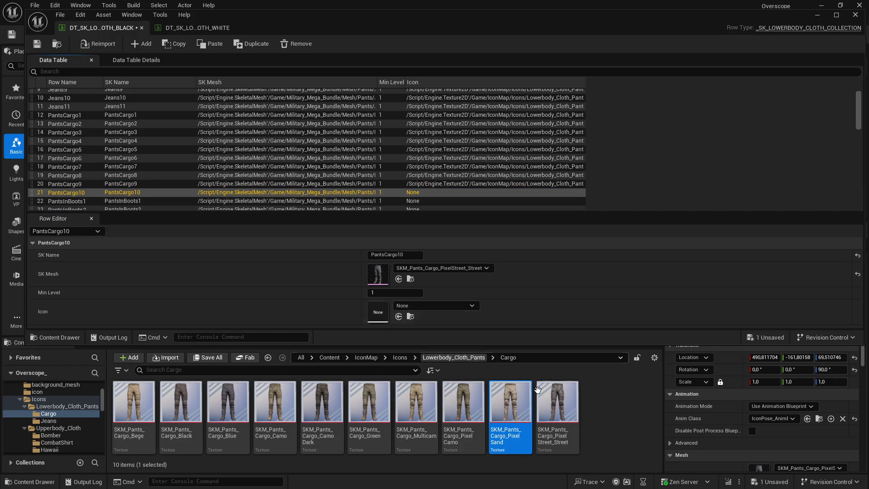
left_click(564, 403)
left_click(398, 316)
left_click(210, 26)
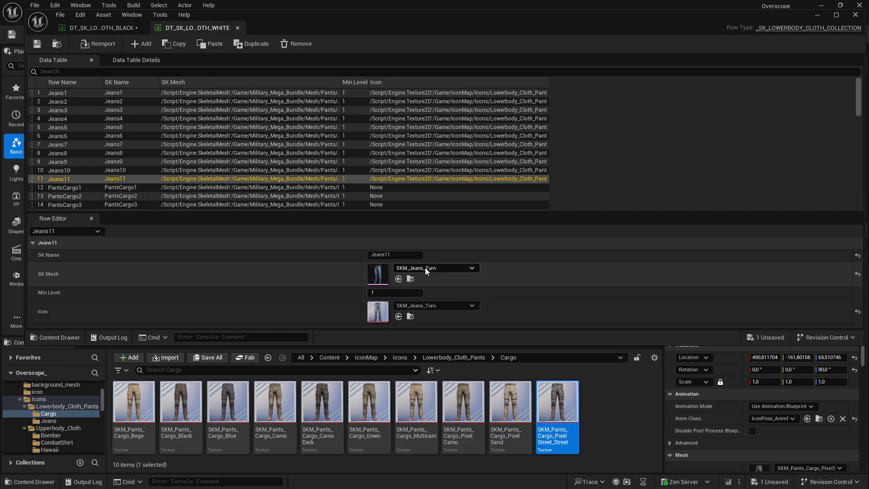
Assign the PixelStreet, PixelSand and PixelCamo icons to PantsCargo10, 9 and 8 in the white table
scroll(254, 190, "down", 5)
left_click(72, 170)
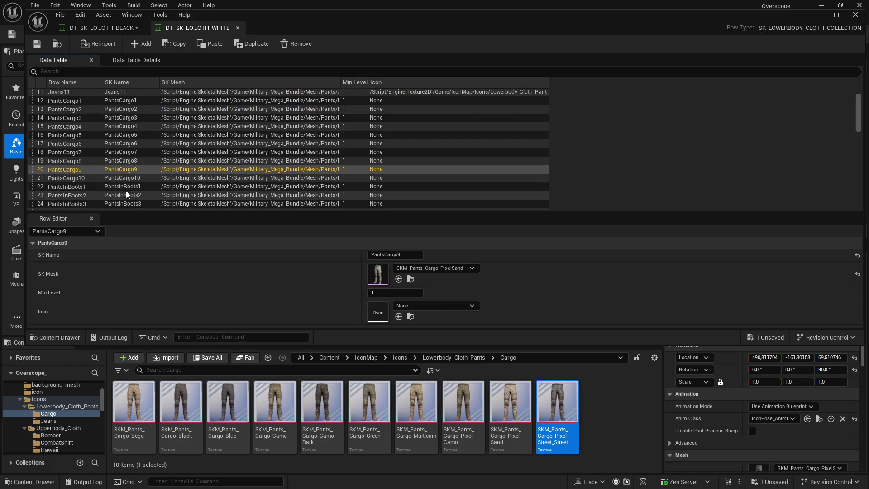
key("Down")
left_click(398, 317)
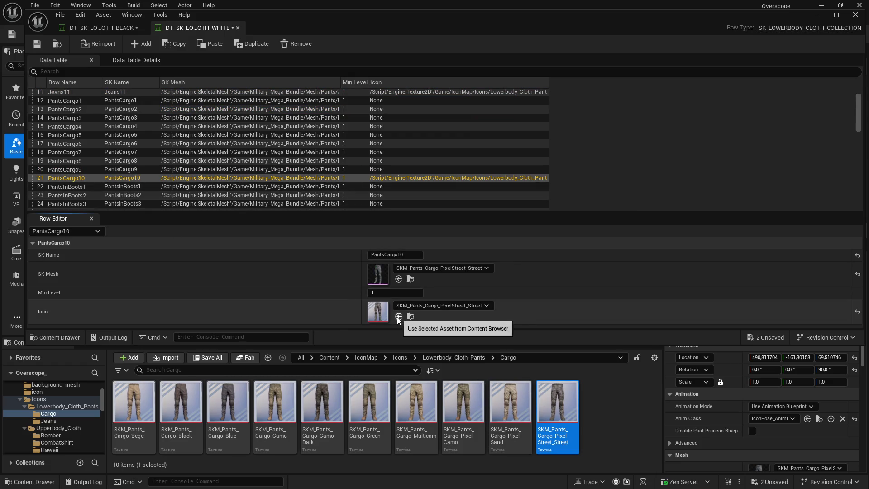
left_click(150, 171)
left_click(511, 407)
left_click(400, 315)
key("Up")
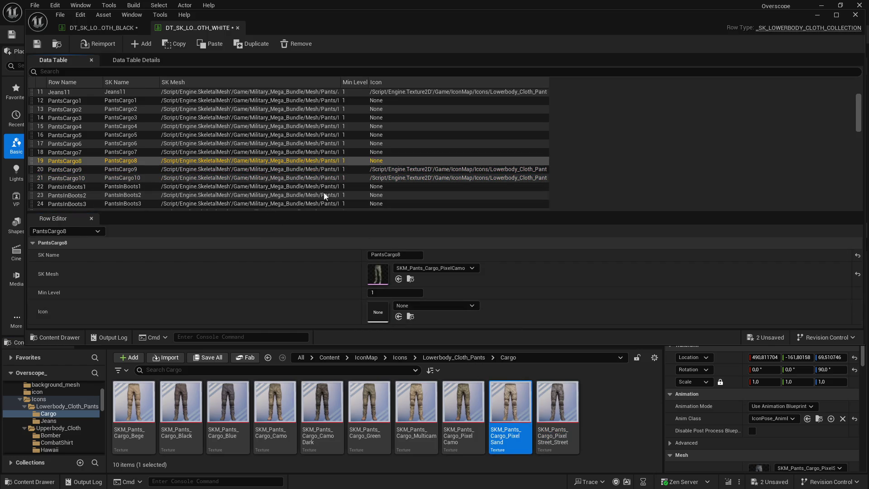
left_click(463, 407)
left_click(399, 316)
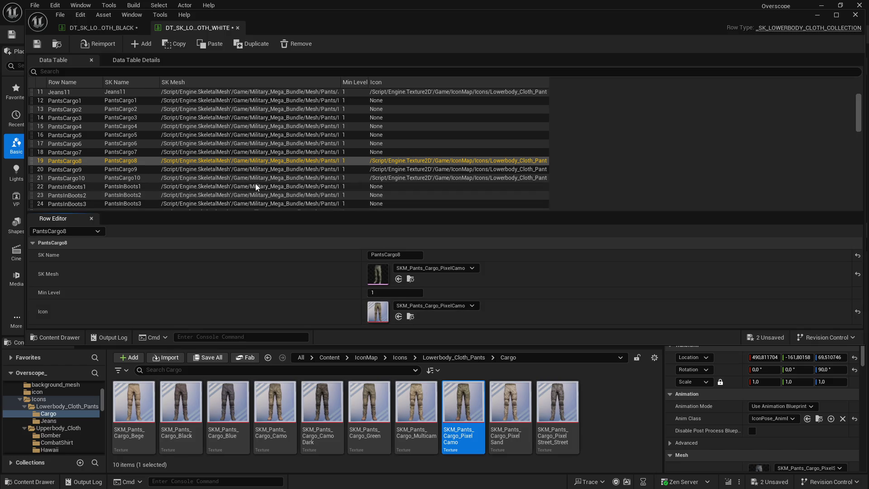
Assign the Multicam, Green, CamoDark and Camo icons to PantsCargo7, 6, 5 and 4
left_click(245, 151)
left_click(416, 407)
left_click(398, 316)
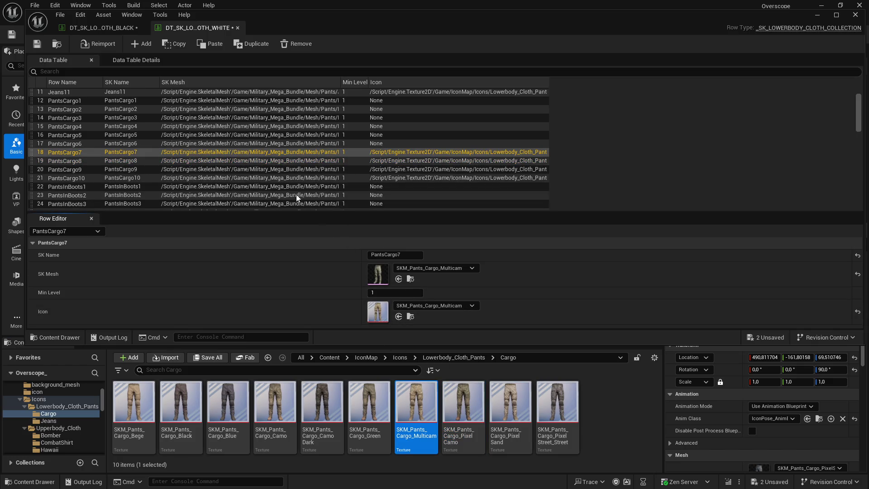
left_click(286, 143)
left_click(369, 407)
left_click(398, 317)
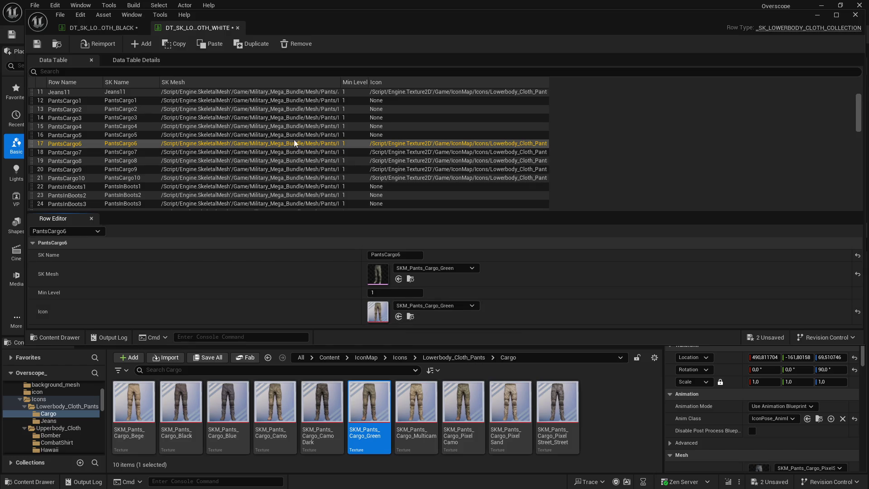
left_click(293, 135)
left_click(322, 407)
left_click(399, 316)
left_click(244, 126)
left_click(275, 407)
left_click(399, 316)
Give PantsCargo3, 2 and 1 the Blue, Black and Bege icons, then save both tables
left_click(181, 117)
left_click(227, 407)
left_click(398, 316)
left_click(136, 109)
left_click(181, 408)
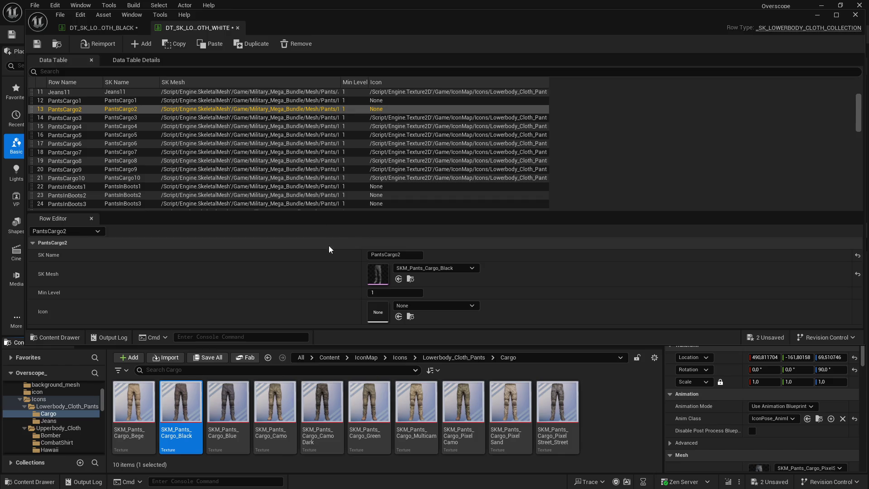
left_click(398, 316)
left_click(134, 100)
left_click(144, 410)
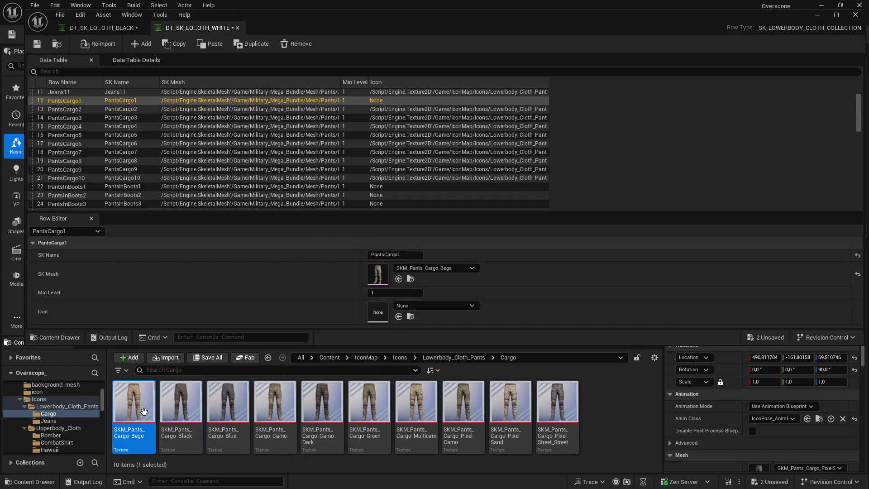
left_click(398, 317)
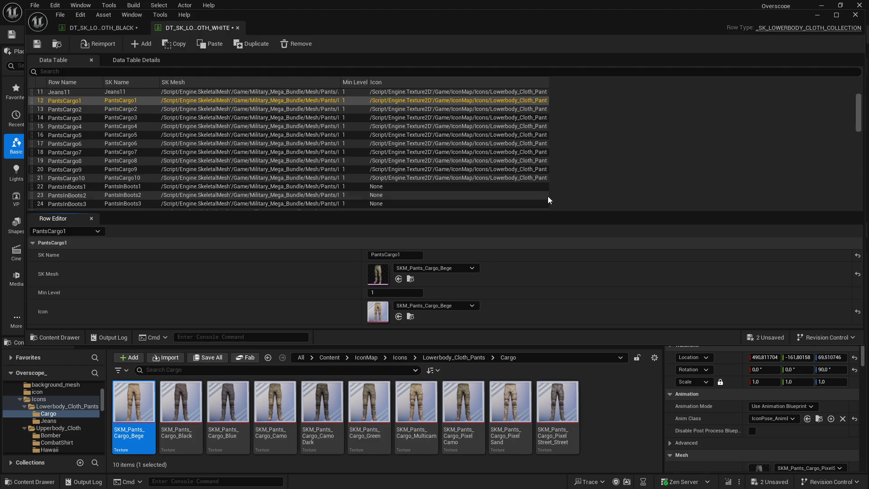
left_click(208, 357)
left_click(509, 351)
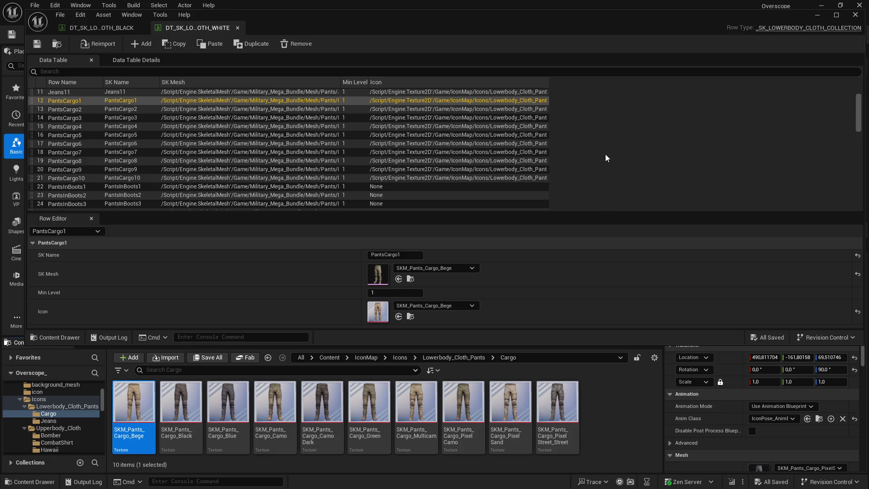
Locate the PantsInBoots1 row's mesh in the Content Browser, then close the data table editor
left_click(115, 186)
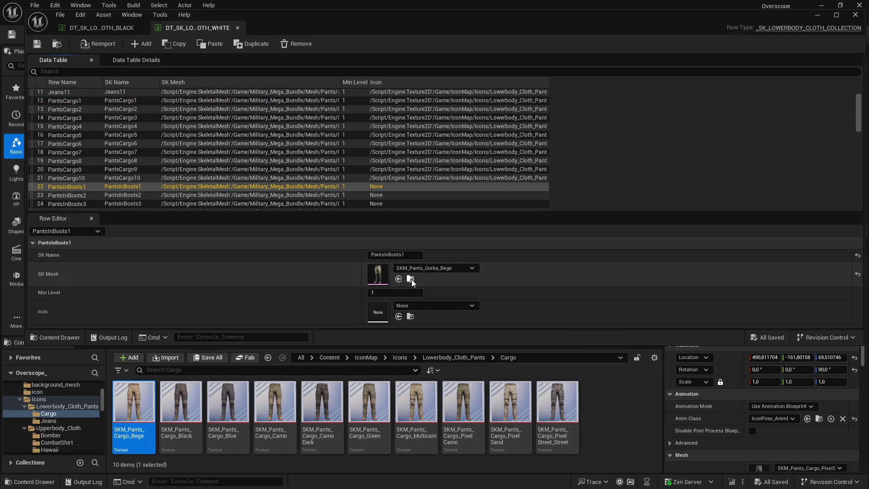
left_click(411, 278)
left_click(817, 15)
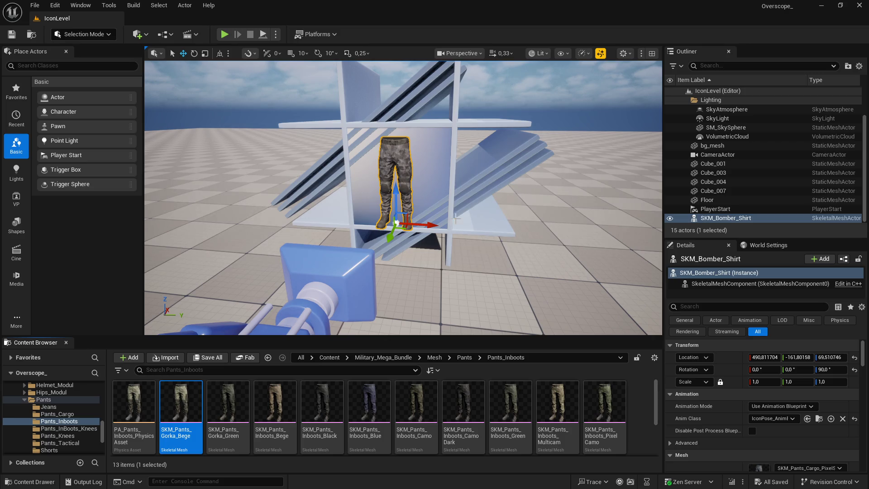
Set the showcase actor's Skeletal Mesh Asset to SKM_Pants_Gorka_Bege and save the level
left_click_drag(220, 336, 212, 280)
left_click(227, 342)
left_click(181, 346)
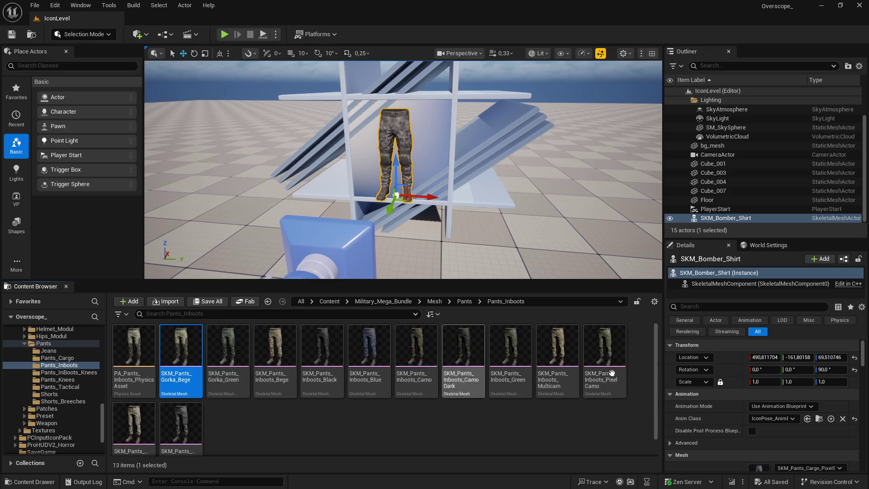
scroll(769, 399, "down", 2)
left_click(780, 435)
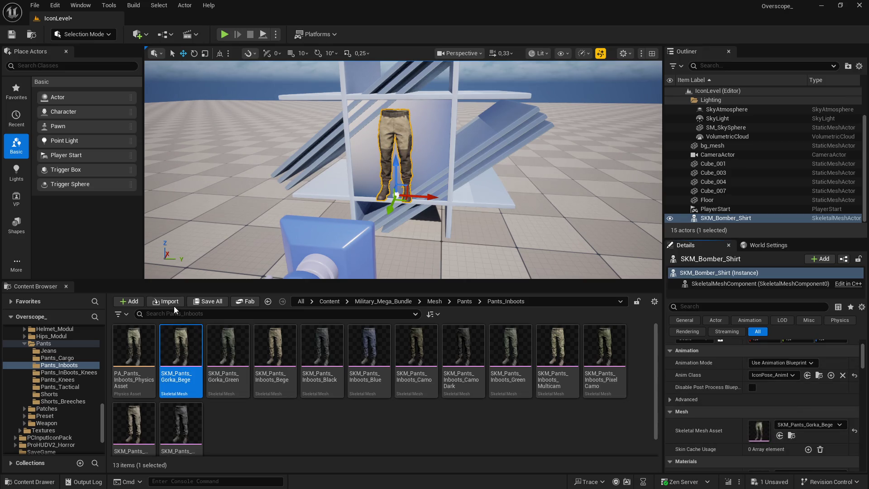
key("ctrl+s")
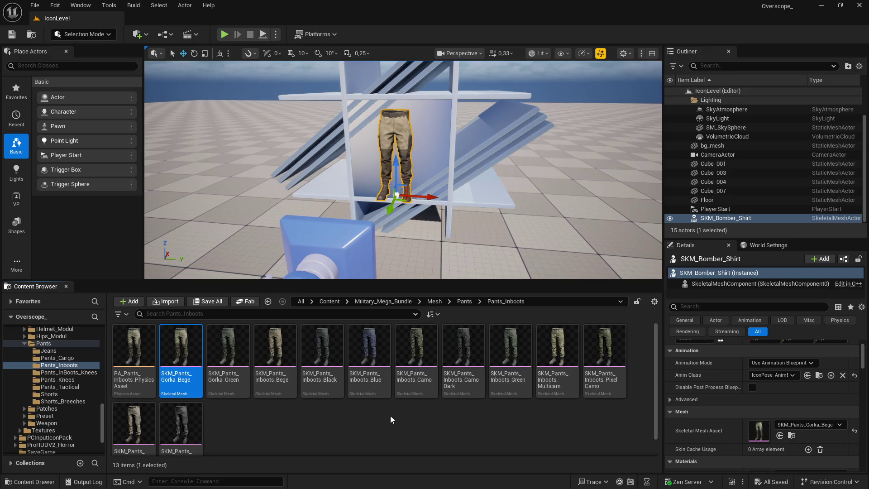
Select the CameraActor and bring its Camera Settings, with the 90° field of view, into view
left_click(337, 271)
left_click_drag(338, 280, 338, 382)
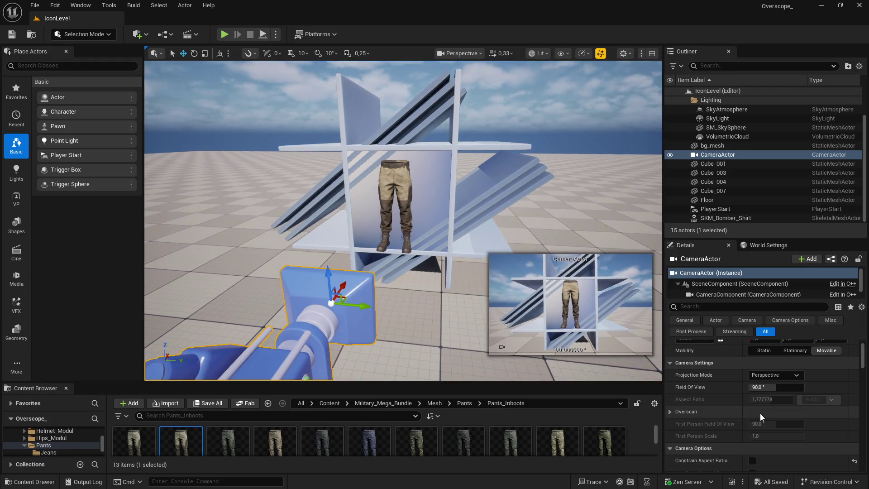
scroll(723, 389, "down", 3)
scroll(722, 393, "up", 2)
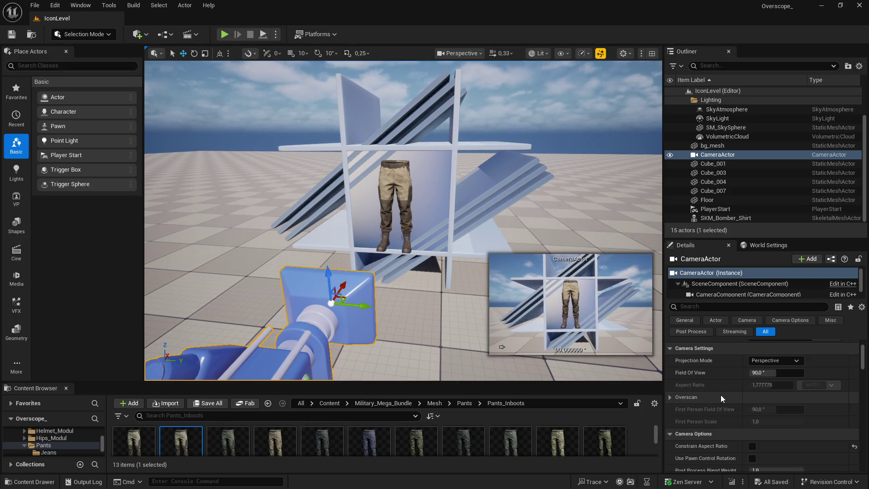
scroll(720, 395, "up", 3)
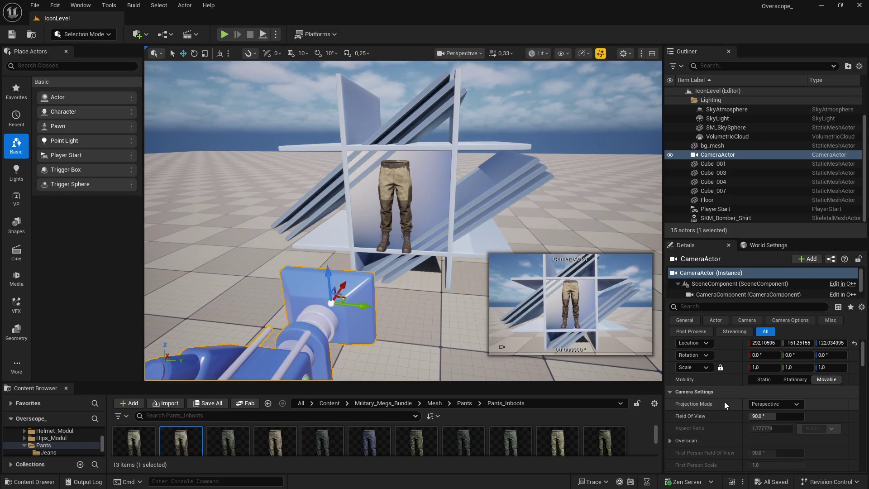
scroll(726, 411, "down", 3)
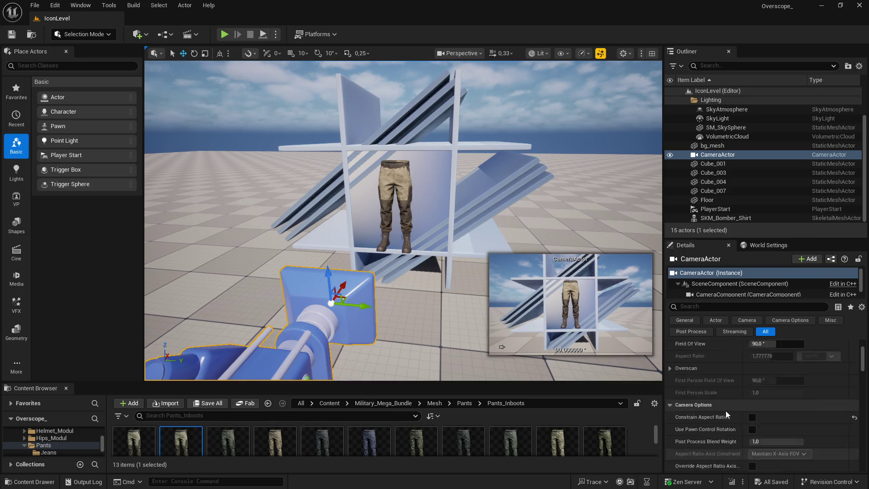
scroll(726, 412, "up", 2)
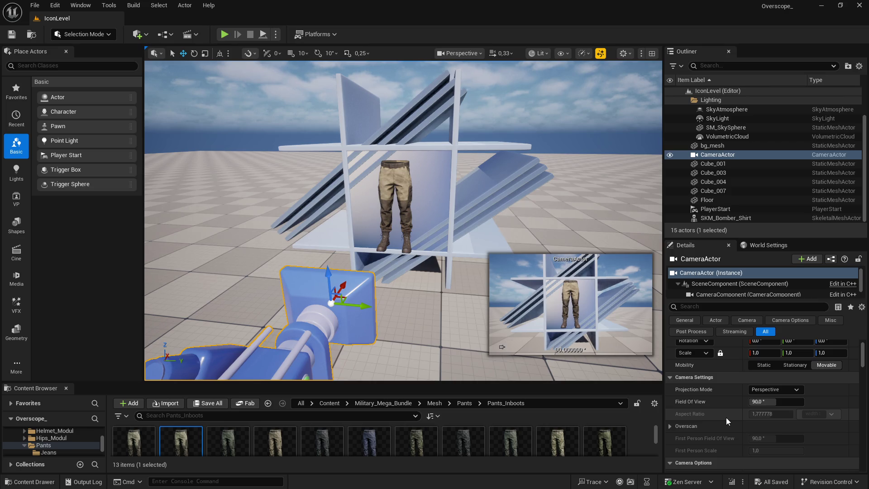
Duplicate IconLevel in the Content > IconMap folder as IconLevel1
left_click_drag(235, 352, 299, 307)
left_click_drag(452, 383, 453, 256)
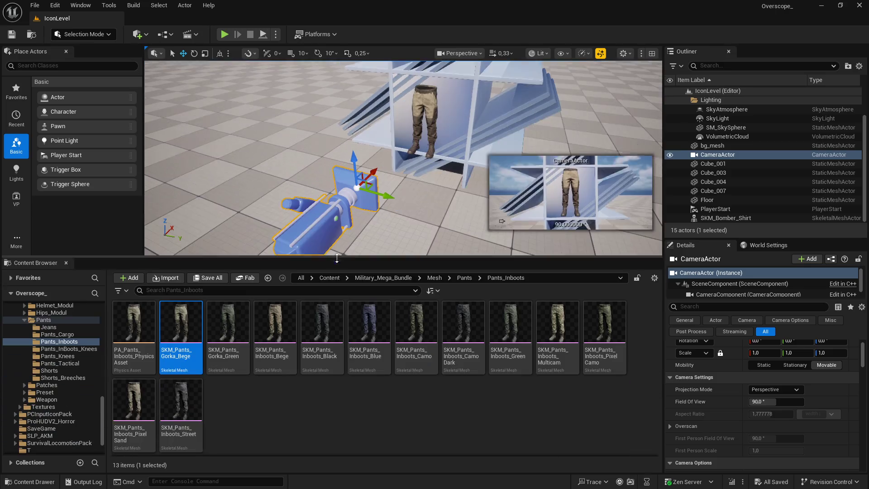
left_click(329, 275)
double_click(471, 330)
left_click(274, 321)
key("ctrl+d")
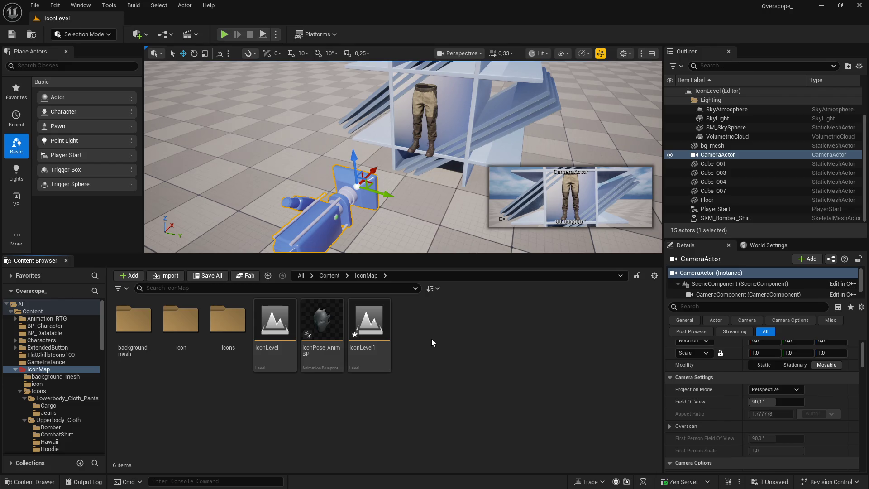
Save all content, including IconLevel1, and open the IconLevel1 level
left_click(207, 276)
left_click(497, 352)
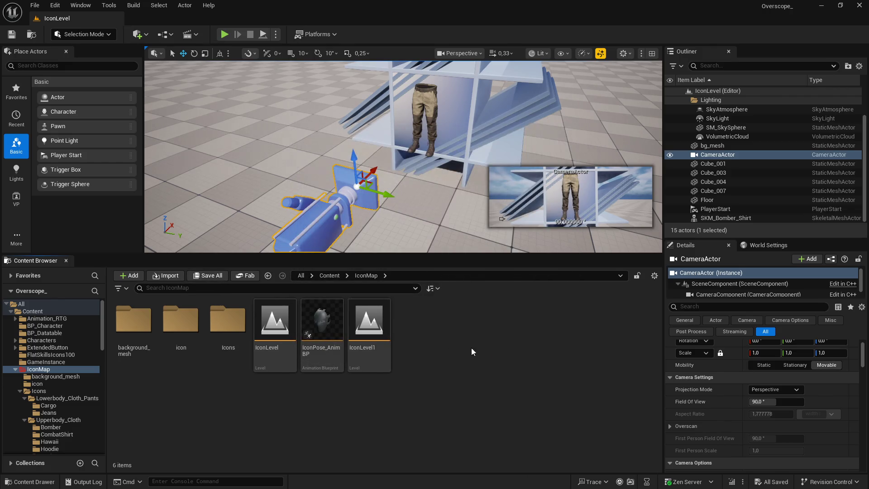
double_click(384, 329)
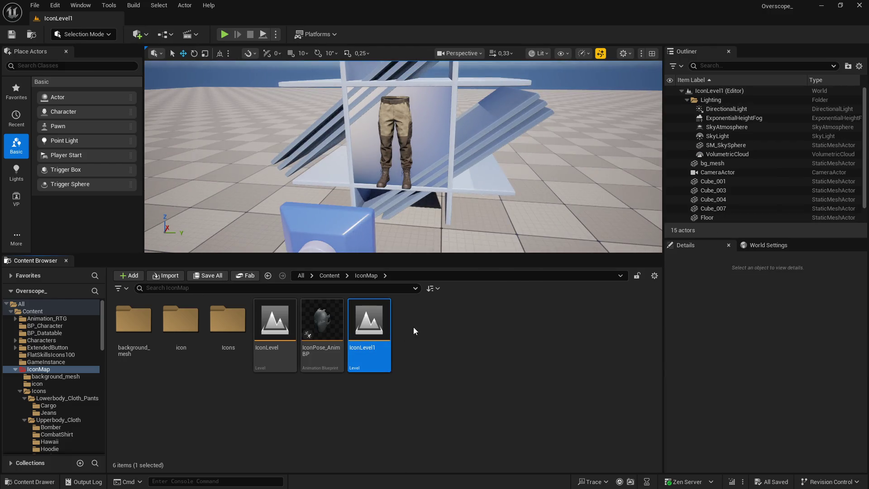
Create and open an empty folder named '1' inside the pants icons folder in Explorer
left_click(235, 480)
left_click(597, 327)
left_click(610, 169)
right_click(554, 277)
mouse_move(590, 416)
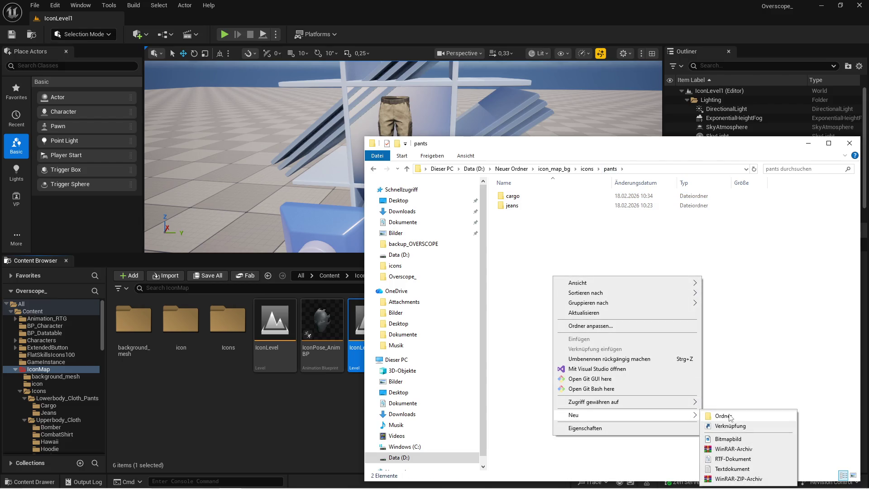
left_click(719, 415)
type("1")
key("Return")
double_click(507, 197)
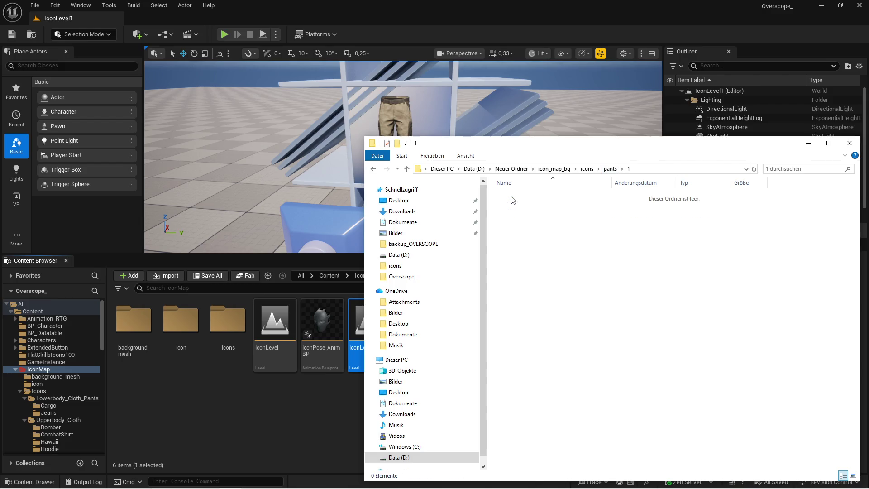
left_click(508, 133)
left_click_drag(276, 205, 276, 205)
Select the CameraActor and set its Field of View to 90
left_click(276, 205)
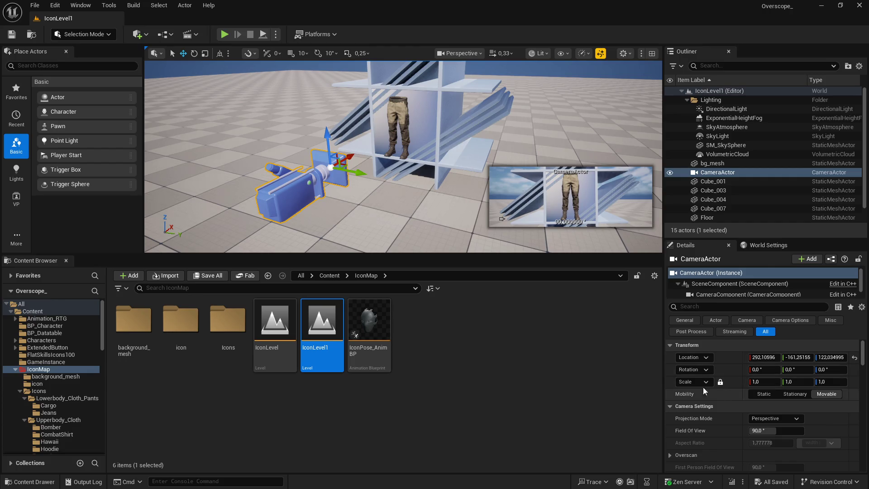
mouse_move(590, 254)
left_mouse_down()
mouse_move(591, 362)
mouse_move(590, 338)
left_mouse_up()
mouse_move(773, 430)
left_mouse_down()
mouse_move(746, 430)
mouse_move(778, 430)
left_mouse_up()
left_click(750, 430)
type("90")
key("Return")
Move the camera forward along X toward the pants and check the shot in a play test
left_click_drag(501, 309, 502, 310)
left_click_drag(432, 212, 510, 211)
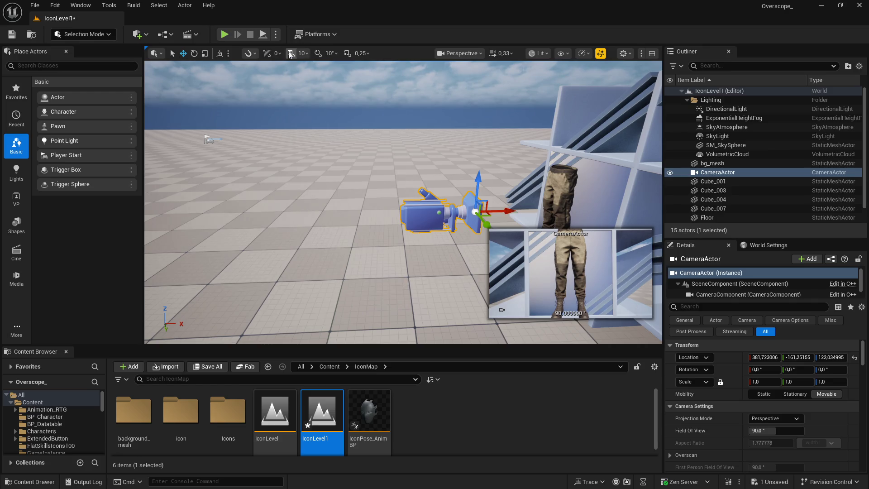
left_click(225, 34)
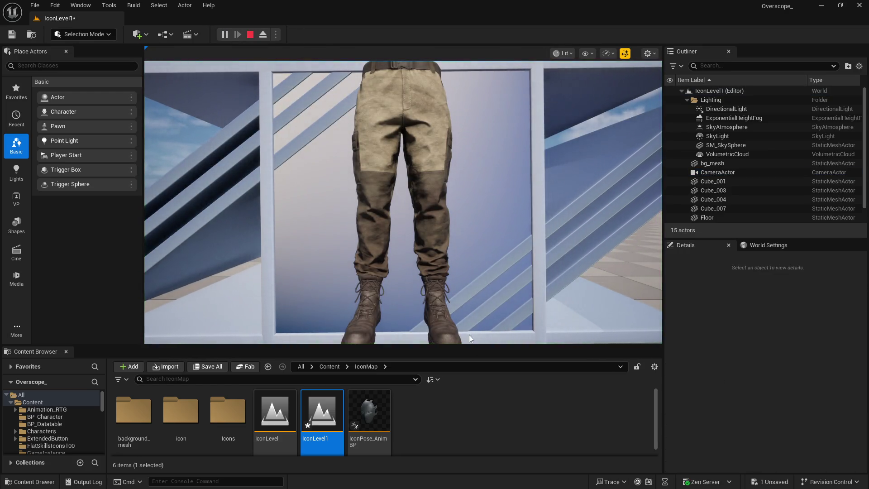
left_click_drag(465, 349, 469, 405)
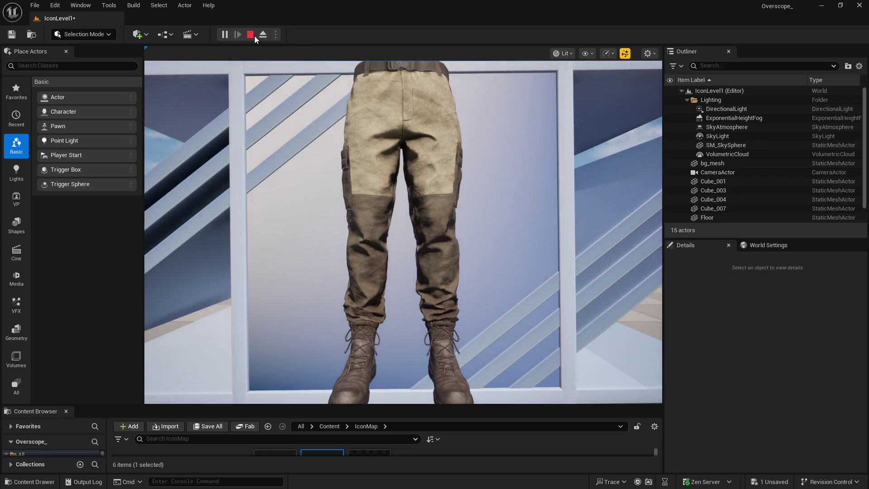
left_click(251, 34)
Frame the camera and drag it slightly back from the pants along X
key("f")
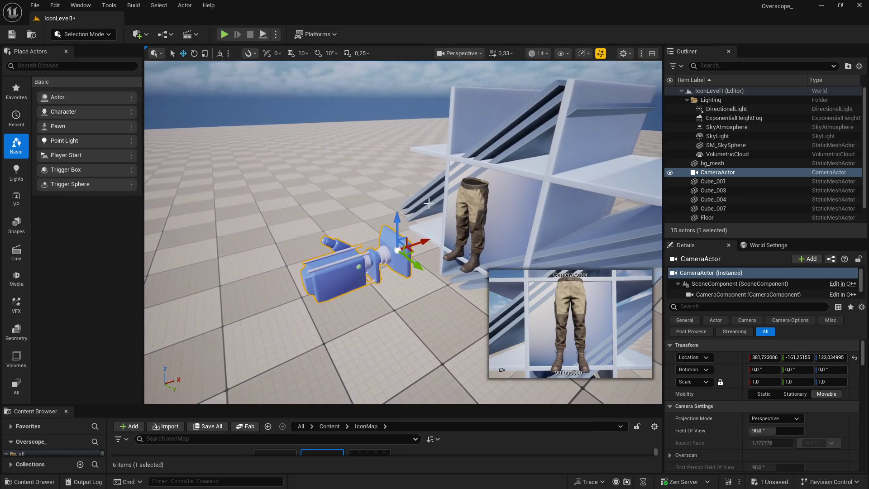
left_click_drag(417, 243, 393, 250)
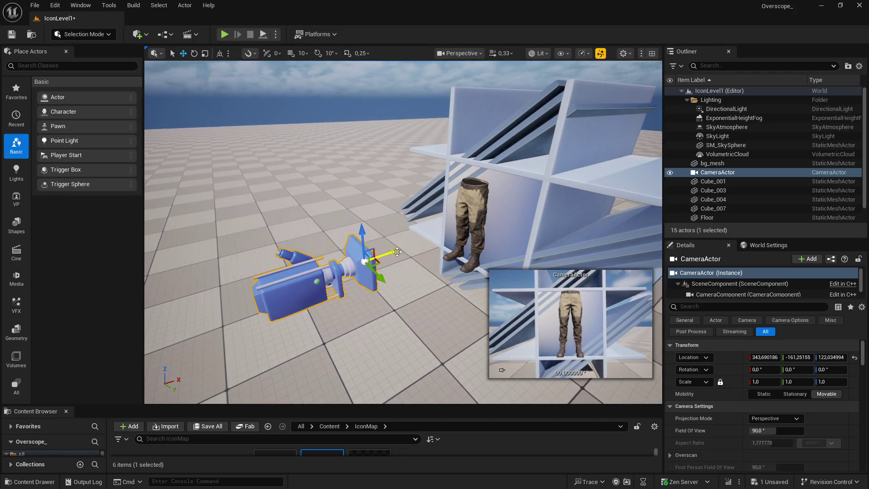
scroll(734, 396, "down", 3)
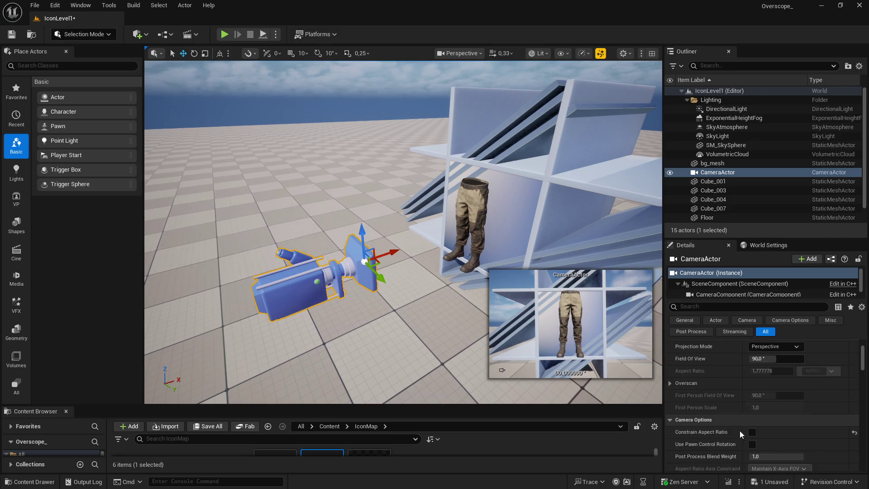
Lower the camera's Aspect Ratio value, leaving Constrain Aspect Ratio unchecked
left_click(753, 432)
left_click(754, 433)
left_click(753, 432)
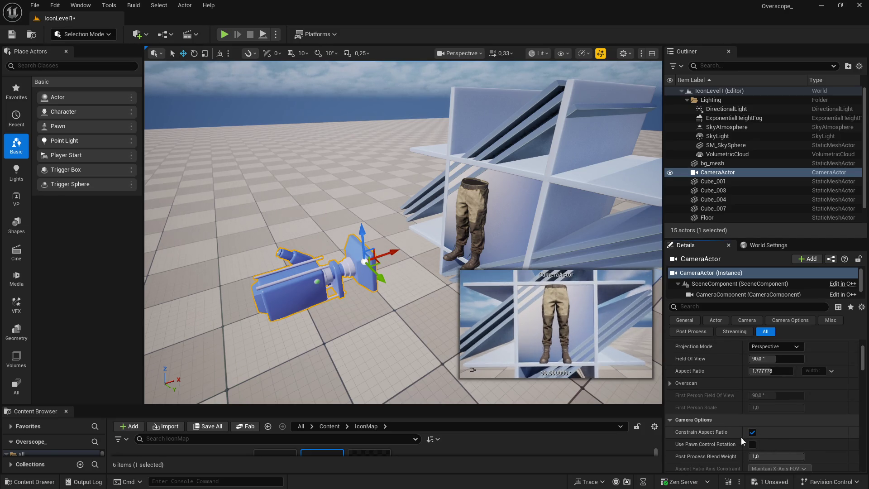
left_click_drag(770, 371, 755, 371)
left_click(754, 432)
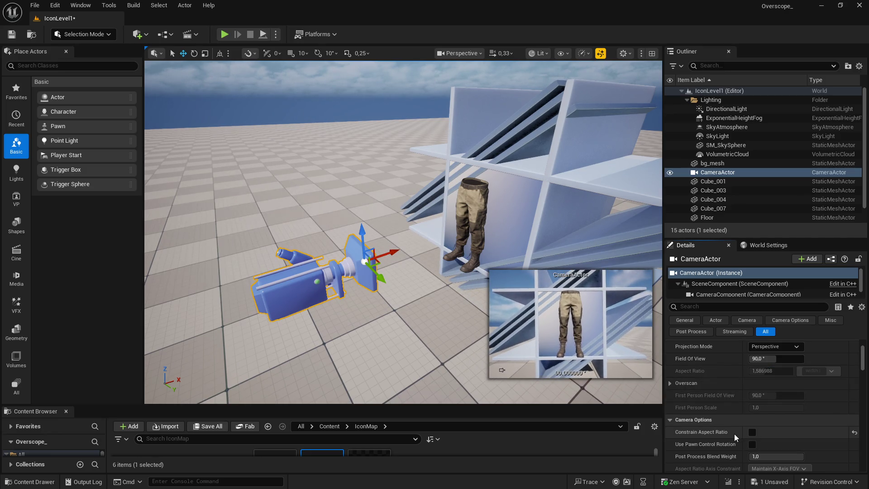
scroll(733, 435, "down", 2)
scroll(727, 433, "down", 2)
scroll(727, 438, "down", 3)
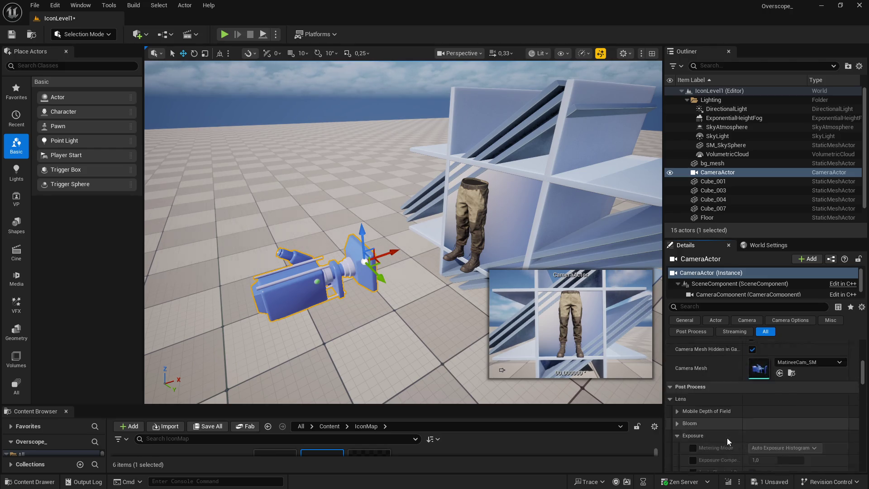
scroll(726, 436, "down", 5)
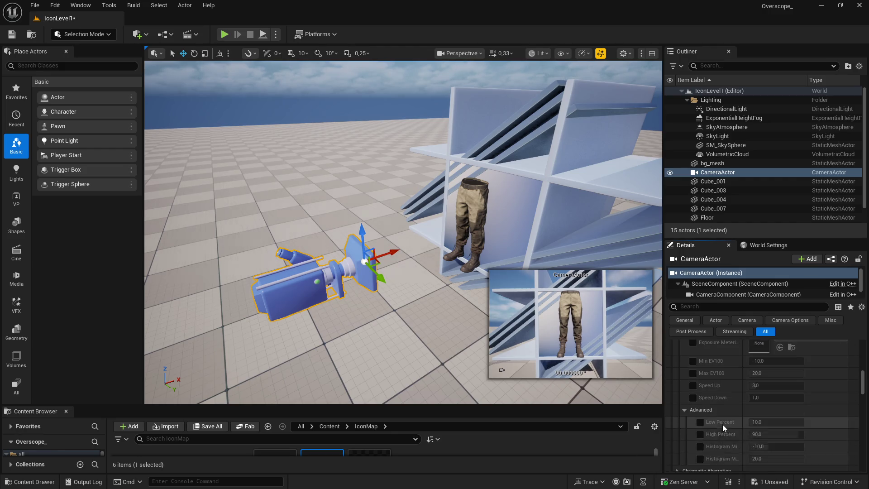
scroll(723, 408, "up", 1)
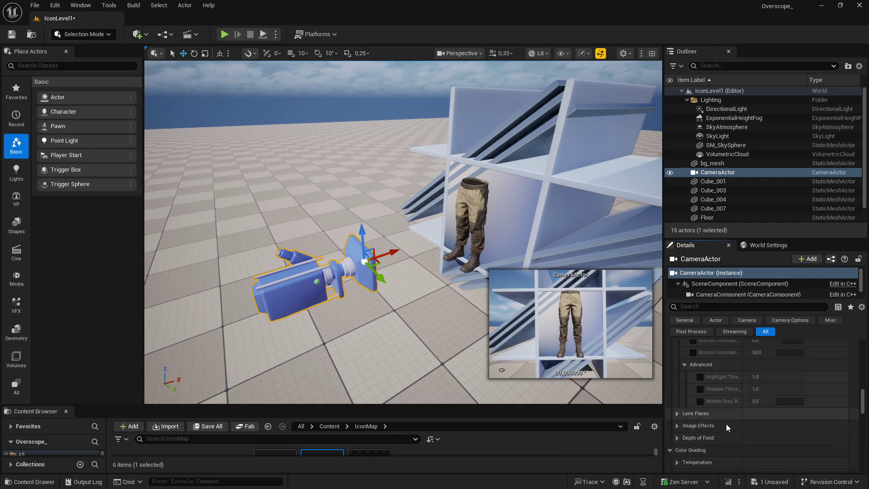
scroll(726, 407, "up", 10)
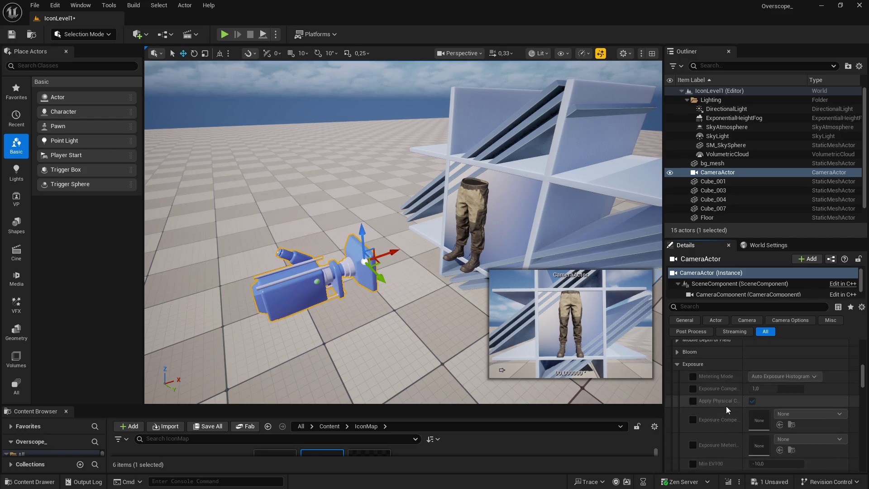
scroll(724, 418, "up", 5)
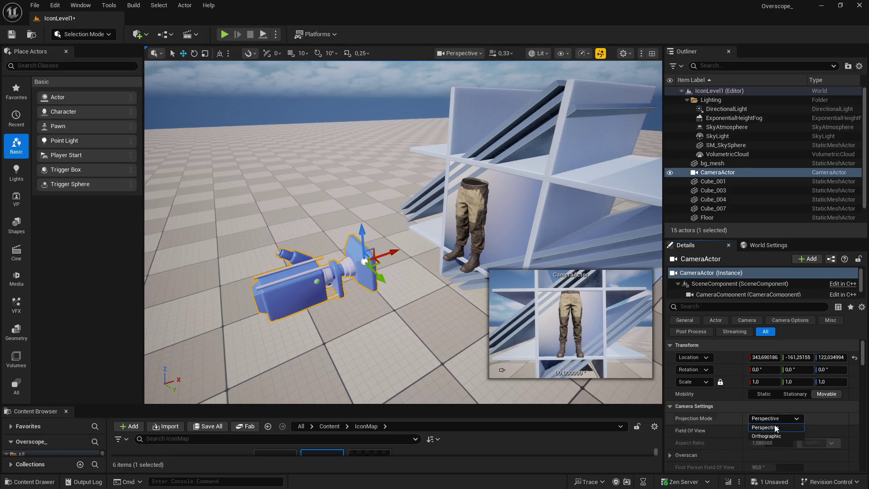
Switch the camera to Orthographic projection with auto-calculated clipping planes and a smaller ortho width
left_click(775, 420)
left_click(770, 435)
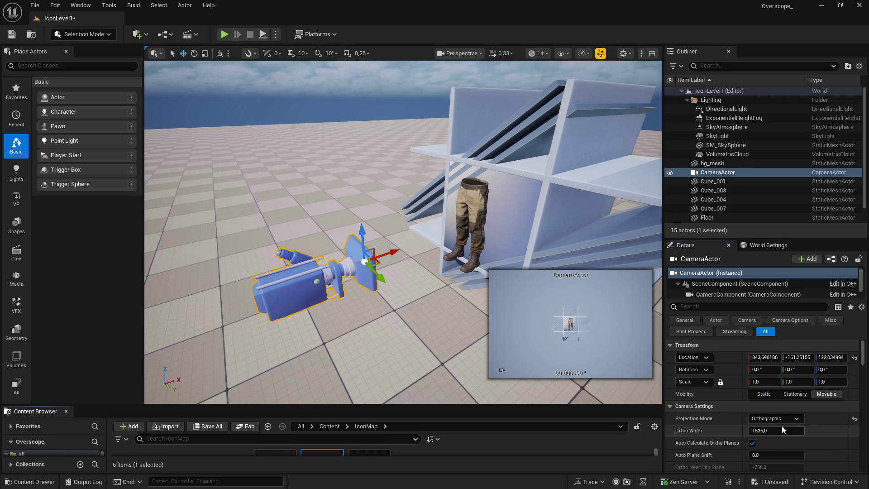
left_click(752, 442)
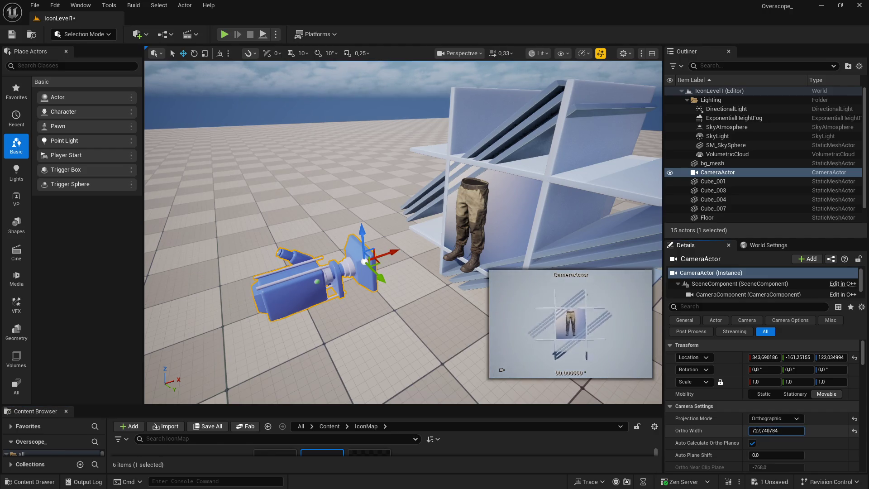
left_click_drag(776, 431, 751, 431)
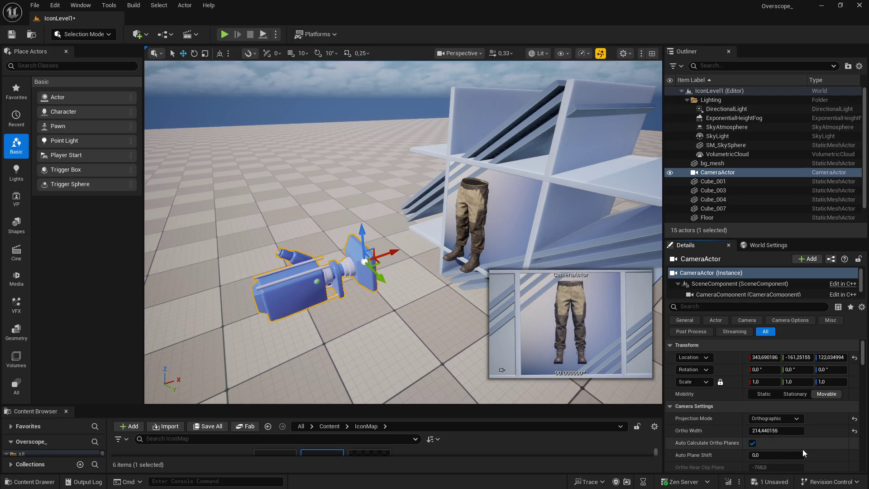
Play-test the level full screen to check the pants framing
left_click(224, 34)
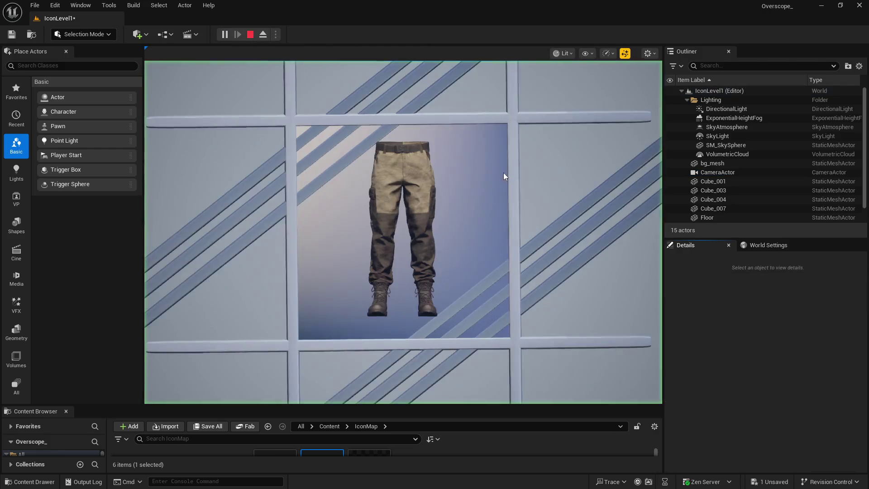
left_click(550, 199)
key("F11")
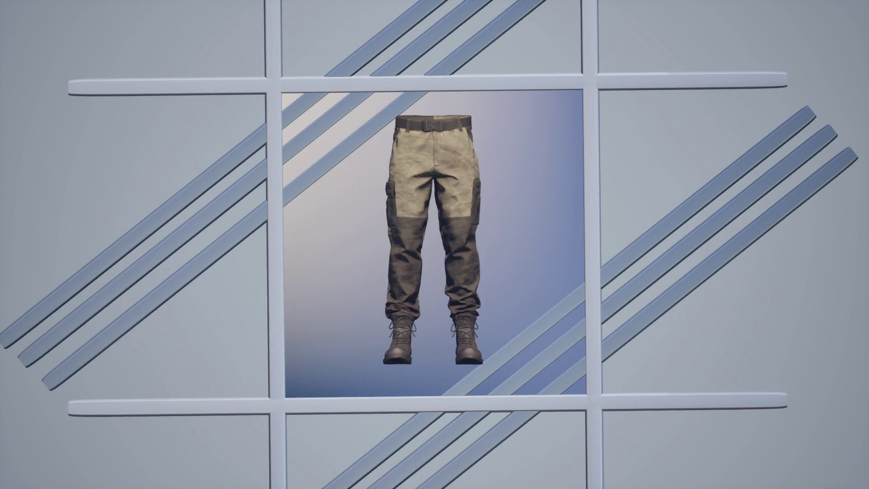
key("F11")
left_click(250, 34)
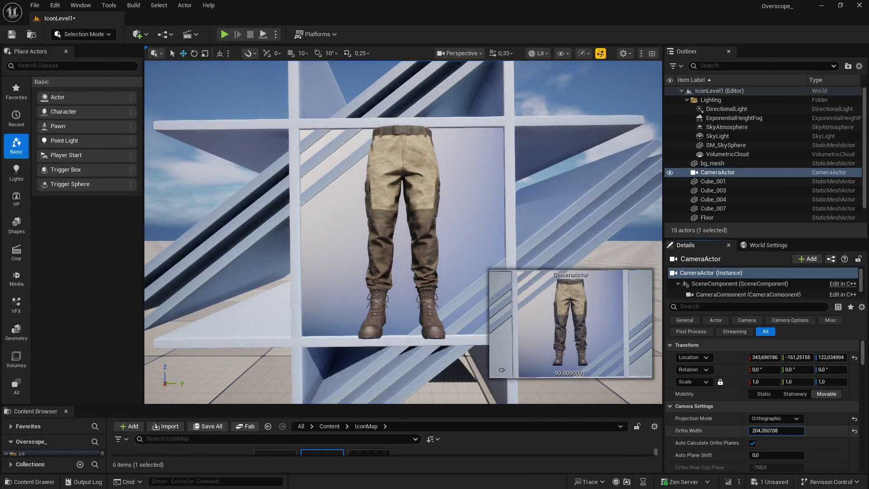
Reduce the ortho width further so the pants fill the frame, and play-test again
left_click_drag(776, 430, 760, 430)
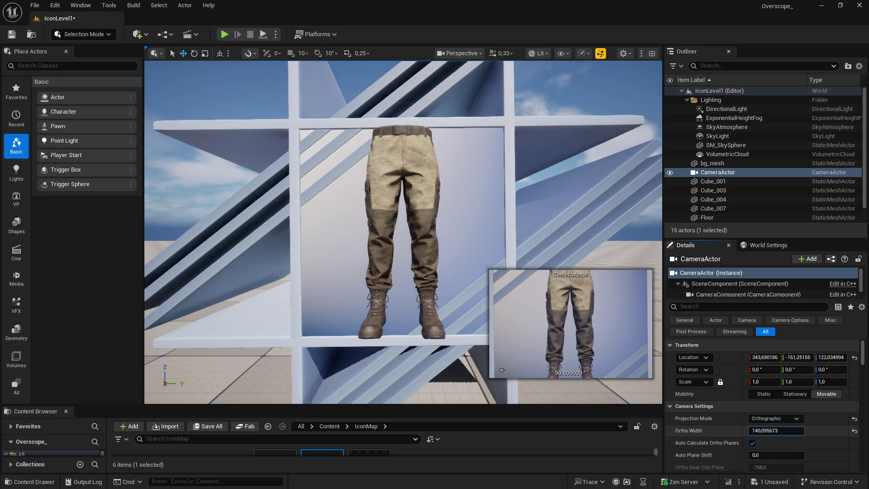
left_click(224, 34)
key("F11")
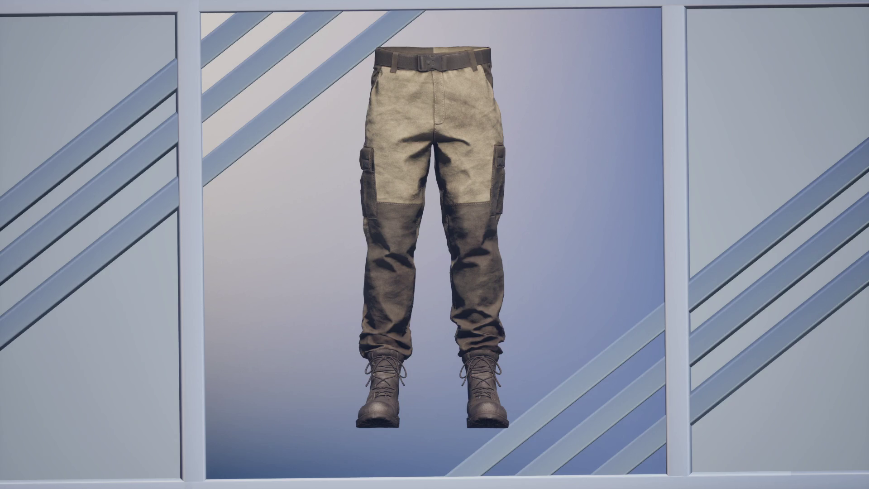
key("F11")
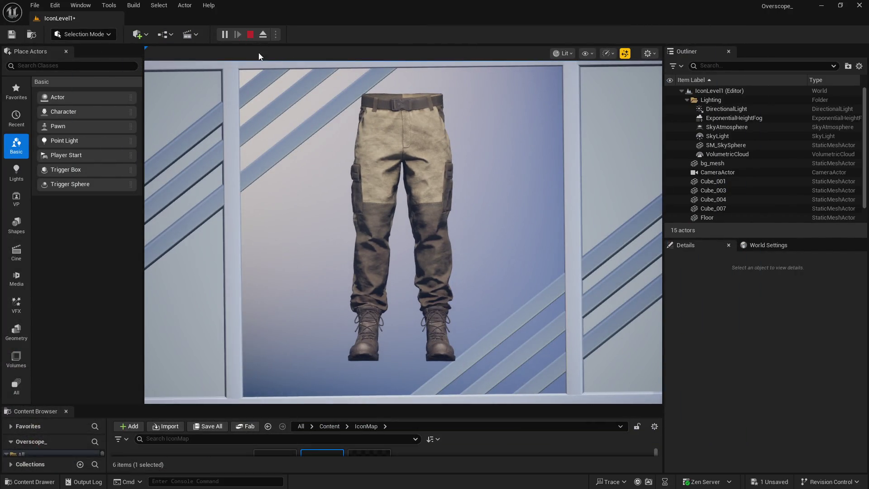
left_click(251, 35)
Frame the camera actor and open the Level Blueprint from the Blueprints menu
key("f")
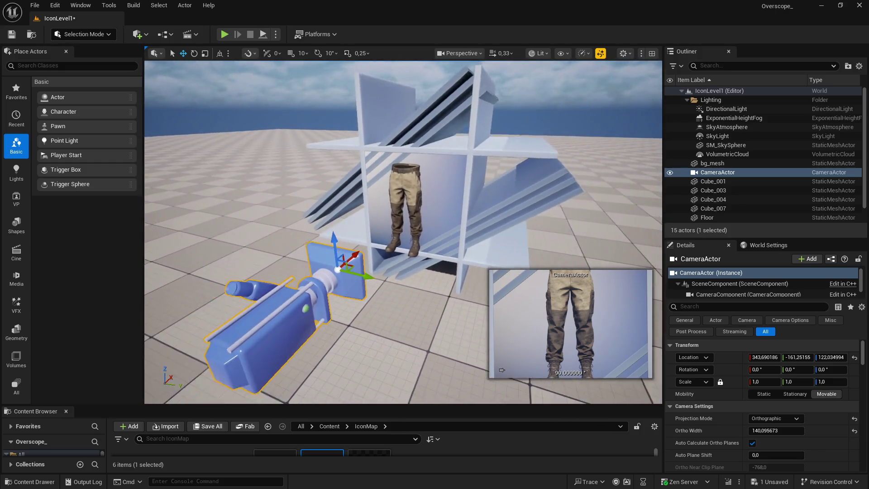
scroll(719, 414, "down", 3)
scroll(720, 417, "down", 5)
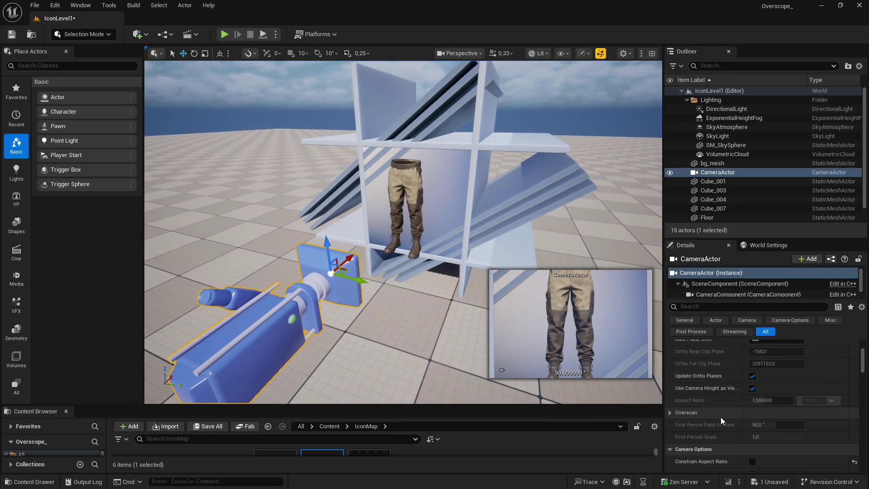
scroll(723, 428, "up", 2)
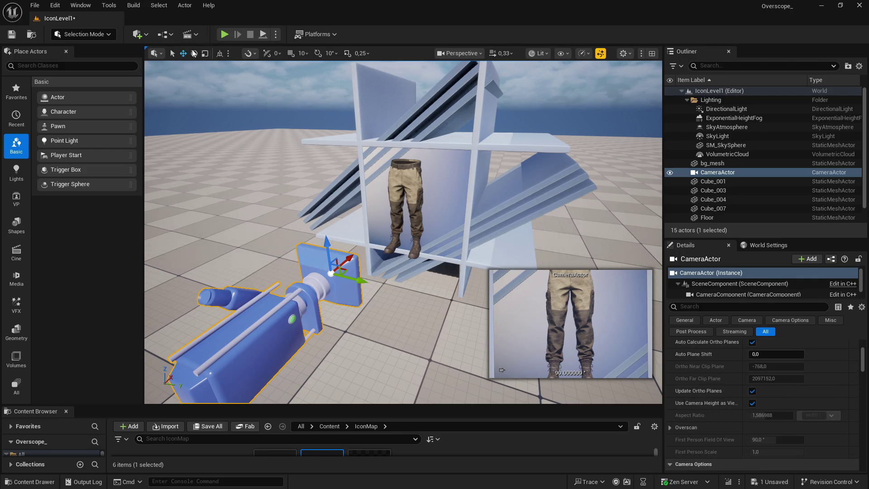
left_click(165, 34)
left_click(209, 99)
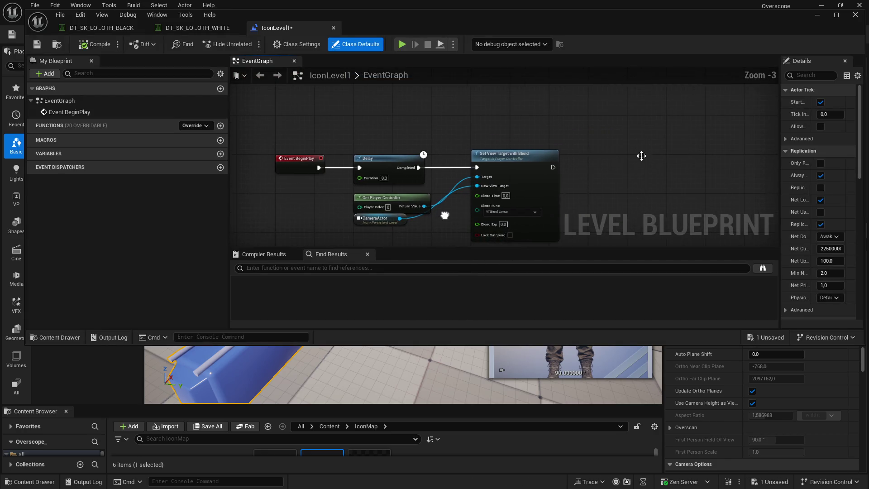
Add a Delay node after Set View Target with Blend and move it to the right
scroll(538, 156, "up", 3)
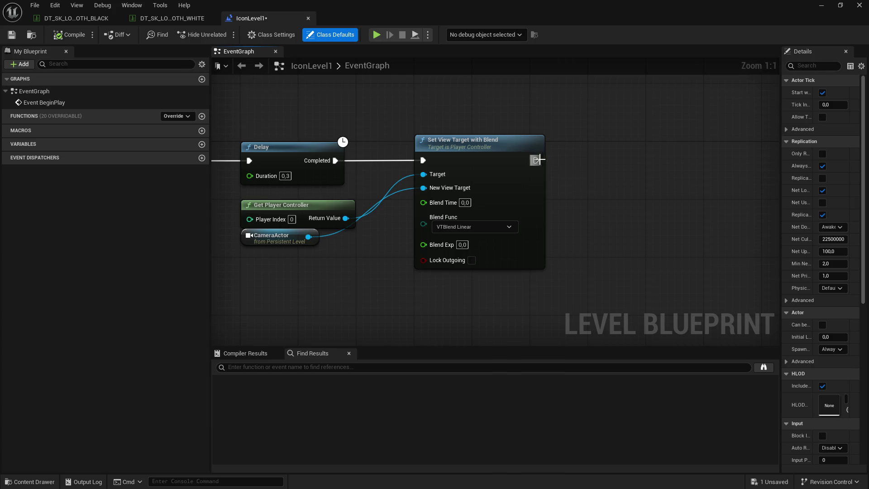
left_click_drag(536, 160, 562, 159)
type("delay")
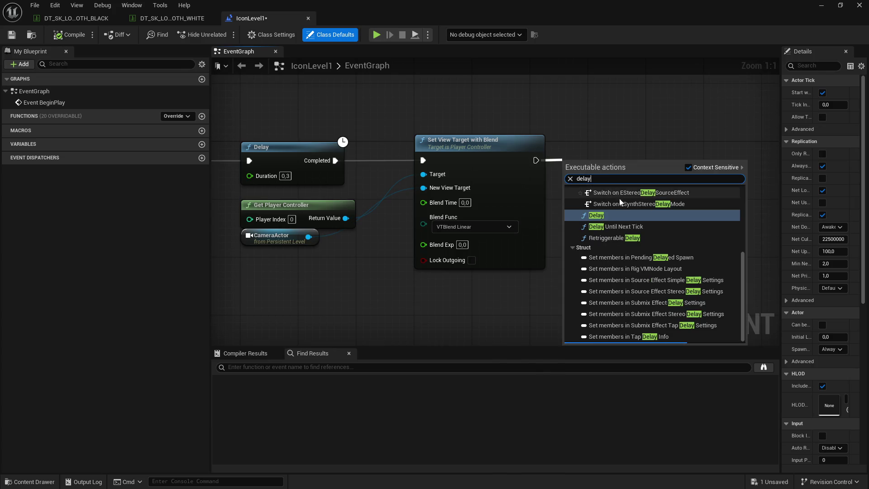
left_click(602, 216)
left_click_drag(599, 155, 626, 155)
left_click_drag(620, 218, 517, 210)
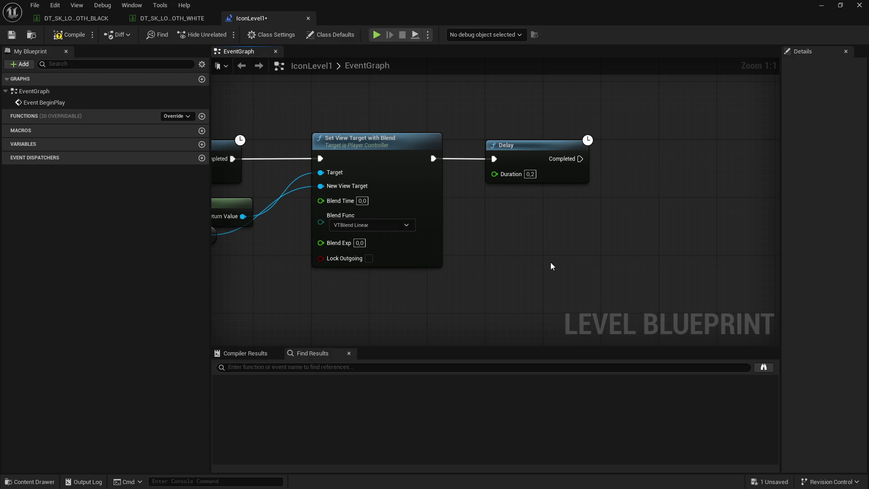
Add an Execute Console Command node after the Delay and set the Delay duration to 2
left_click_drag(579, 159, 598, 166)
type("exec")
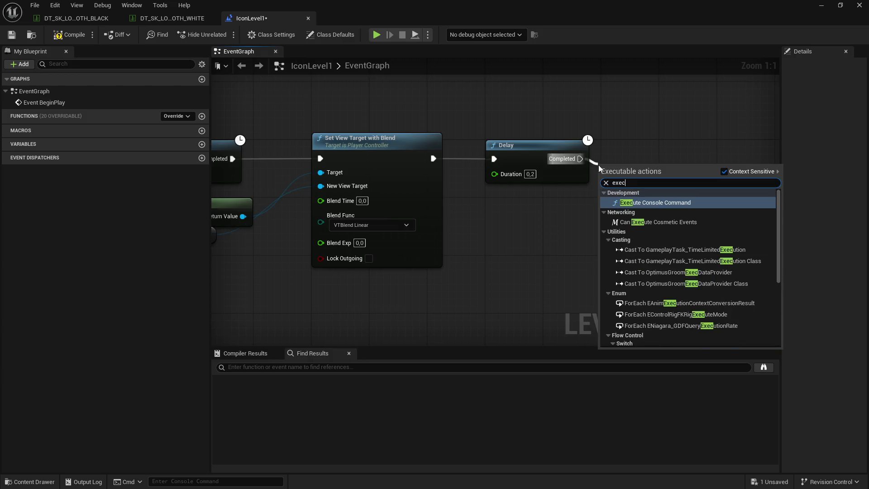
left_click(653, 203)
left_click_drag(679, 153, 702, 153)
type("2")
left_click(579, 216)
left_click_drag(579, 216, 438, 232)
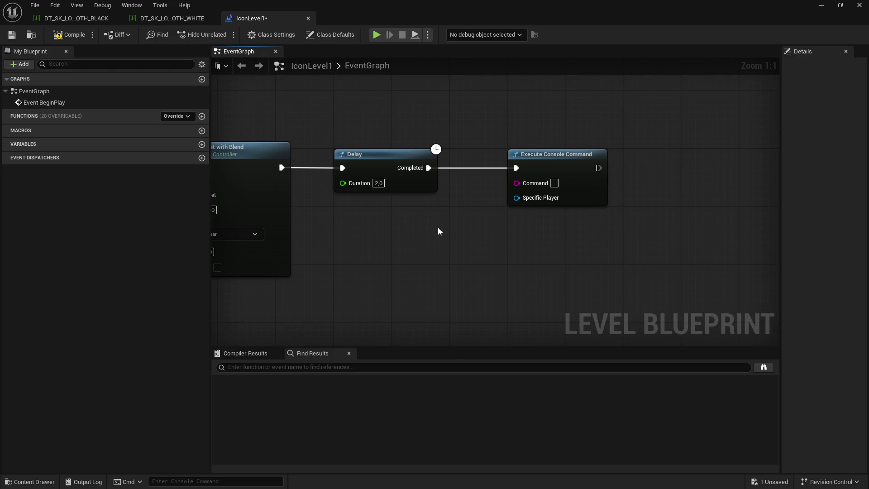
Enter the command HighRes 100x100 filename="" with the output folder path pasted in
key("super")
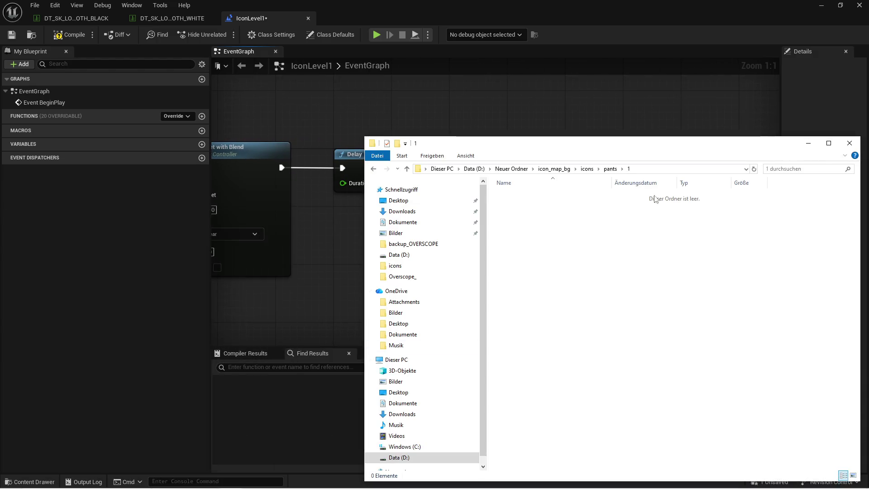
left_click(548, 169)
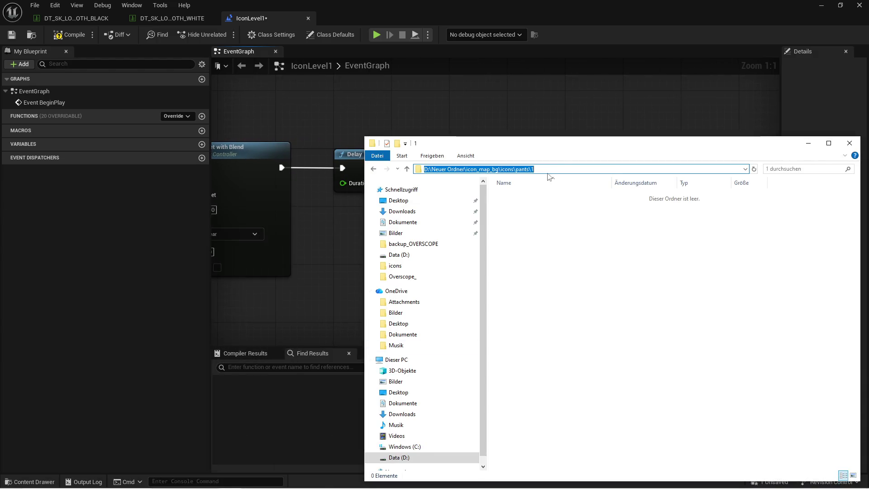
left_click(808, 143)
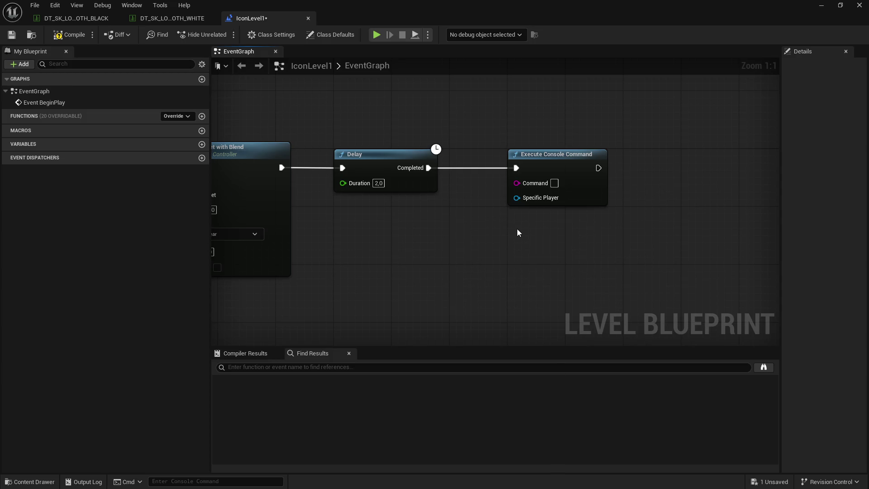
left_click(554, 183)
type("HighRes")
type(" 100x100 fi")
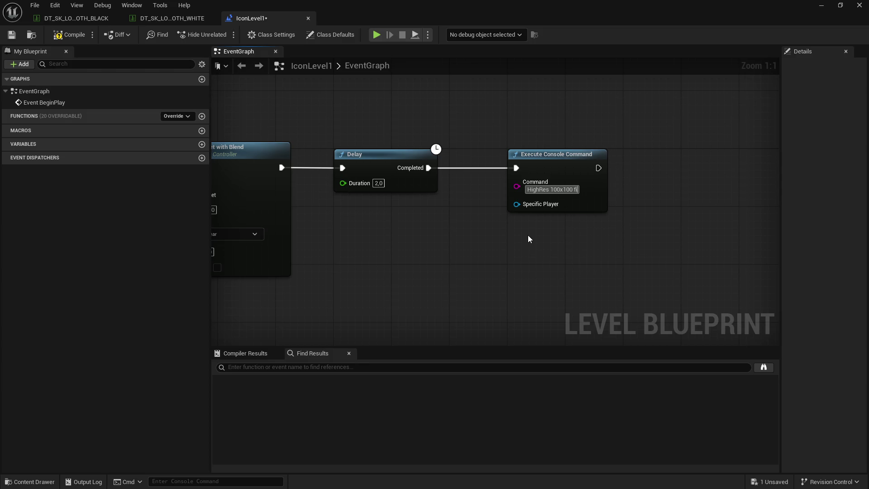
type("lename")
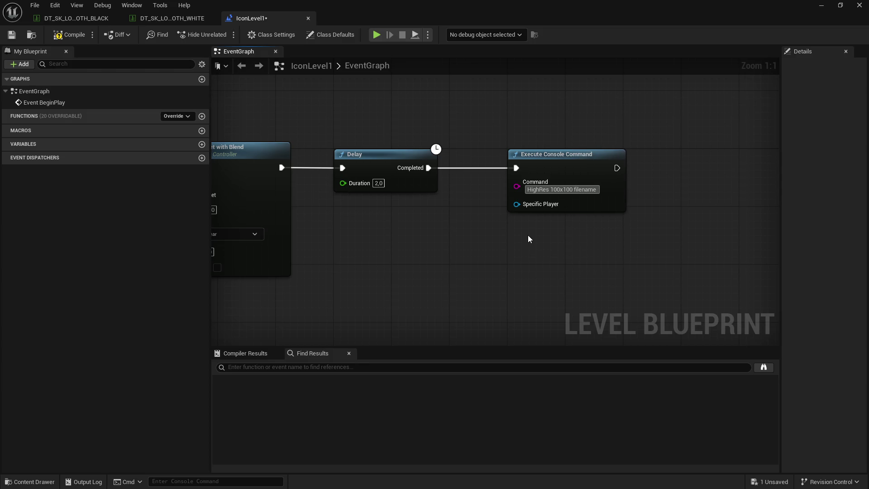
type("=\"\"")
type("D:\\Neuer Ordner\\icon_map_bg\\icons\\pants\\1")
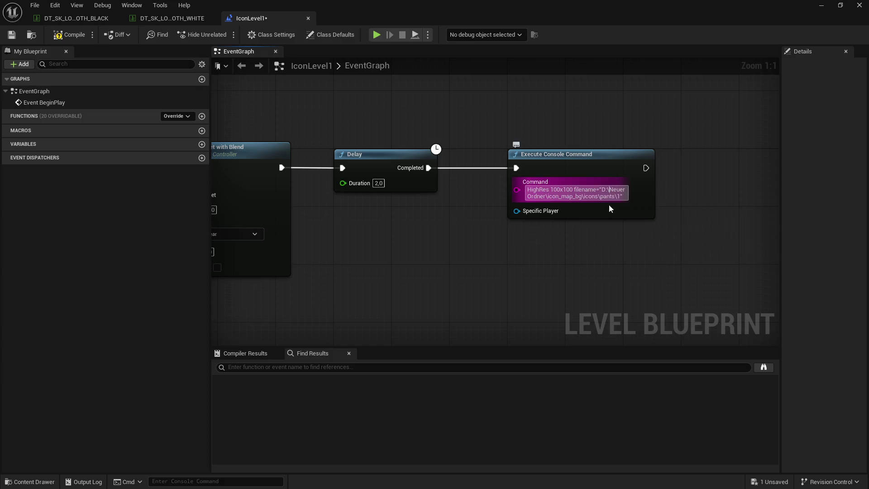
left_click(612, 229)
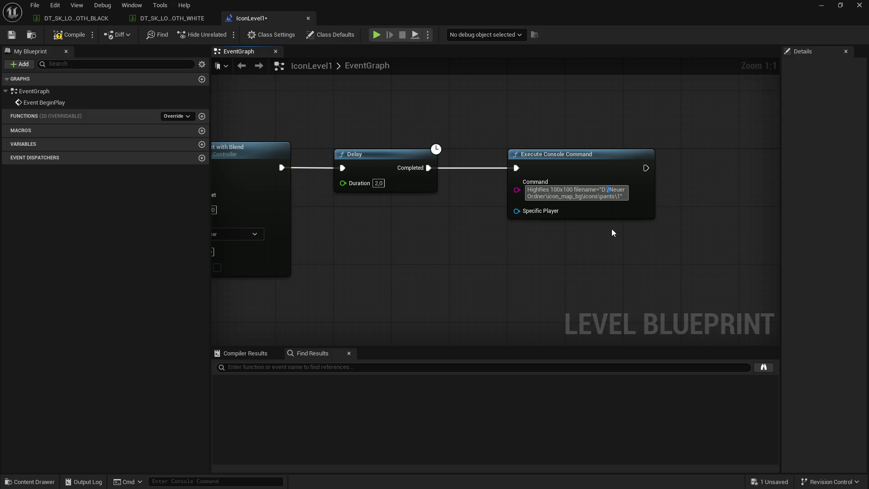
Replace the path's backslashes with forward slashes and compile the level blueprint
left_click(548, 196)
key("BackSpace")
type("/")
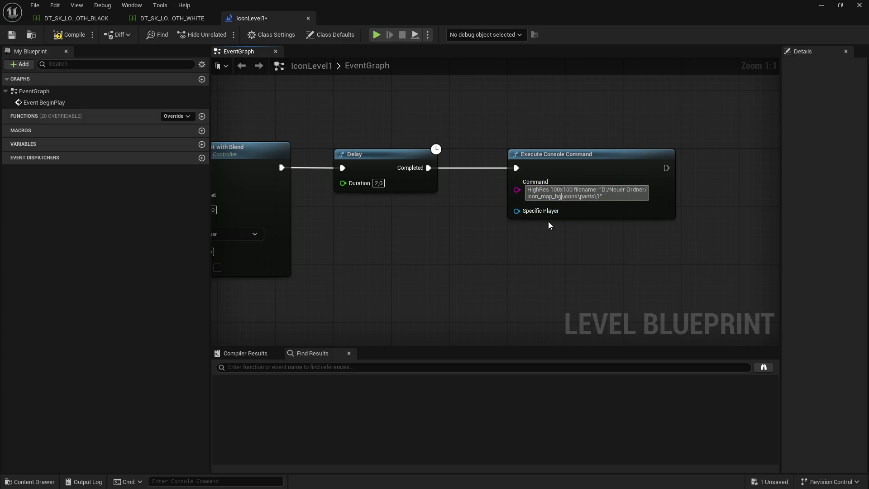
key("BackSpace")
type("/")
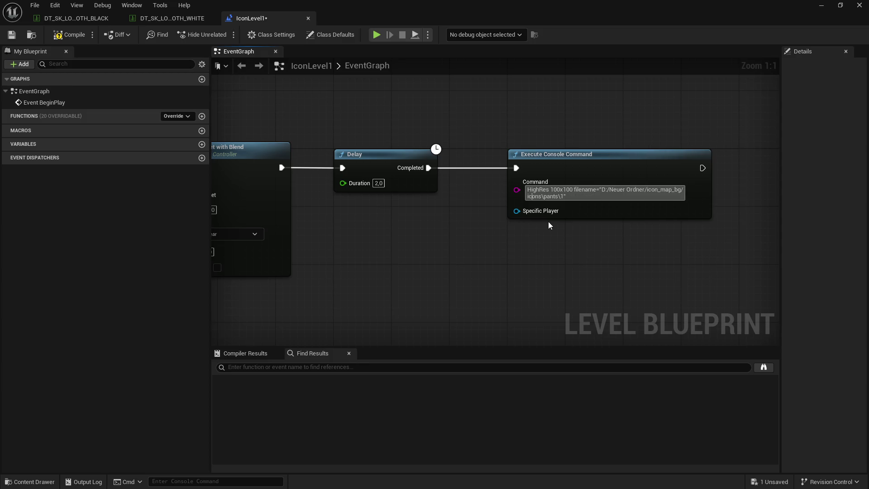
key("BackSpace")
type("/")
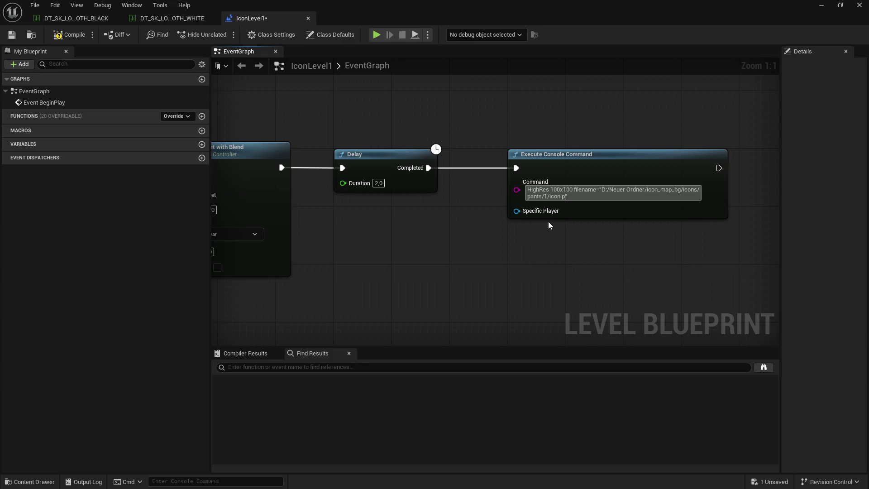
left_click(69, 35)
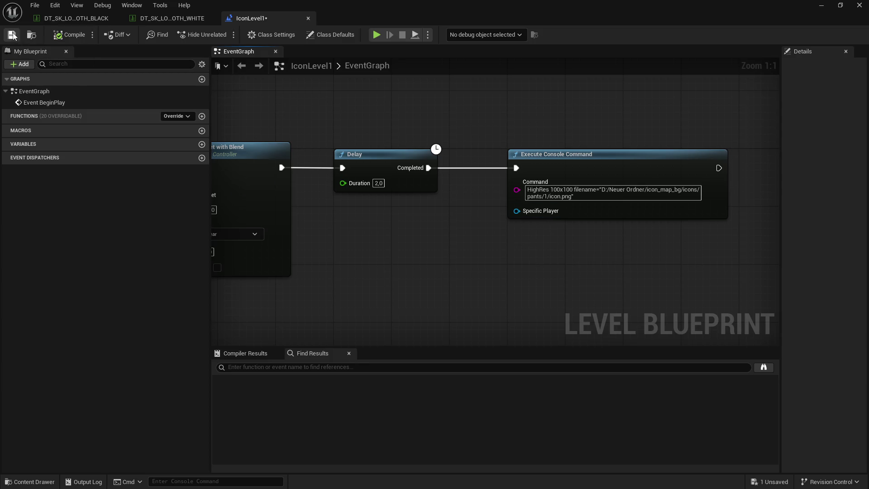
Minimize the blueprint editor and play the level
key("super")
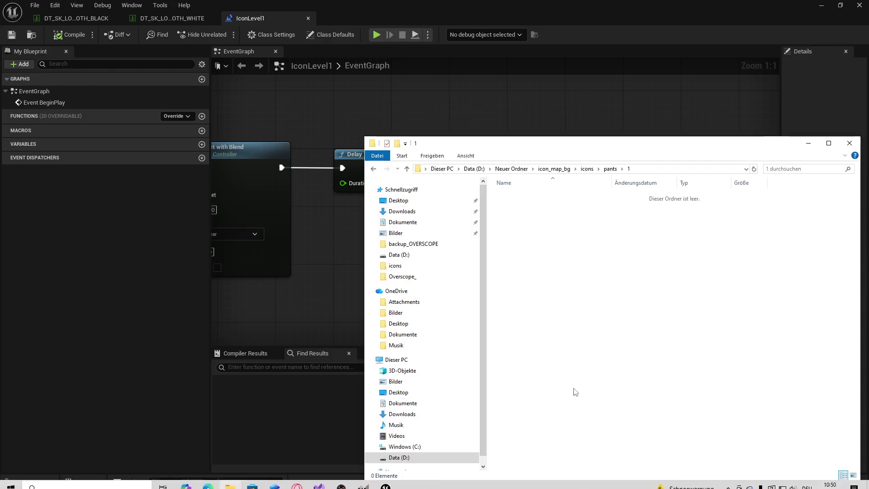
left_click(572, 127)
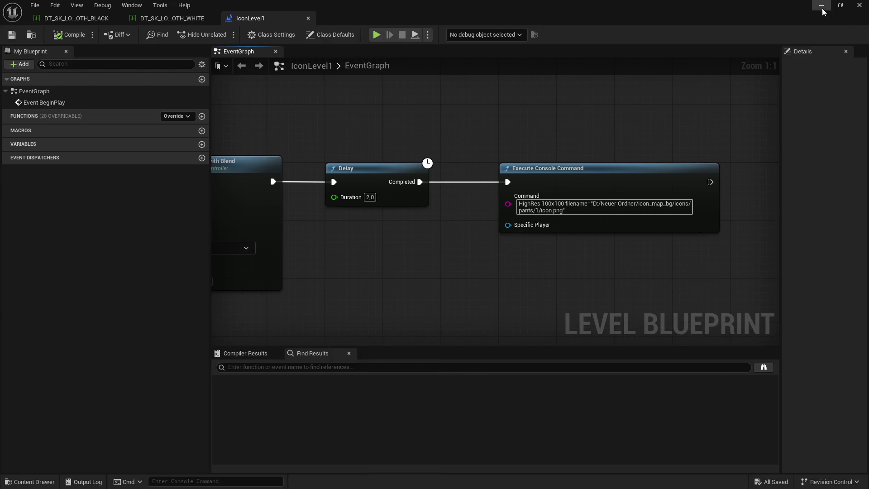
left_click(821, 5)
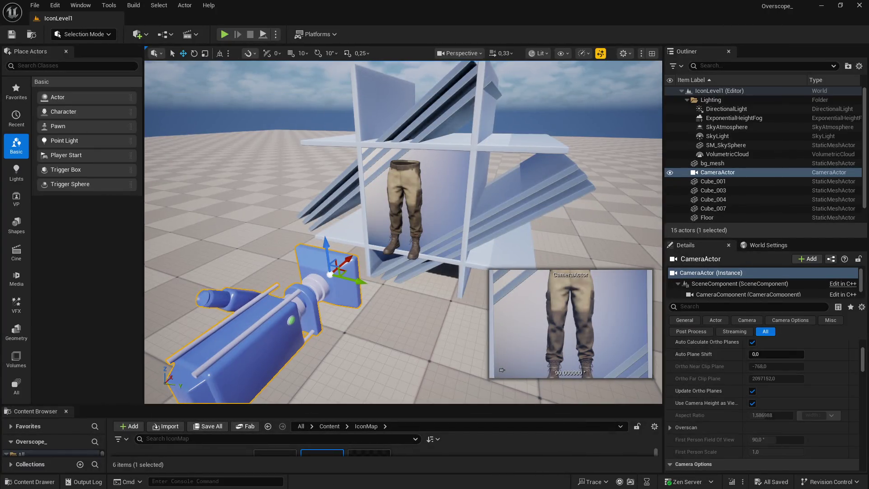
left_click_drag(350, 118, 390, 129)
key("alt+p")
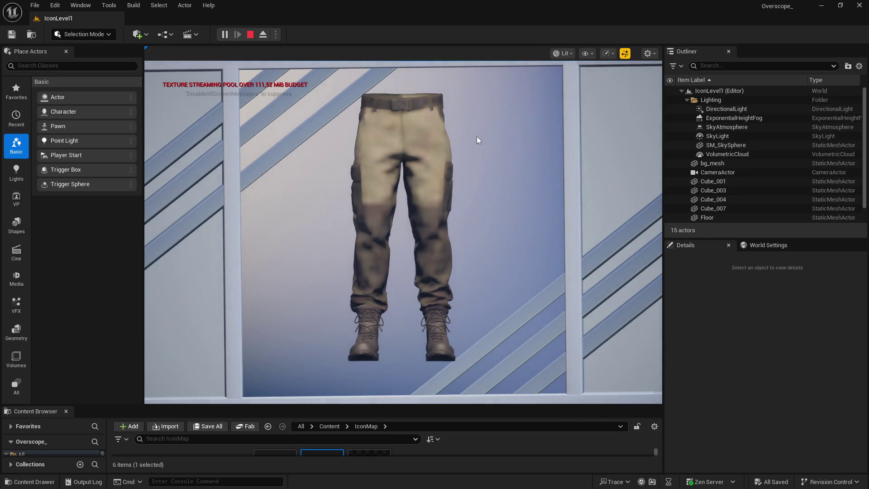
Check that the pants/1 output folder is still empty, then stop play
key("super")
left_click(224, 479)
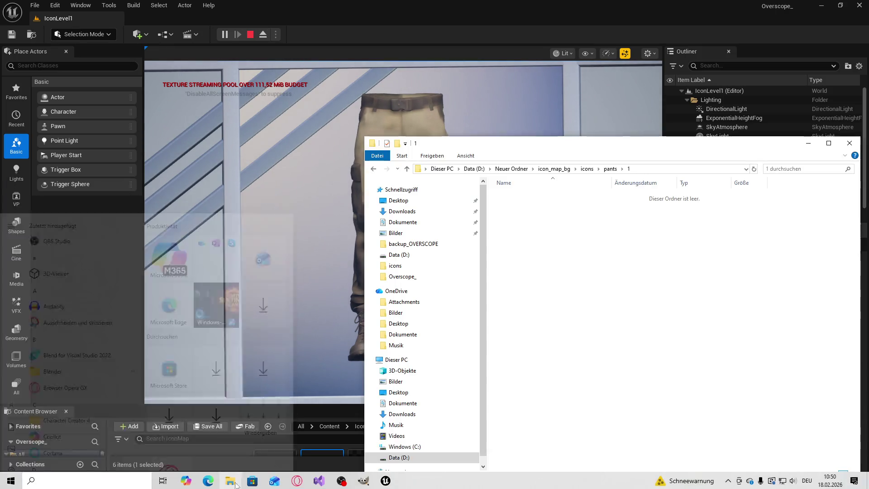
right_click(581, 355)
left_click(574, 235)
left_click(253, 40)
left_click(250, 35)
left_click(165, 34)
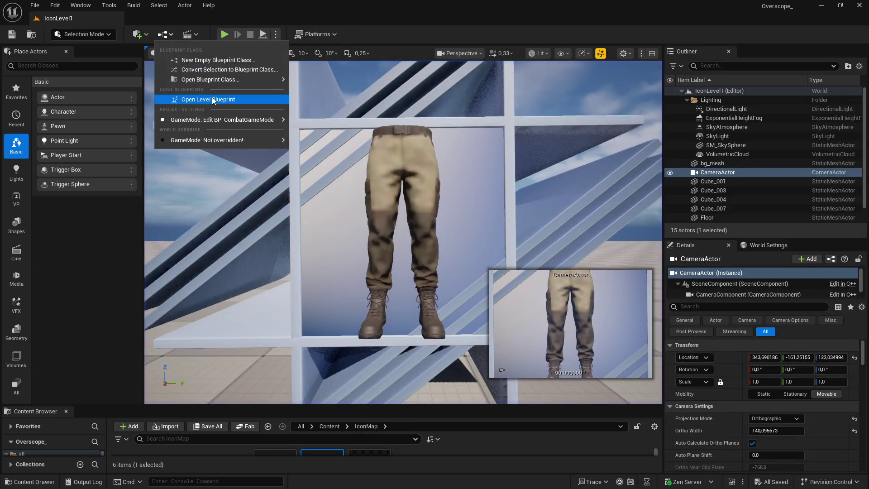
Reopen the level blueprint and add a Print String node
left_click(199, 100)
right_click(414, 226)
type("print s")
left_click(447, 265)
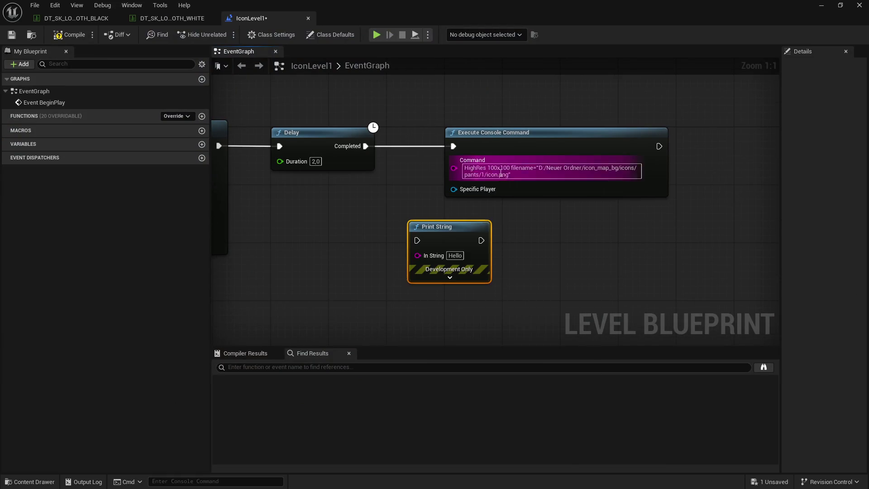
Change the console command resolution to HighRes 512x512
left_click(499, 181)
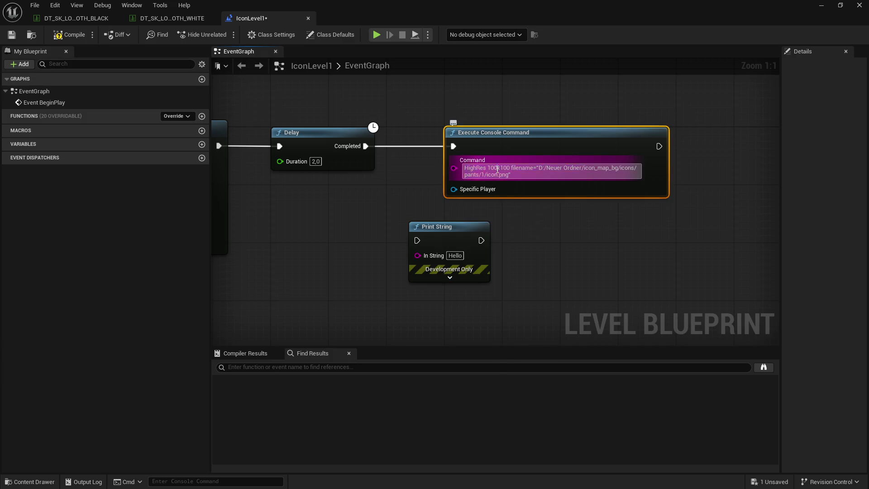
type("512")
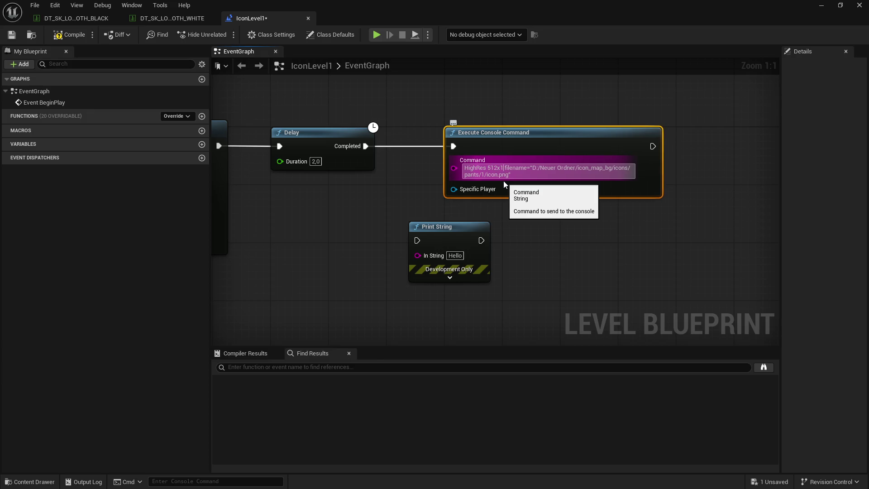
key("BackSpace")
key("BackSpace")
key("BackSpace")
type("512")
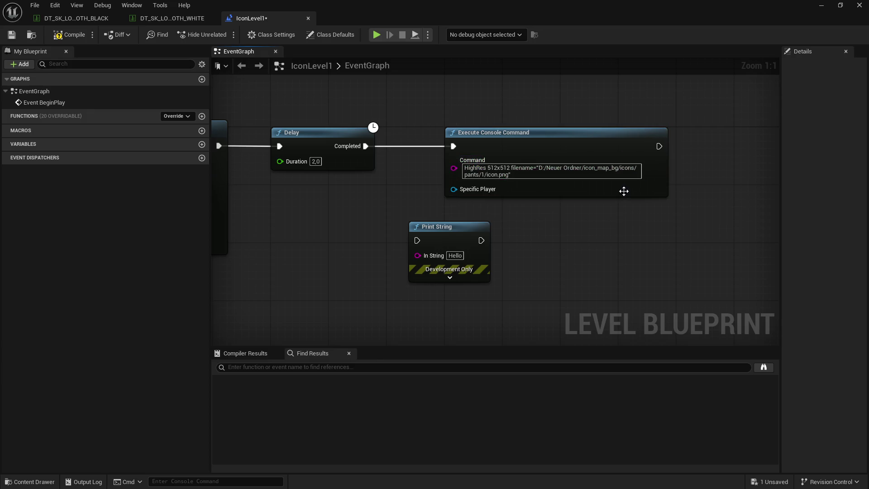
Wire the command into Print String, save, and show the IconMap assets in the level
left_click_drag(659, 146, 424, 240)
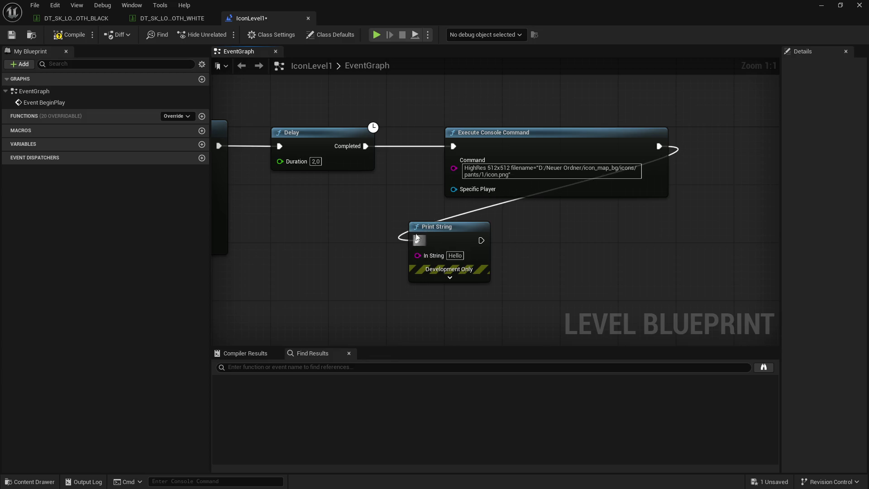
left_click(11, 35)
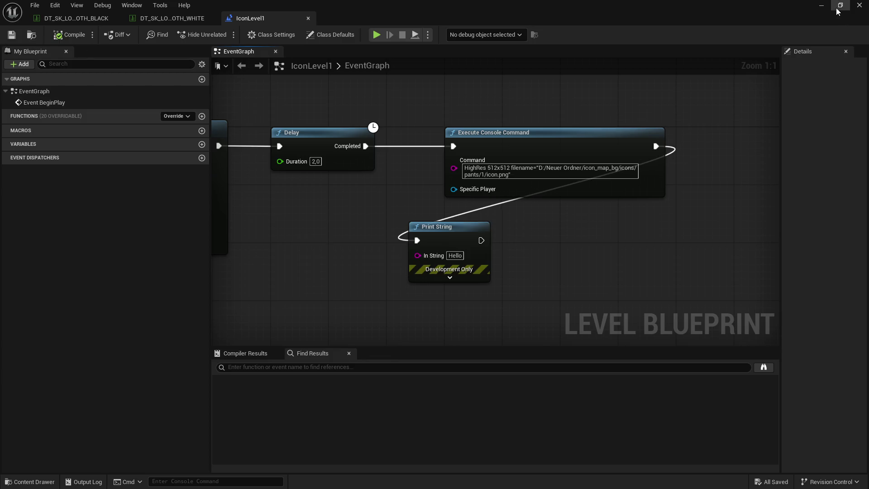
left_click(820, 5)
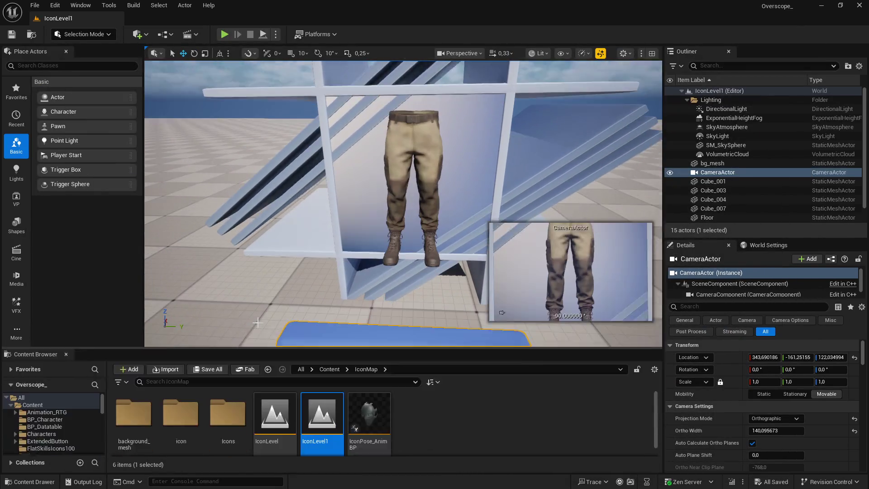
left_click_drag(205, 406, 205, 327)
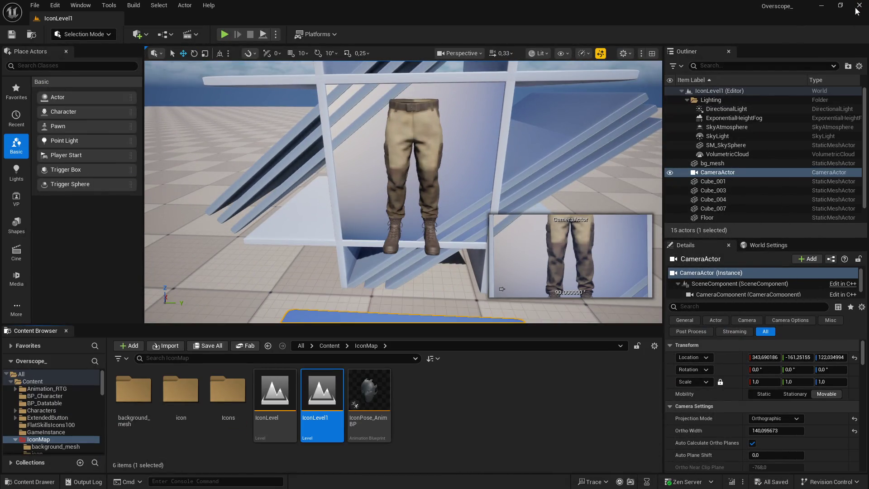
Close Unreal, rebuild the project in Visual Studio, then open IconLevel1 in the relaunched editor
left_click(860, 5)
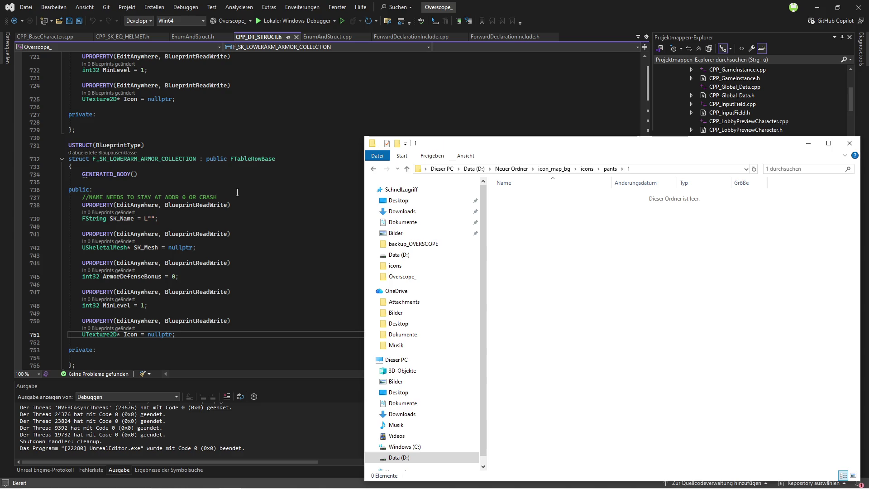
left_click(267, 137)
key("ctrl+shift+b")
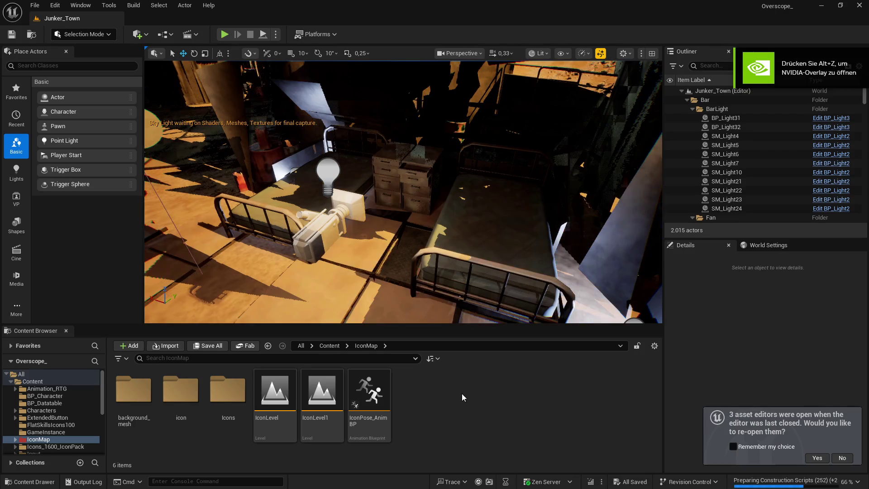
double_click(328, 396)
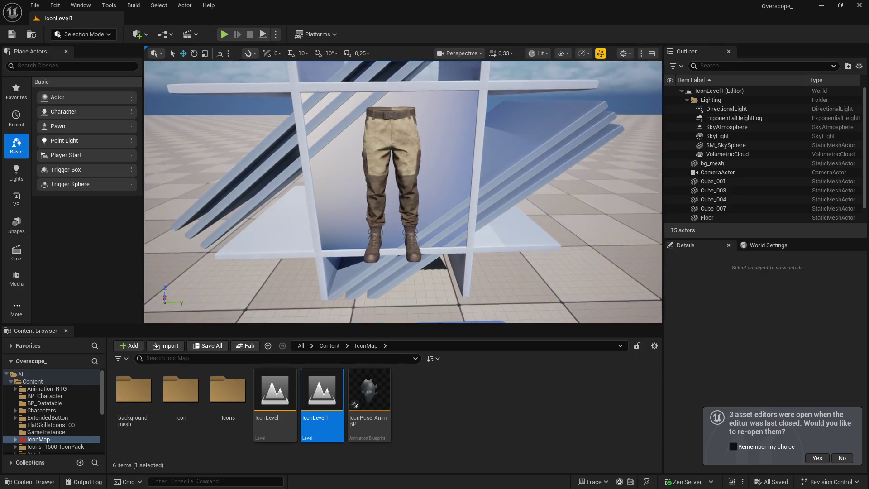
Dismiss the reopen notification, play IconLevel1, check the icon folder, and stop play
left_click(842, 458)
left_click(224, 34)
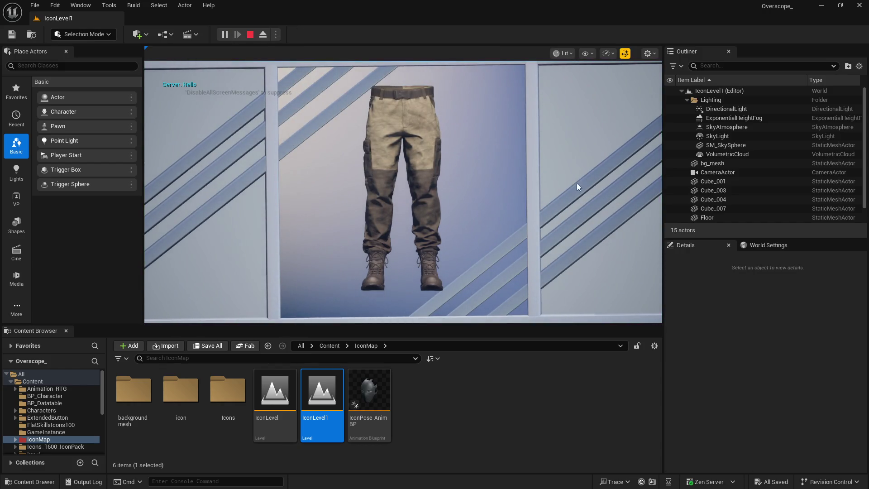
key("super")
right_click(624, 333)
left_click(659, 368)
left_click(505, 50)
key("Escape")
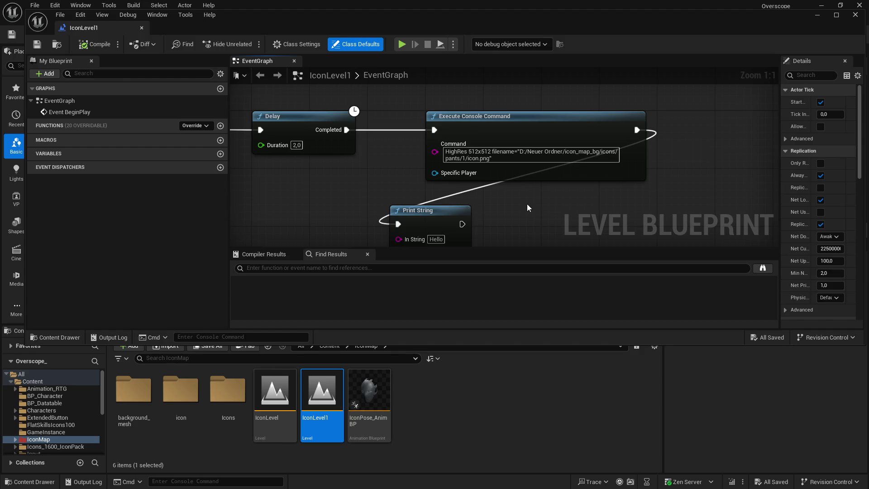
Move the Print String node to the right of the console command, lined up
left_click(836, 15)
mouse_move(404, 248)
left_mouse_down()
mouse_move(682, 179)
mouse_move(673, 154)
left_mouse_up()
left_click(588, 262)
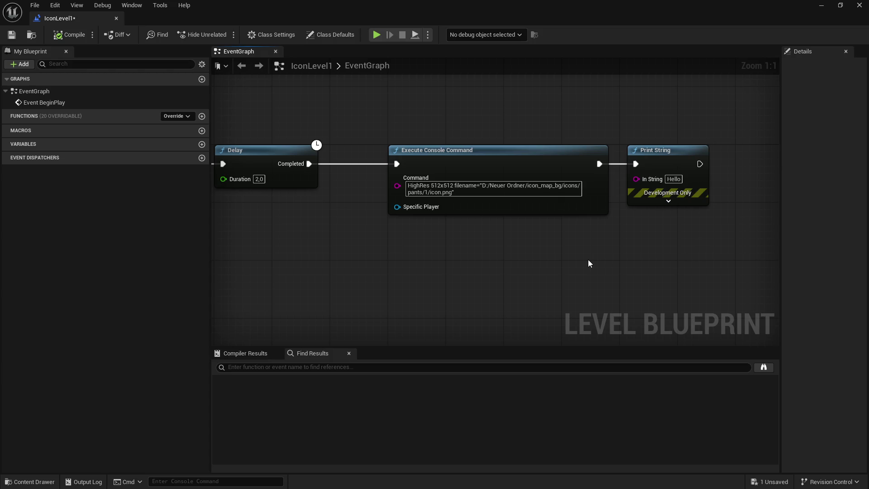
Change the command to HighResShot 512x512, compile, and go back to the level
left_click(431, 186)
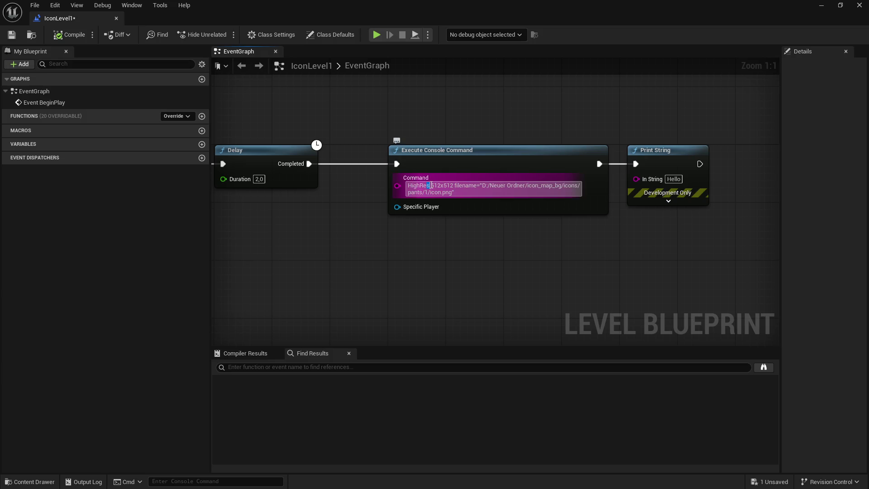
type("Shot")
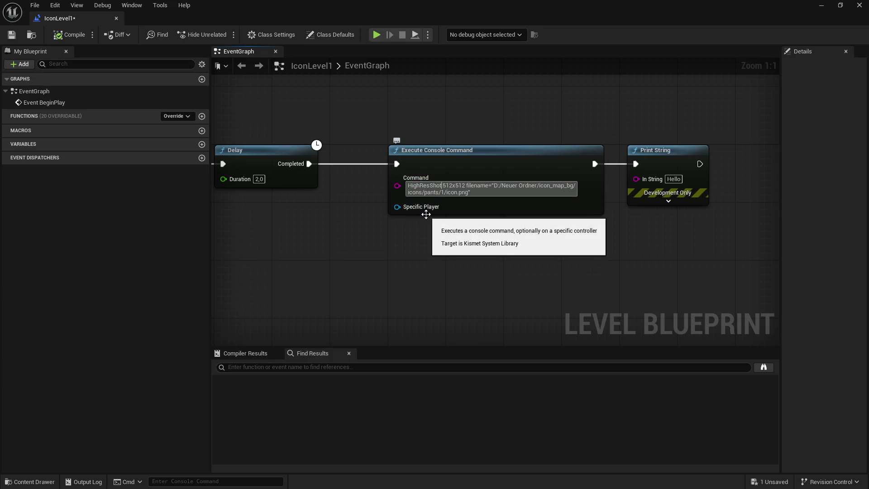
left_click(368, 259)
left_click(68, 34)
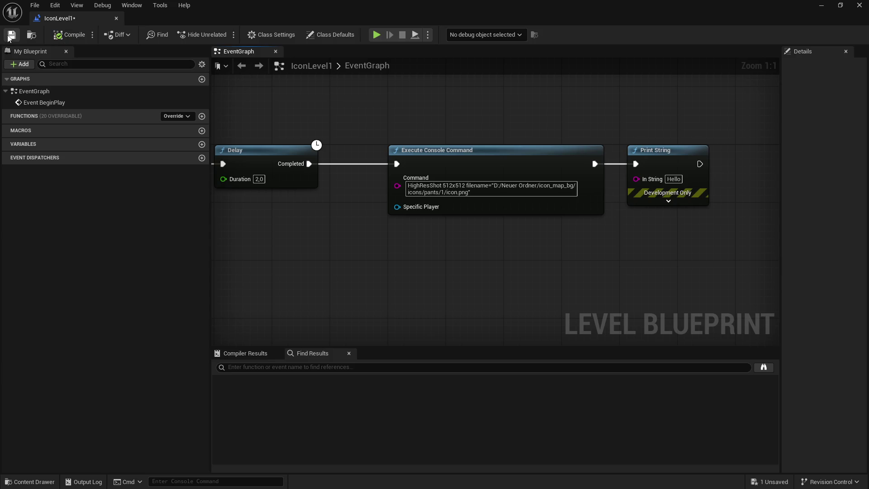
left_click(821, 5)
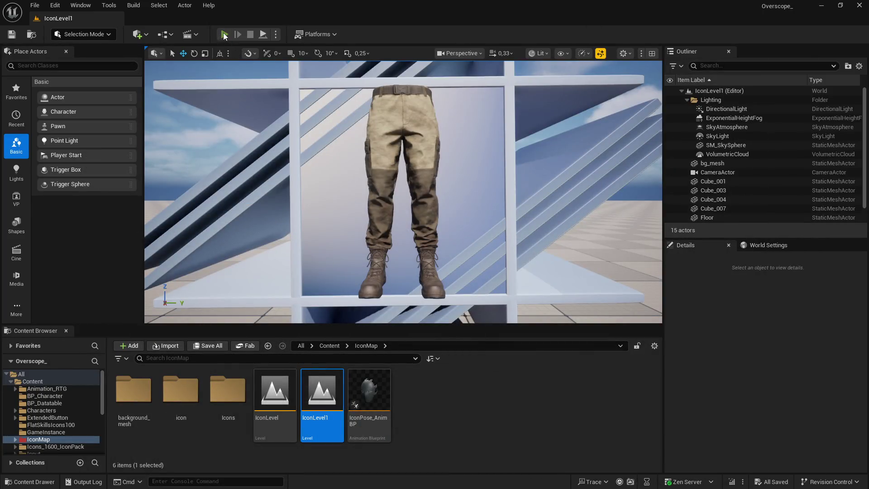
Play IconLevel1 to take the screenshot and open the pants\1 output folder
left_click(224, 34)
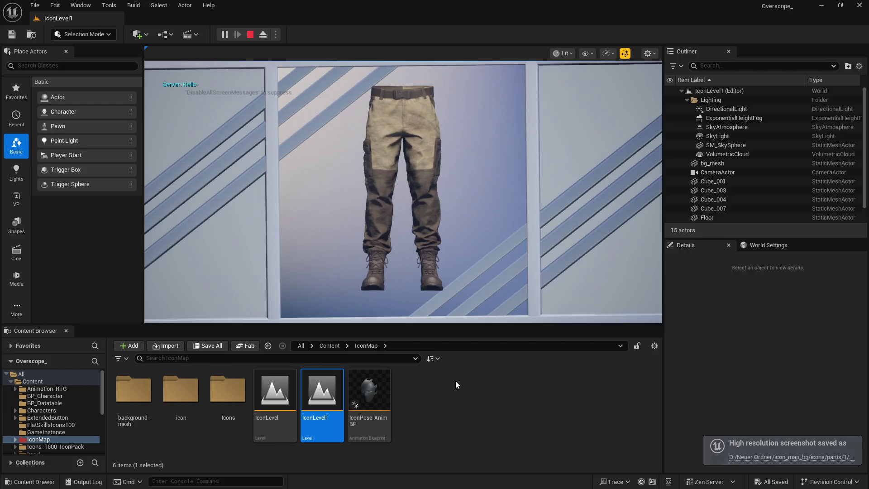
left_click(791, 457)
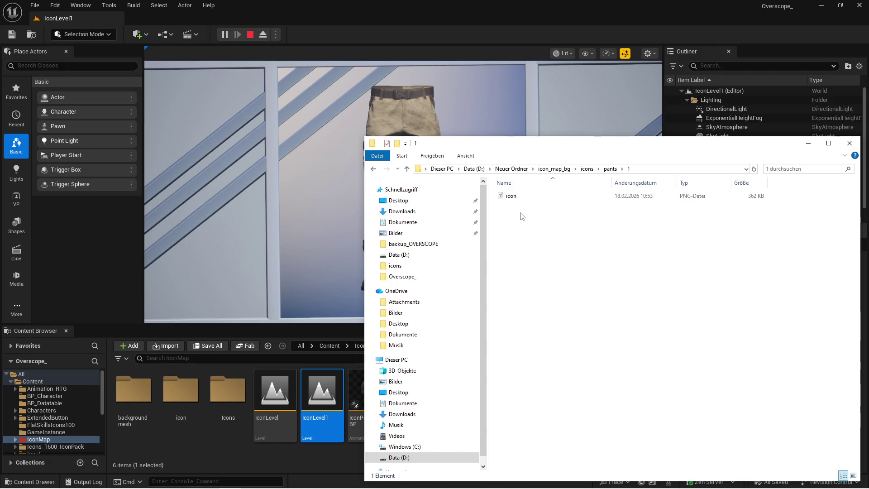
View icon.png in Paint at 512 × 512, then close Paint and the folder
double_click(511, 196)
scroll(452, 246, "down", 2, "ctrl")
scroll(453, 245, "up", 2, "ctrl")
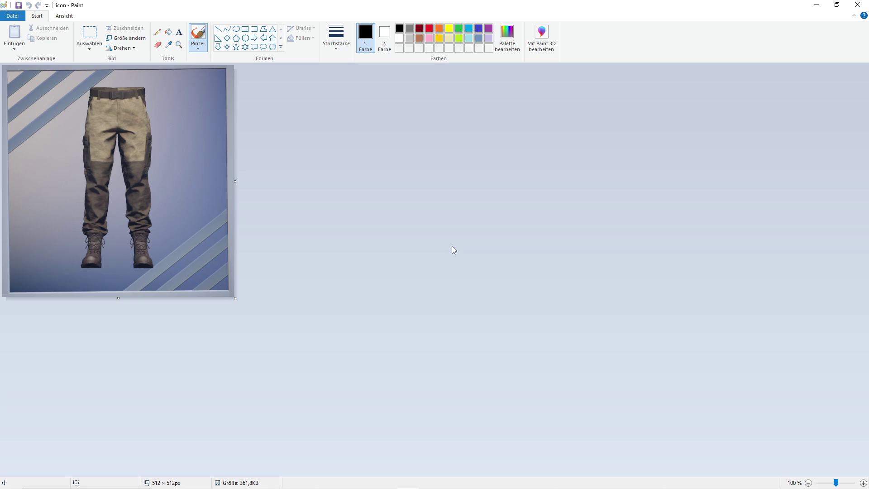
left_click(858, 4)
left_click(853, 137)
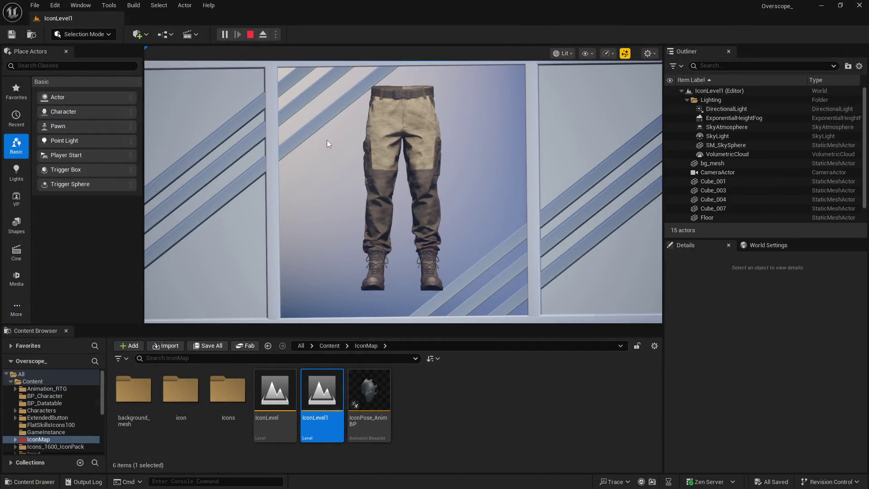
Stop play, close the output folder, and reopen the Level Blueprint
left_click(249, 34)
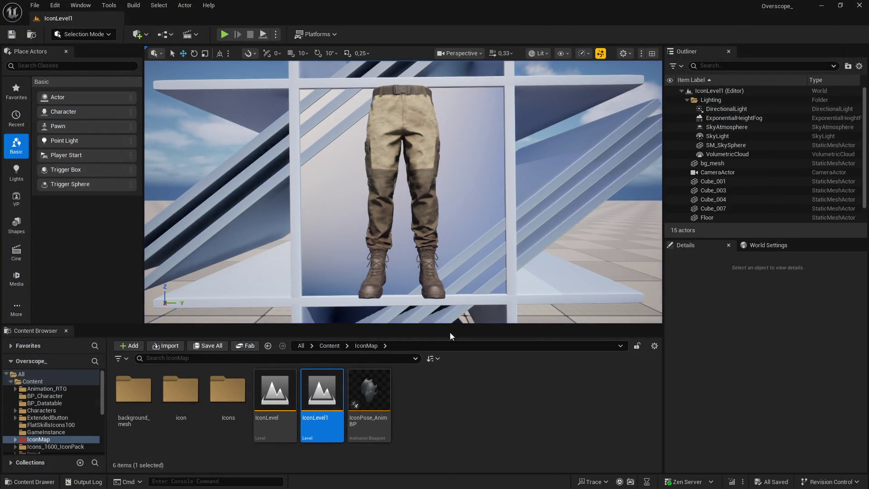
key("super")
left_click(252, 478)
left_click(849, 143)
left_click(164, 35)
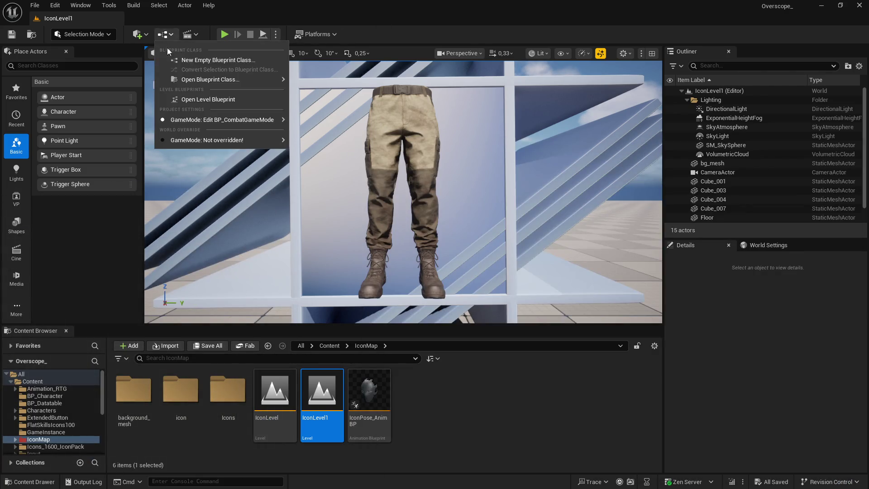
left_click(217, 101)
Delete the Print String node, shift the command node right, then compile and save
scroll(222, 231, "down", 2)
left_click_drag(631, 136, 568, 207)
key("Delete")
left_click_drag(423, 162, 599, 161)
left_click(71, 35)
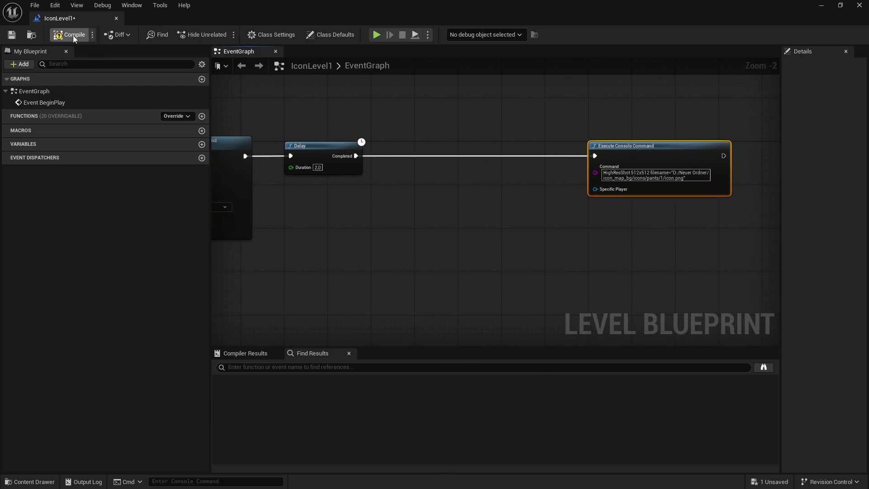
left_click(12, 35)
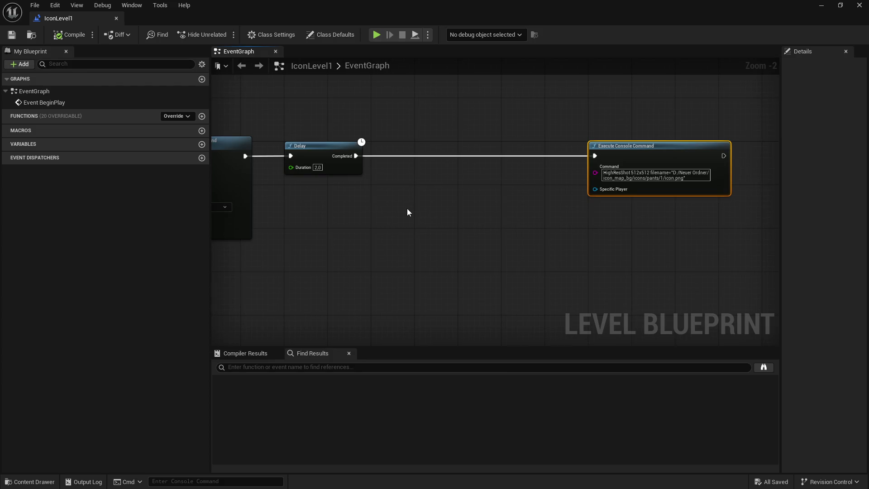
Check the saved icon file in the output folder
mouse_move(408, 213)
left_mouse_down()
mouse_move(374, 239)
mouse_move(421, 229)
mouse_move(416, 216)
left_mouse_up()
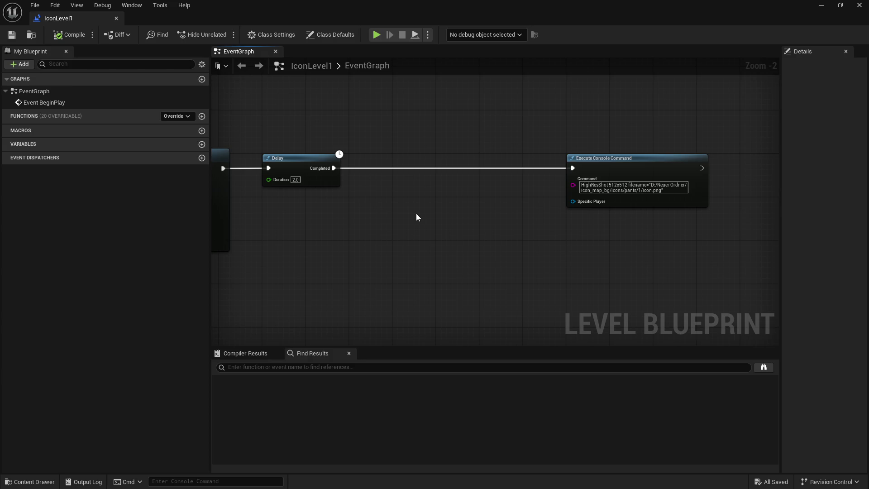
scroll(427, 208, "up", 2)
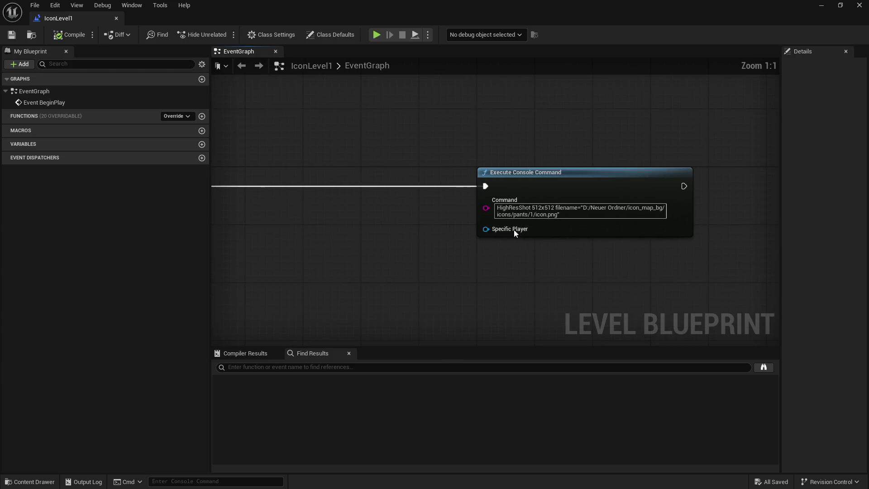
key("super")
left_click(341, 480)
left_click(514, 202)
left_click(333, 240)
Change the console command to HighResShot 100x100
left_click(541, 208)
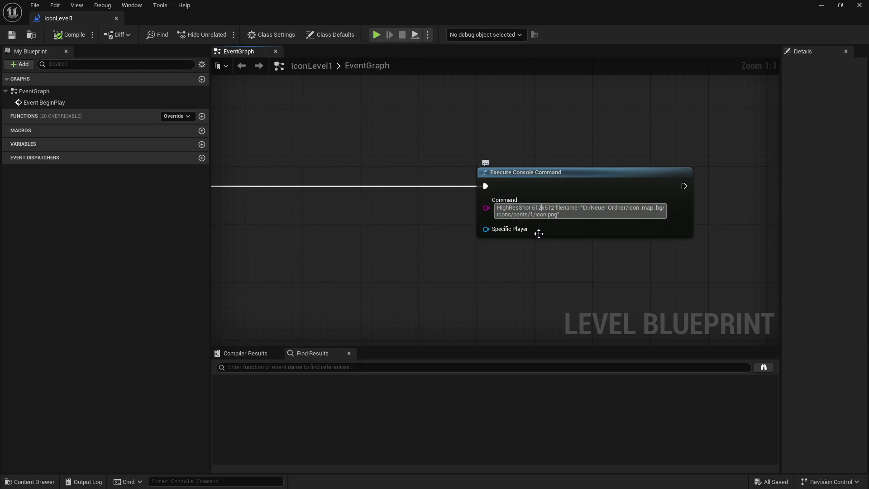
key("BackSpace")
key("BackSpace")
key("BackSpace")
type("100")
key("Delete")
key("Delete")
key("Delete")
type("x100")
scroll(538, 233, "down", 3)
scroll(482, 243, "up", 1)
left_click_drag(628, 182, 458, 181)
Set the Delay duration to 0,5 and save the level blueprint
left_click_drag(311, 196, 352, 197)
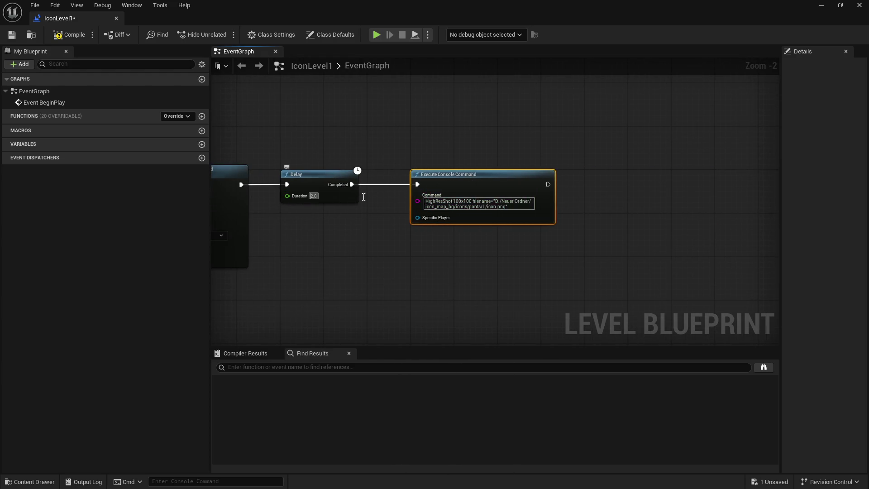
left_click_drag(364, 243, 504, 220)
type("2")
key("Return")
type(",5")
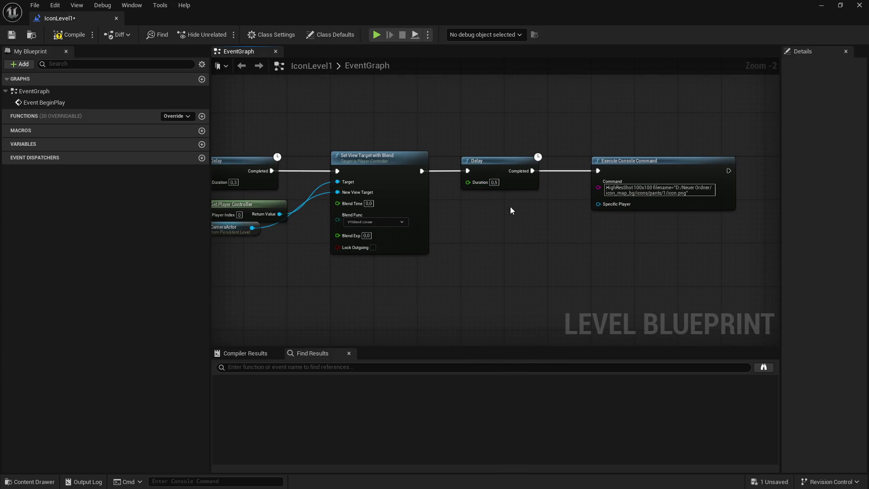
left_click_drag(509, 206, 387, 209)
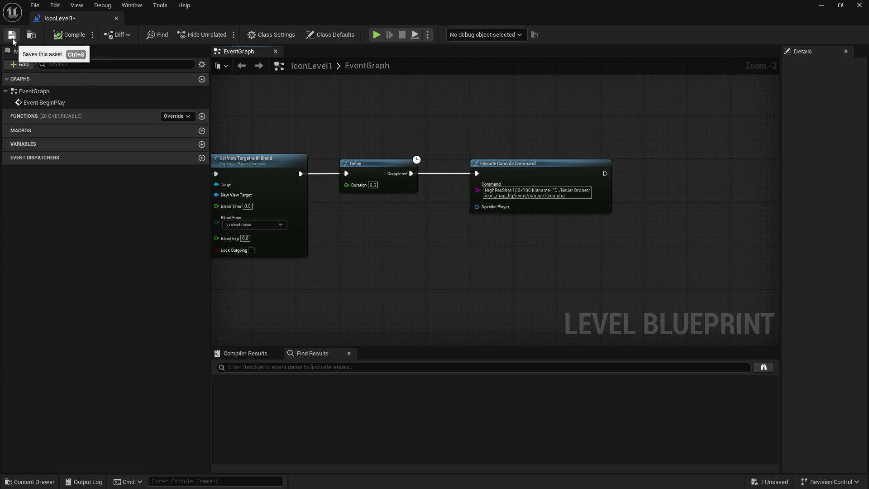
left_click(12, 40)
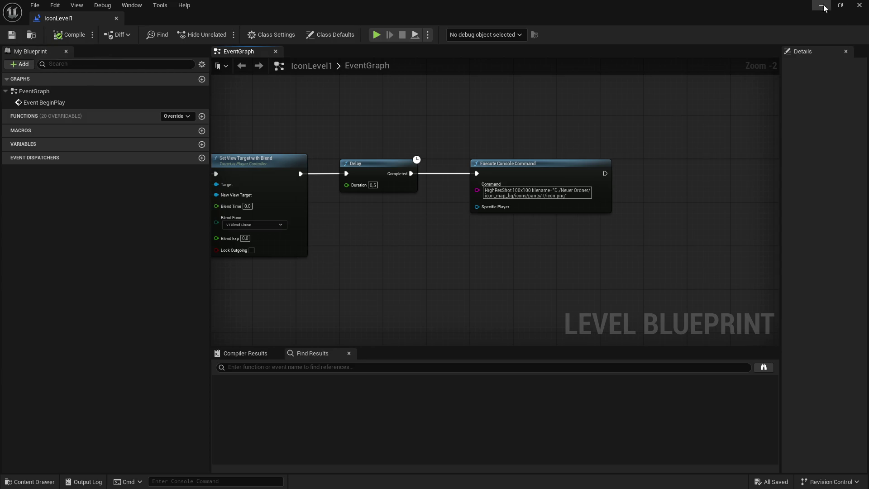
Play the level and check the captured 100×100 icon.png in Paint, then close Paint
left_click(824, 8)
left_click(224, 35)
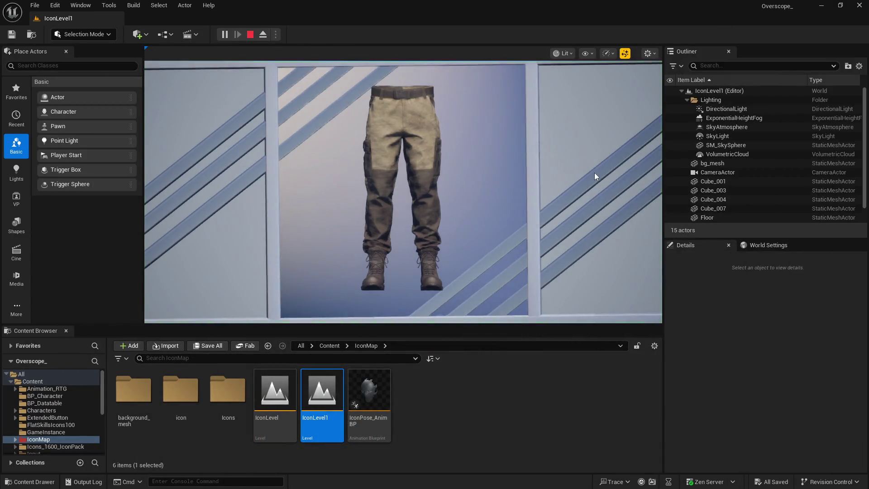
left_click(763, 462)
double_click(528, 205)
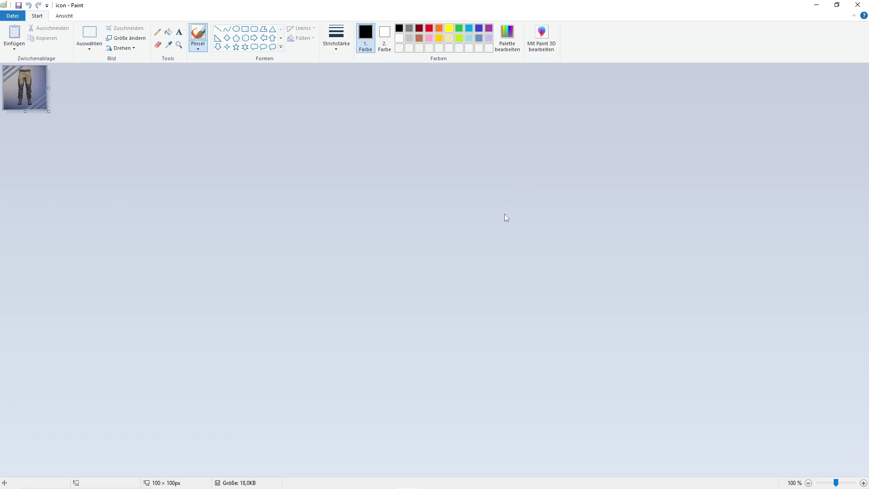
left_click(865, 6)
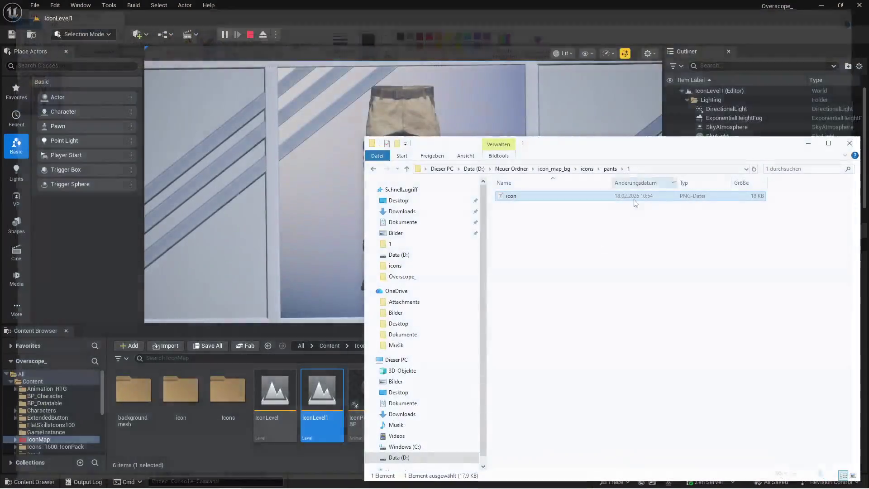
Stop the play session and open the Level Blueprint
left_click(522, 132)
key("Escape")
left_click(165, 34)
left_click(208, 97)
scroll(491, 186, "up", 2)
Change the console command to HighResShot 256x256
left_click(521, 199)
left_click(528, 193)
key("BackSpace")
key("BackSpace")
key("BackSpace")
type("2556")
key("BackSpace")
type("x")
key("BackSpace")
key("BackSpace")
key("BackSpace")
type("256")
left_click(499, 274)
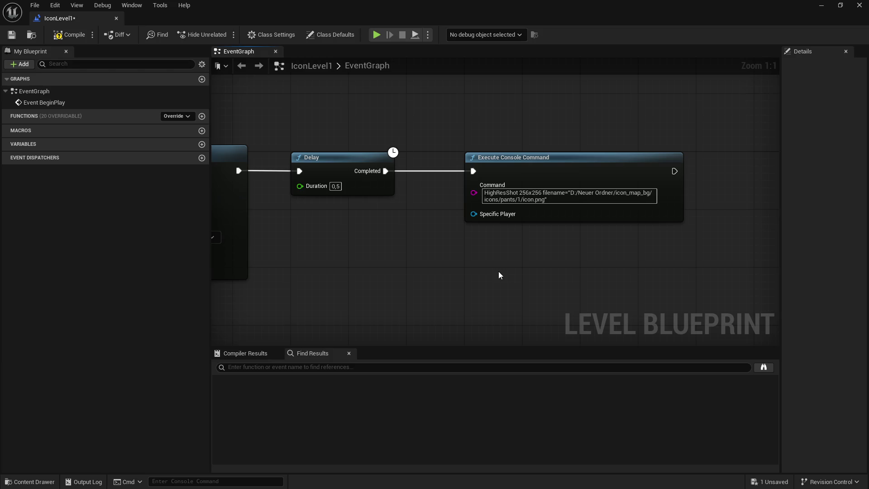
Compile and save the level blueprint, then bring the Set View Target node into view
left_click(69, 34)
left_click(12, 34)
left_click_drag(374, 237, 404, 239)
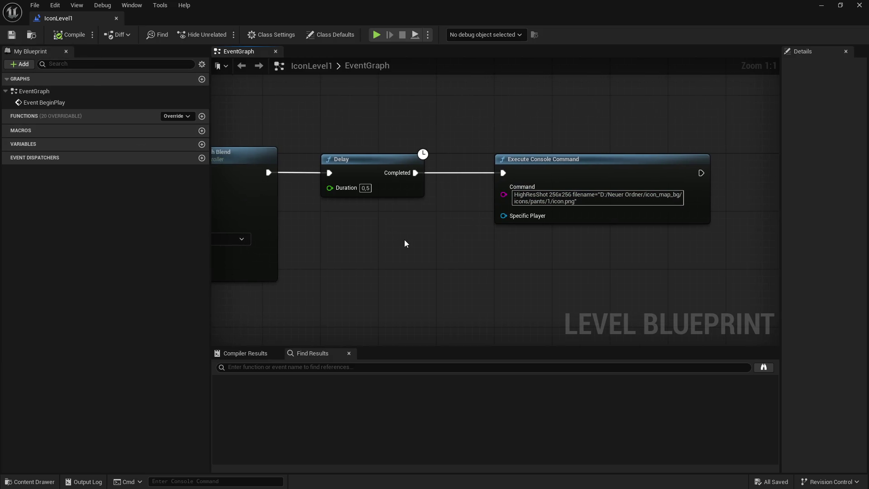
left_click_drag(458, 270, 484, 265)
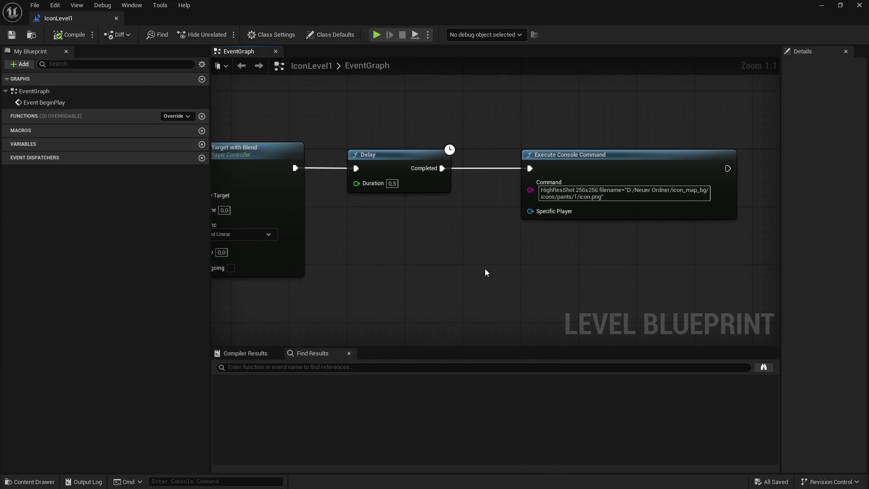
mouse_move(473, 262)
left_mouse_down()
mouse_move(460, 281)
mouse_move(511, 236)
mouse_move(493, 259)
left_mouse_up()
scroll(511, 236, "down", 1)
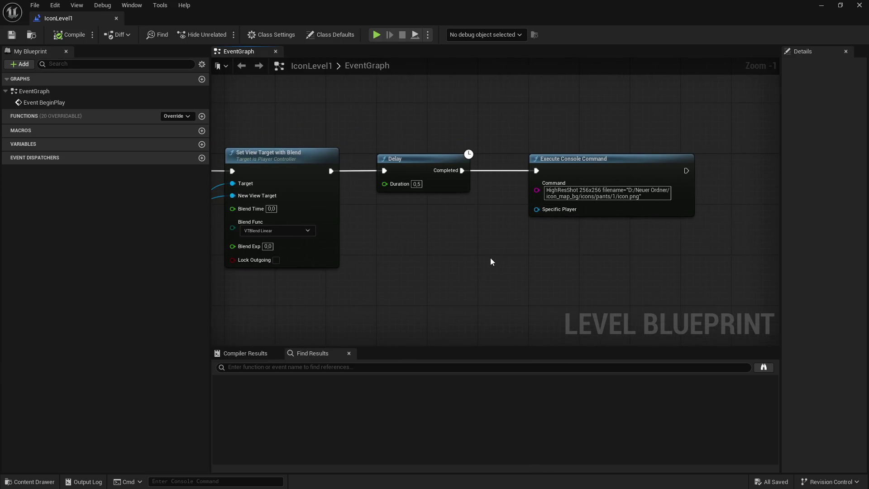
Delete the old icon.png from the output folder and minimize the blueprint editor
key("super")
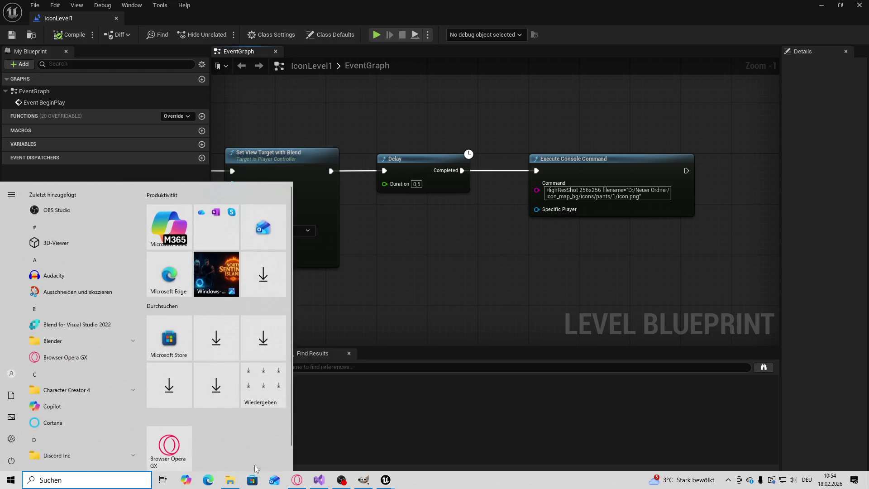
left_click(222, 480)
key("Delete")
left_click(70, 36)
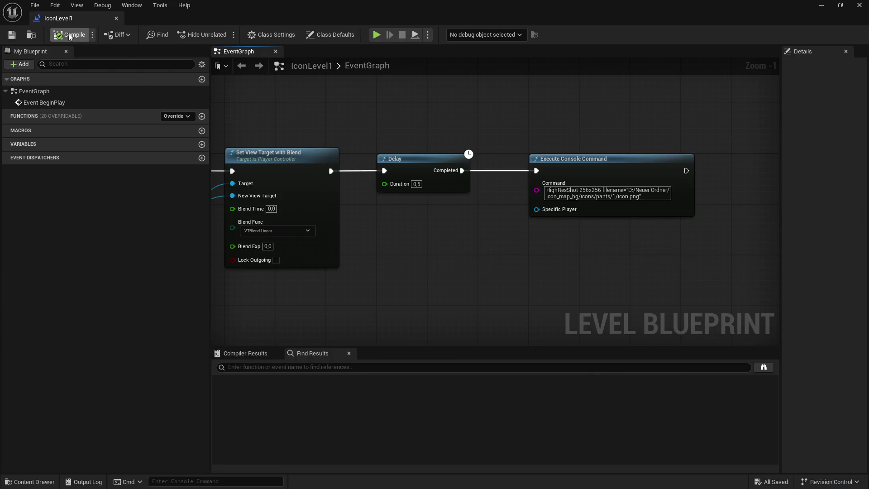
left_click(821, 5)
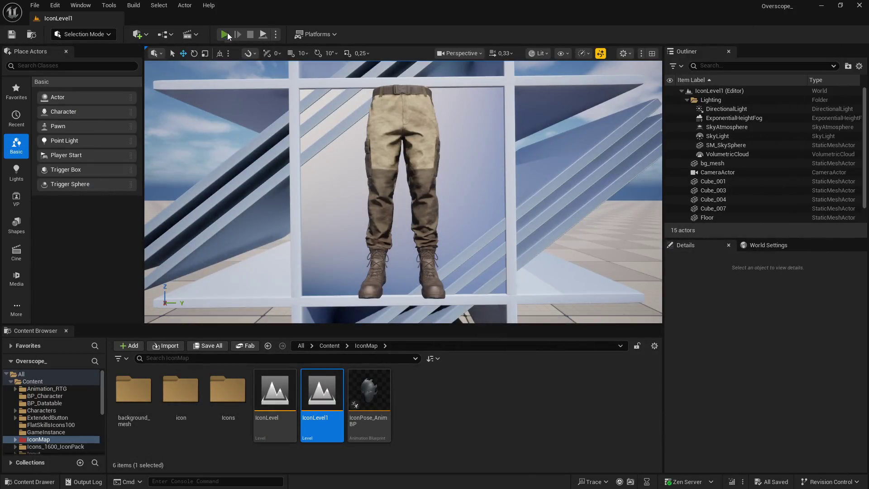
Play the level and view the new 256×256 icon.png in Paint
left_click(225, 34)
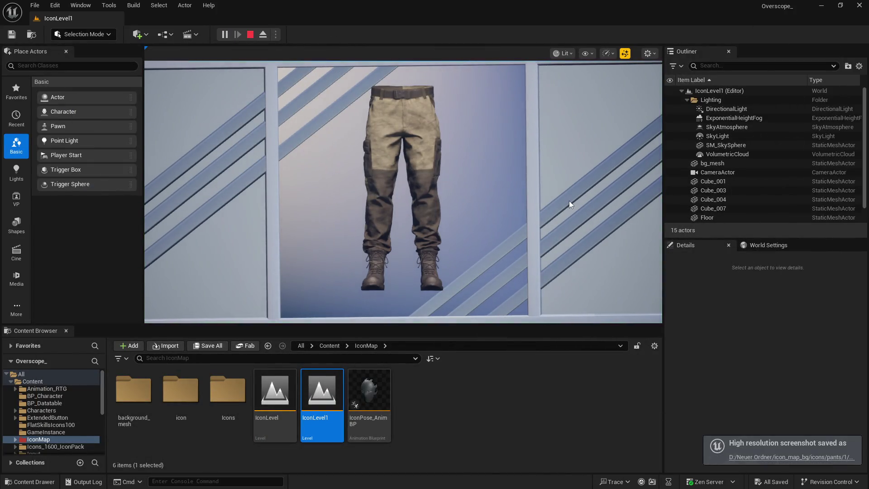
left_click(783, 456)
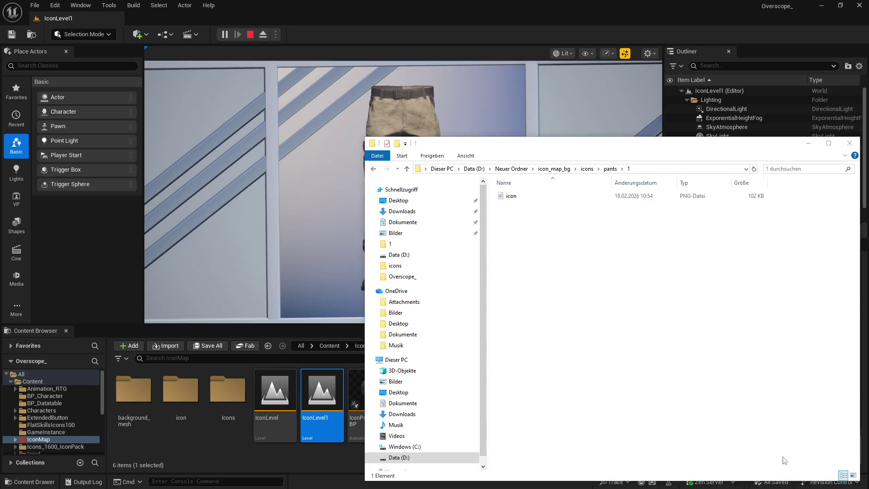
double_click(536, 200)
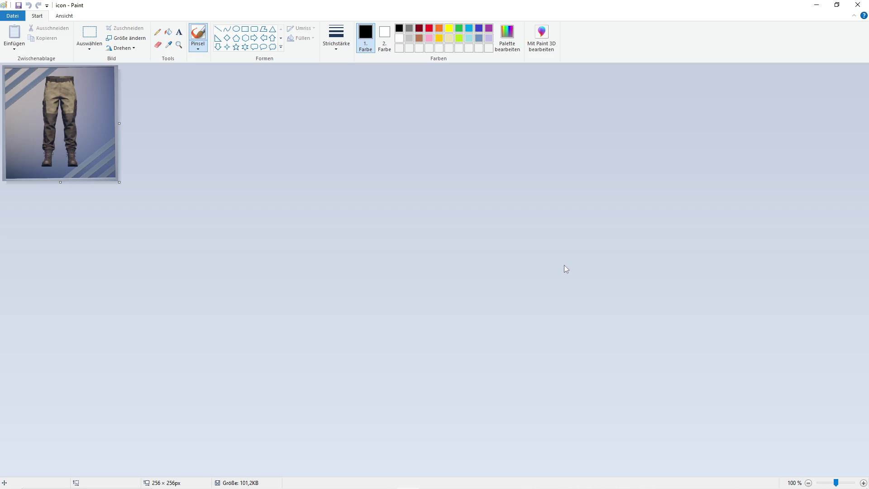
left_click(858, 5)
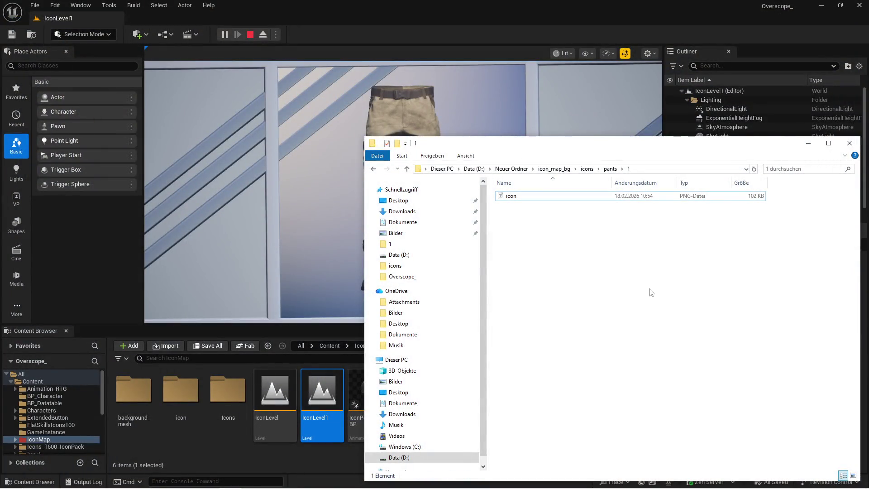
Delete icon.png, stop the play session and reopen the Level Blueprint
left_click(511, 196)
key("Delete")
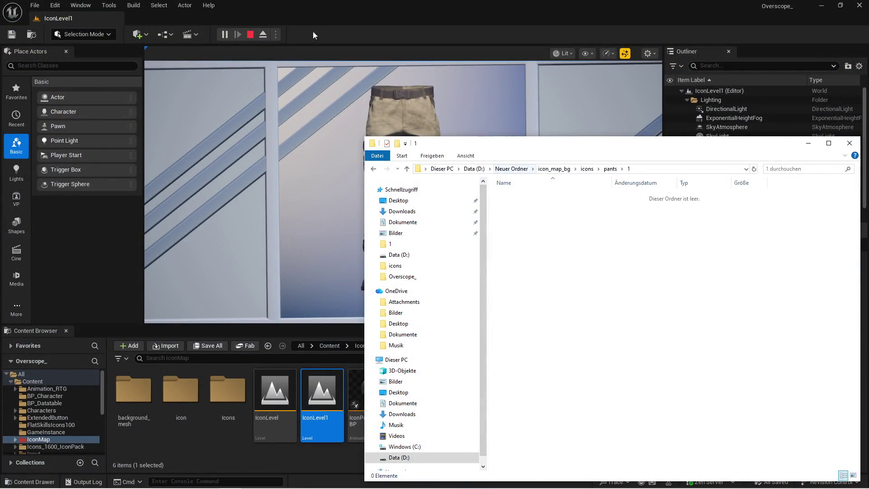
left_click(310, 38)
left_click(252, 35)
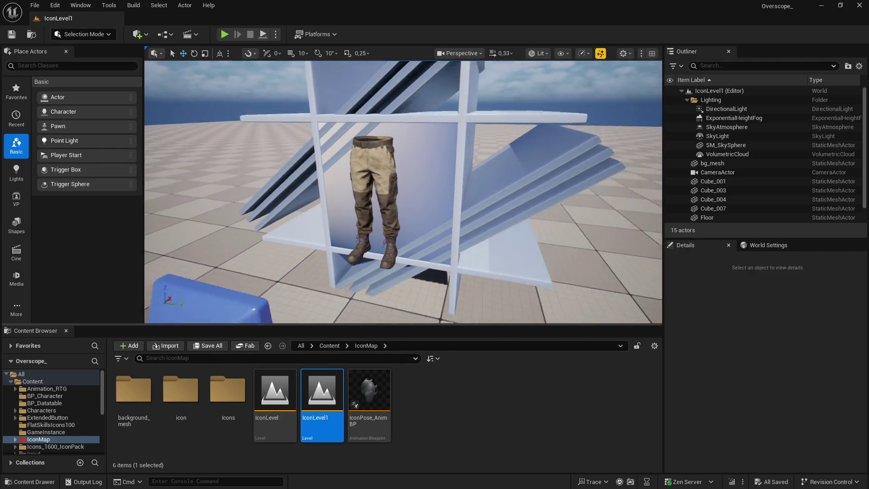
left_click(166, 34)
left_click(204, 99)
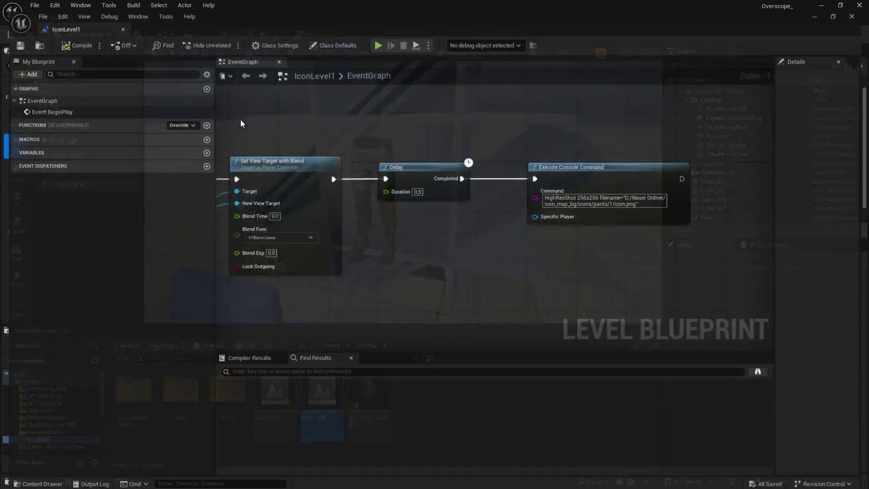
Bring the SKM_Bomber_Shirt actor from the Outliner into the full-screen blueprint graph
left_click_drag(462, 251, 496, 244)
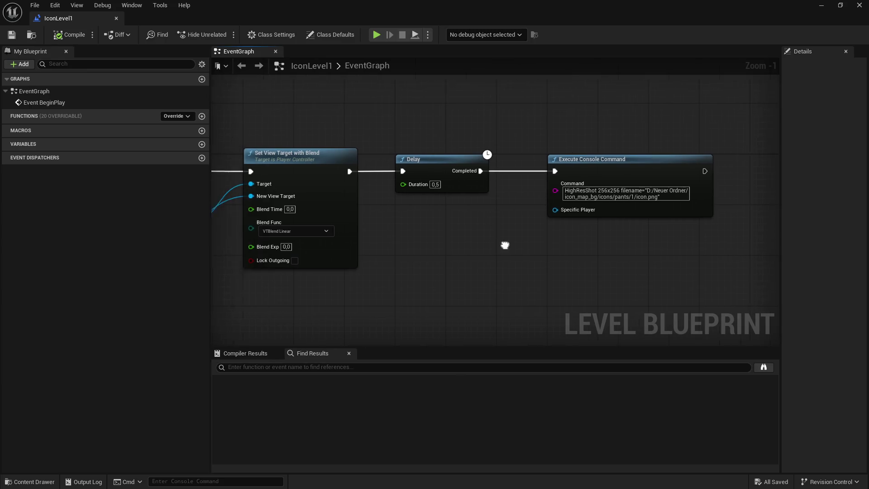
double_click(546, 7)
left_click_drag(588, 197, 441, 196)
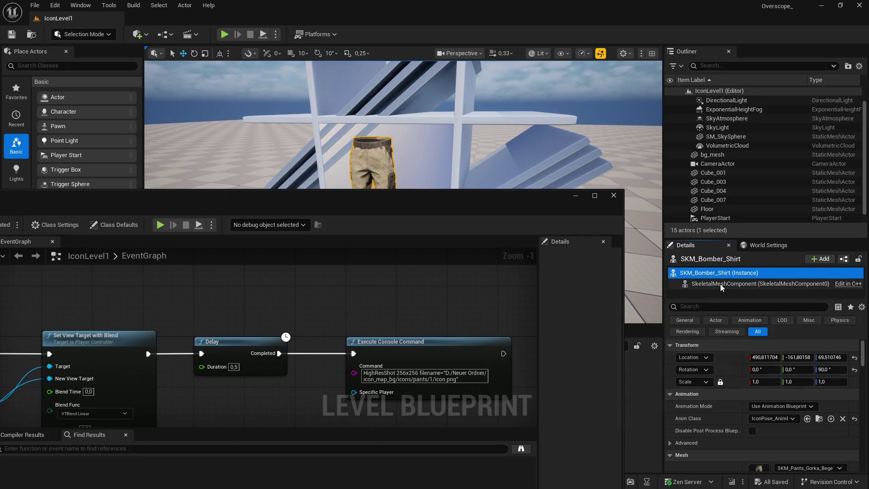
mouse_move(712, 238)
left_mouse_down()
mouse_move(717, 301)
mouse_move(392, 294)
left_mouse_up()
scroll(757, 433, "down", 2)
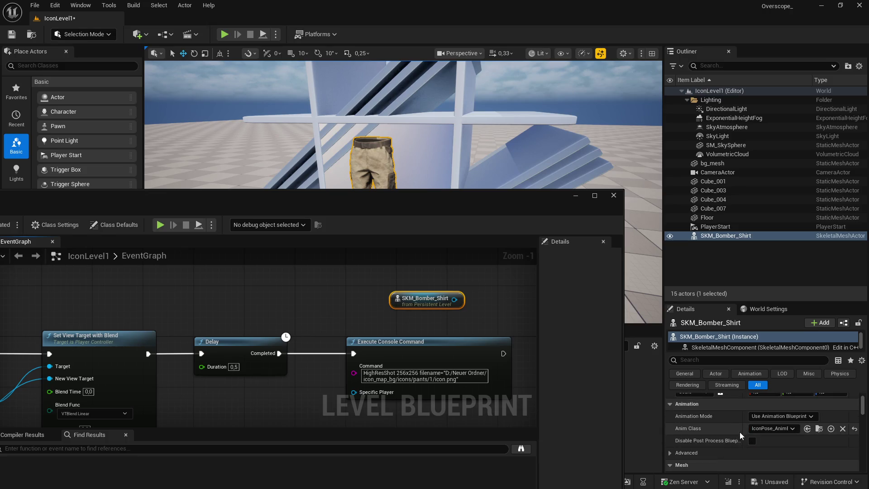
left_click(594, 195)
From the SKM_Bomber_Shirt reference, search 'assetdisplay' and add a Get Display Name node
mouse_move(604, 101)
left_mouse_down()
mouse_move(459, 242)
mouse_move(519, 247)
left_mouse_up()
type("name")
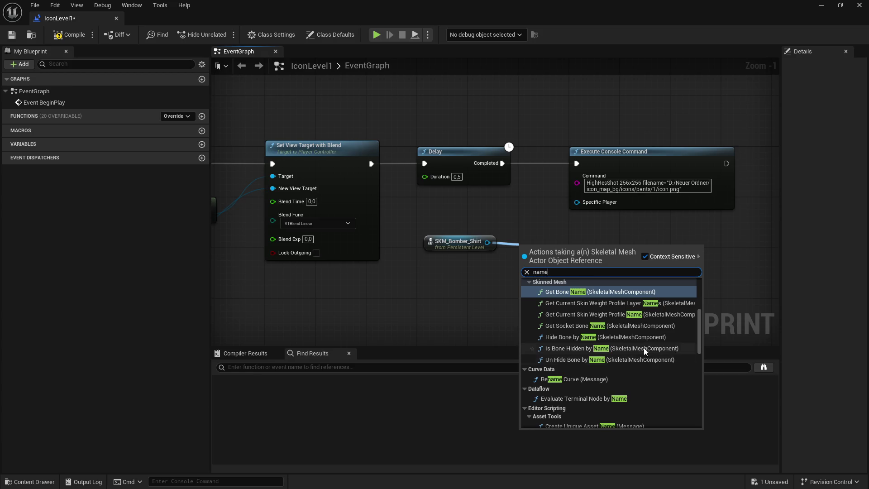
scroll(650, 383, "up", 3)
scroll(649, 384, "down", 5)
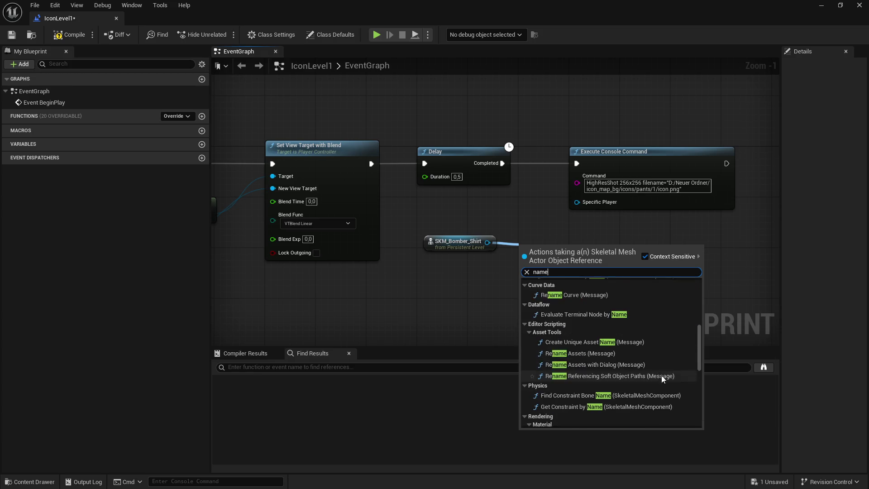
scroll(660, 377, "down", 8)
scroll(664, 387, "up", 7)
scroll(603, 352, "up", 4)
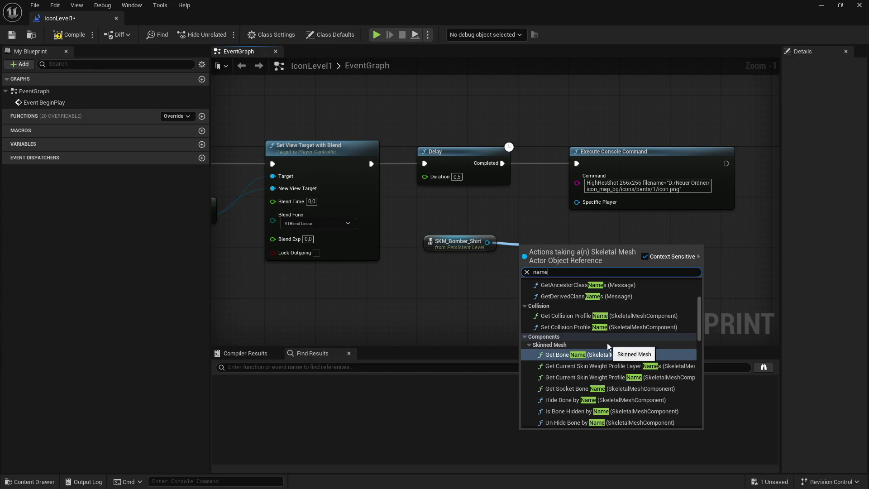
scroll(648, 339, "up", 2)
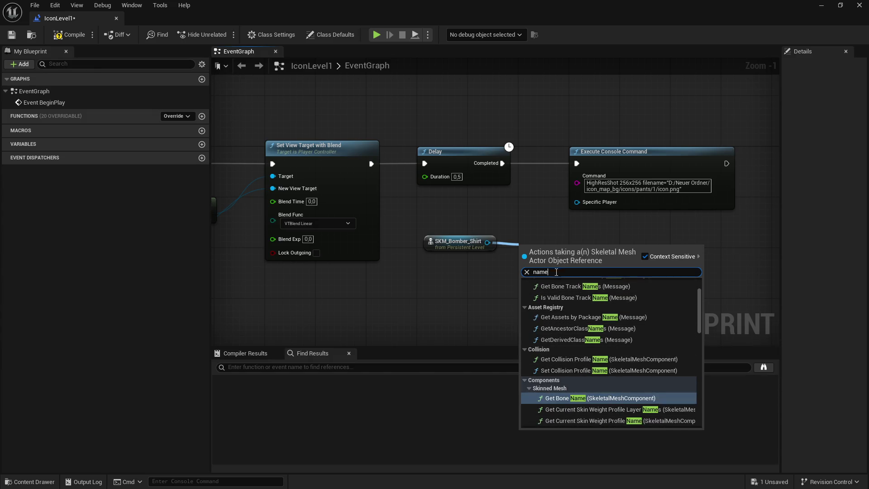
type("asset")
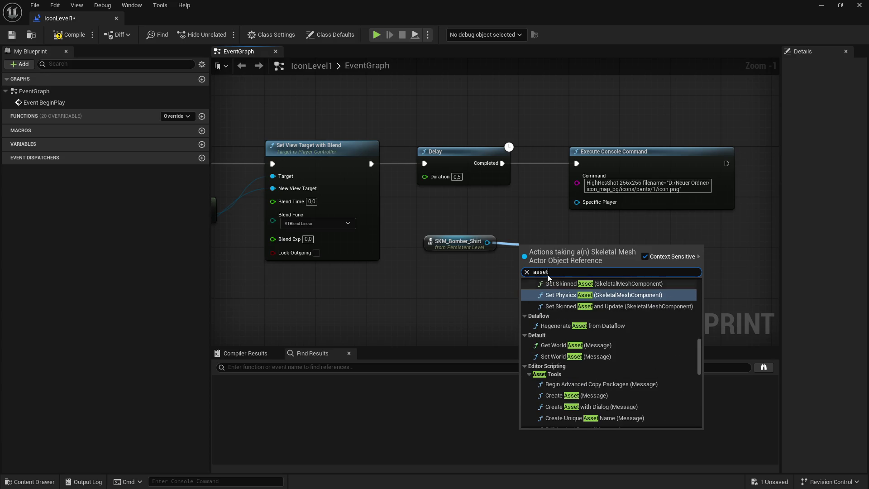
type("display")
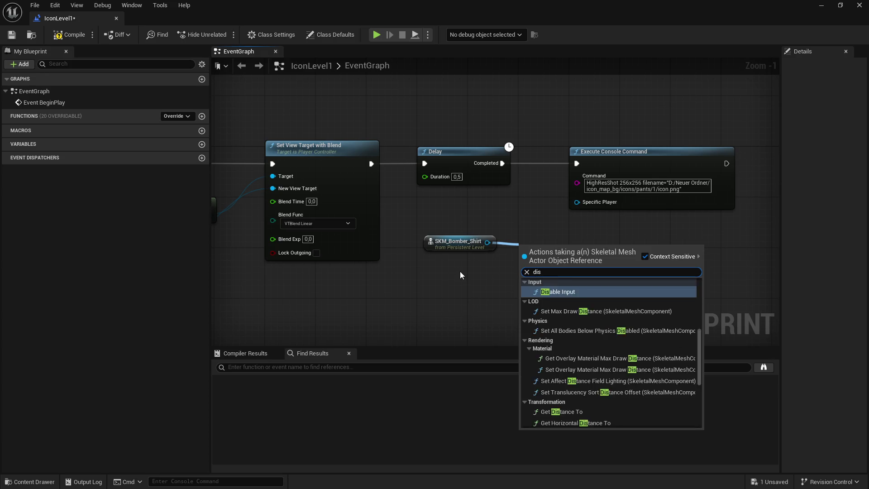
key("Return")
scroll(630, 294, "down", 10)
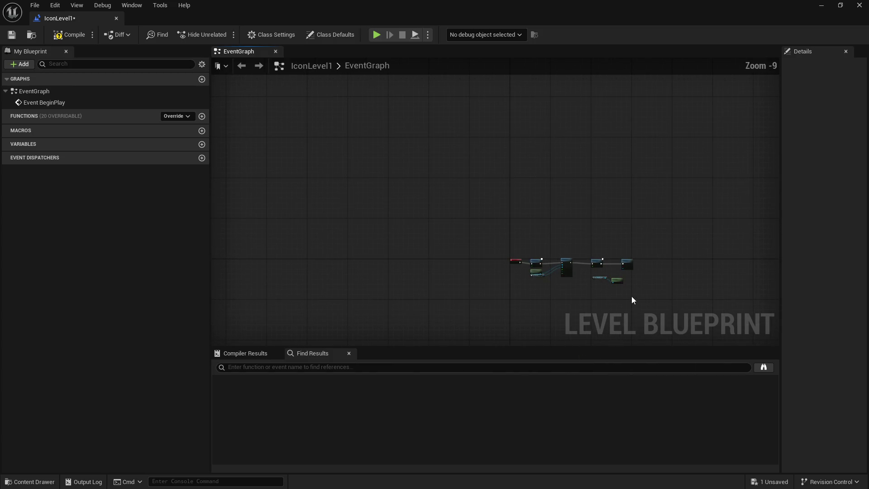
scroll(627, 285, "up", 7)
scroll(573, 259, "up", 2)
right_click(566, 259)
Add a Print String node fed by Delay Completed and the shirt's Get Display Name
type("prion")
key("BackSpace")
key("BackSpace")
type("nt s")
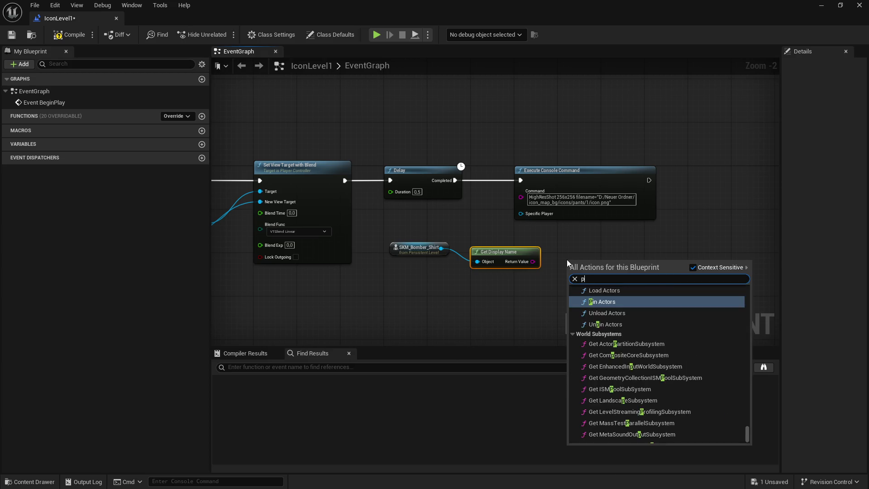
key("Return")
left_click_drag(521, 180, 457, 186)
left_click_drag(532, 262, 569, 284)
left_click_drag(502, 252, 490, 263)
left_click_drag(569, 273, 455, 180)
Compile, save and close the level blueprint, then play the level
left_click(70, 34)
left_click(11, 34)
left_click(859, 5)
left_click(224, 34)
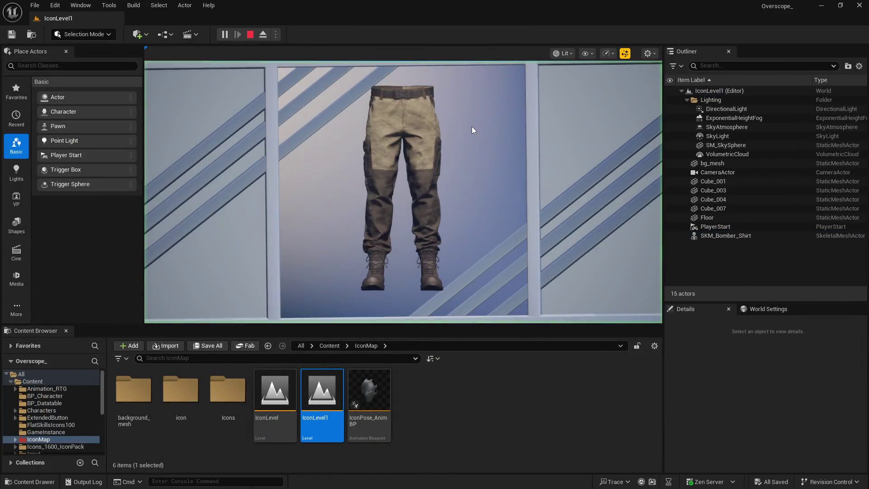
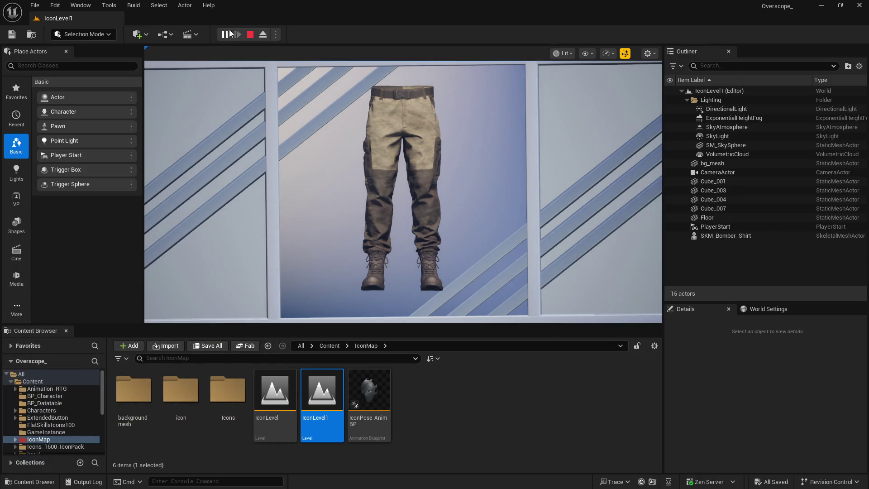
Stop the test play, widen the Details panel, and switch to the IconLevel1 Level Blueprint
left_click(251, 36)
scroll(751, 424, "down", 5)
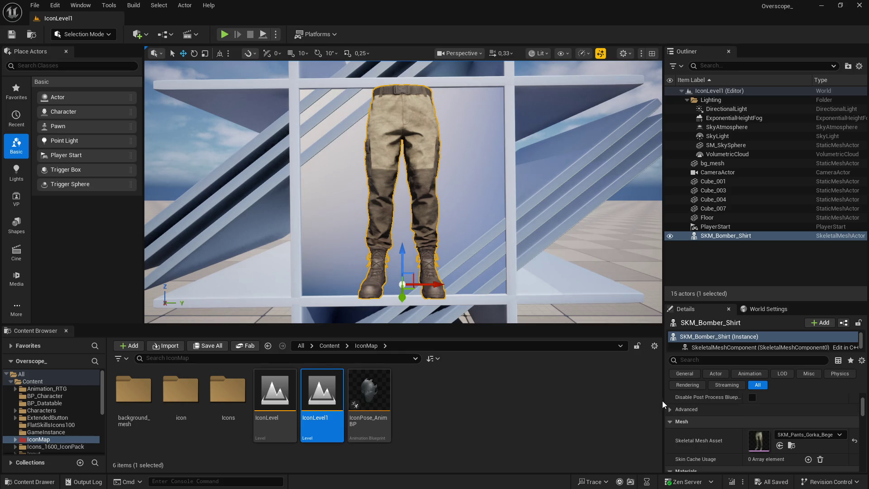
left_click_drag(663, 400, 558, 402)
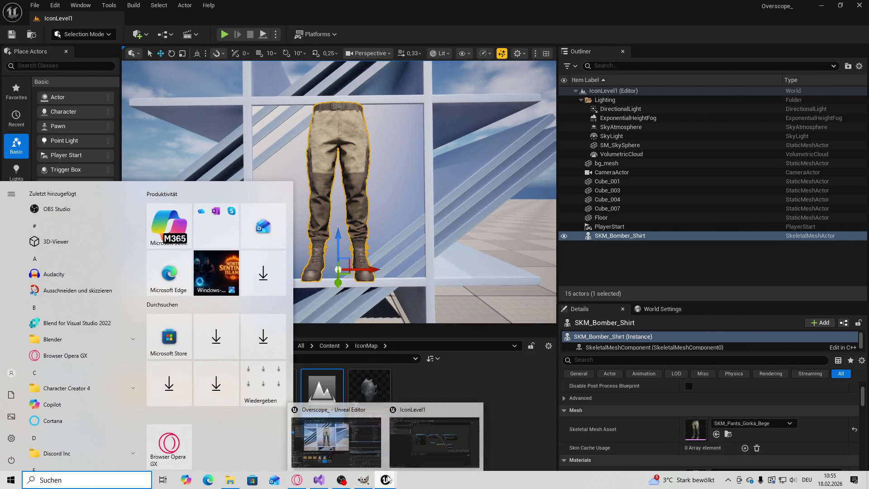
key("alt+Tab")
Add a Get Skeletal Mesh Asset node off the SKM_Bomber_Shirt actor reference
mouse_move(418, 249)
left_mouse_down()
mouse_move(391, 276)
mouse_move(430, 293)
left_mouse_up()
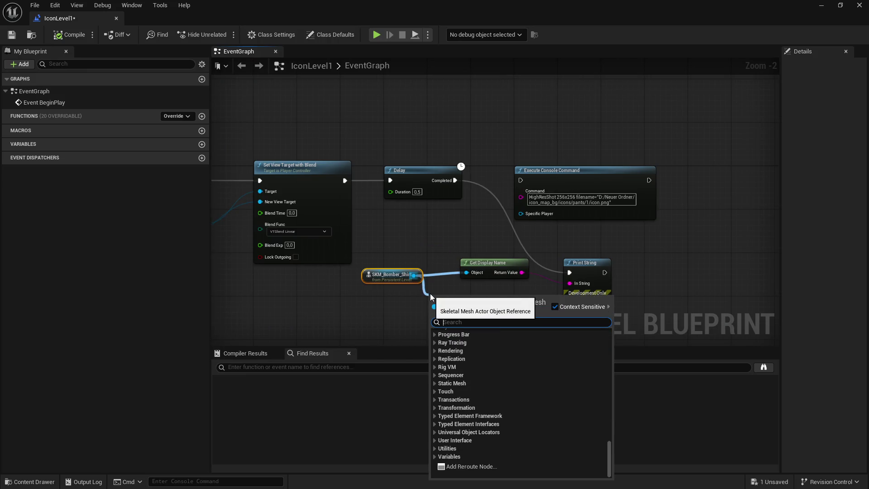
type("skeletla")
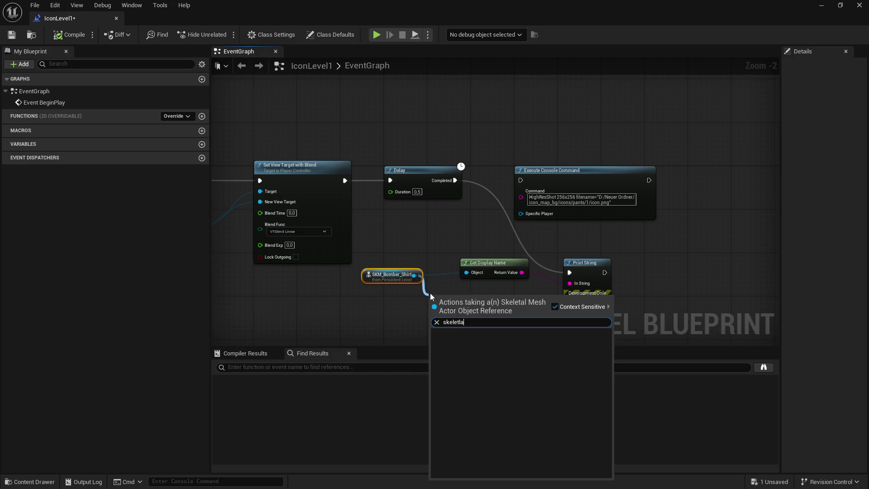
key("BackSpace")
key("BackSpace")
key("BackSpace")
type("letal mesh")
scroll(545, 360, "up", 1)
scroll(545, 360, "up", 3)
left_click(498, 423)
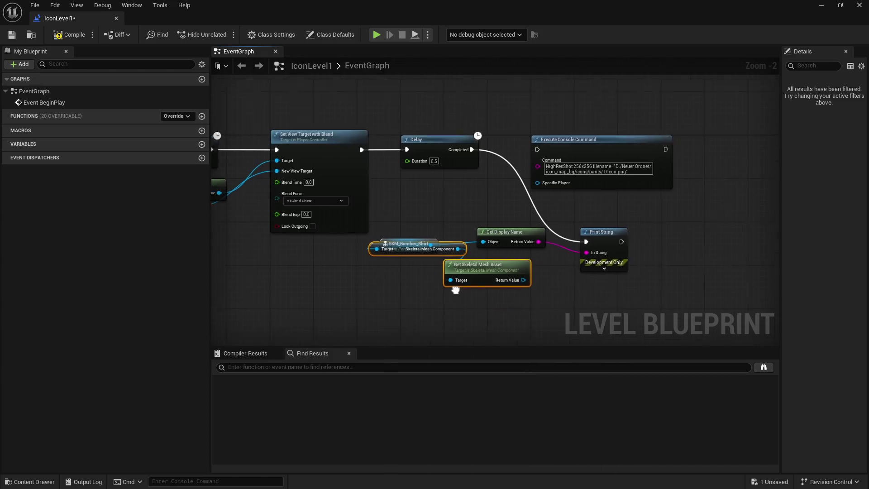
left_click_drag(487, 260, 498, 283)
left_click_drag(415, 260, 387, 279)
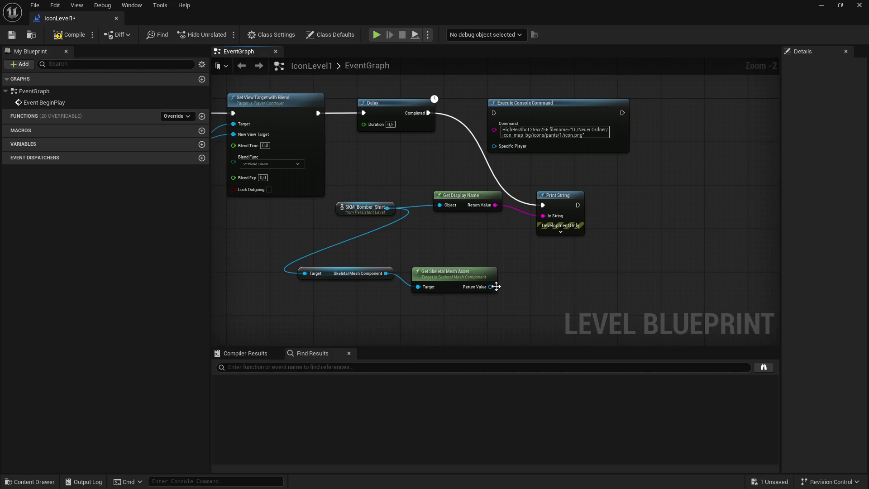
Print the mesh asset's display name through a duplicated Get Display Name, then compile and save
key("ctrl+w")
left_click_drag(490, 287, 515, 291)
left_click_drag(572, 291, 547, 225)
left_click(52, 34)
key("ctrl+s")
Test-play the level to check the printed name, then move the Execute Console Command node right
left_click(822, 6)
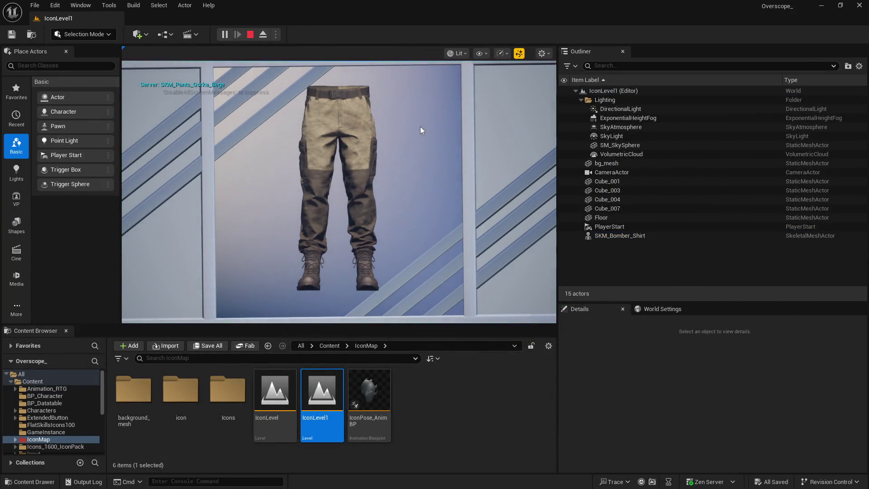
key("Escape")
key("super")
key("Escape")
key("alt+Tab")
mouse_move(498, 241)
left_mouse_down()
mouse_move(471, 294)
mouse_move(393, 309)
left_mouse_up()
mouse_move(467, 174)
left_mouse_down()
mouse_move(689, 210)
mouse_move(717, 181)
left_mouse_up()
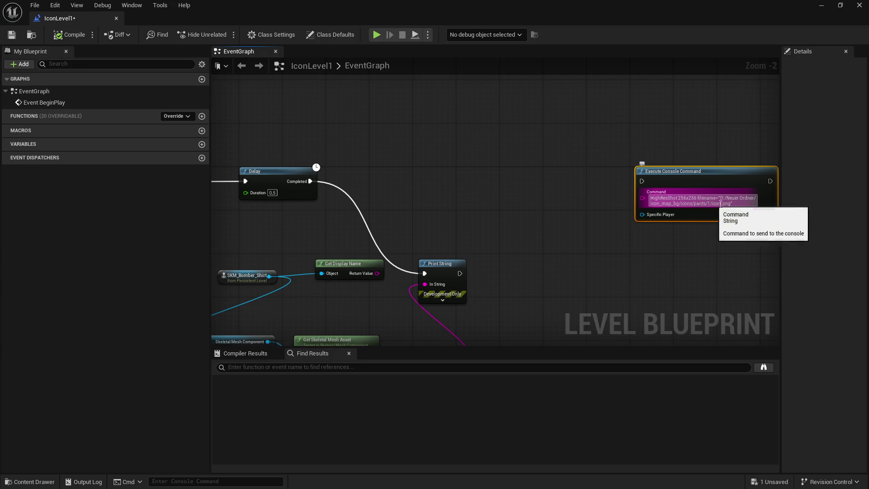
Add a Make Literal String and an Append node for the console Command input
key("Home")
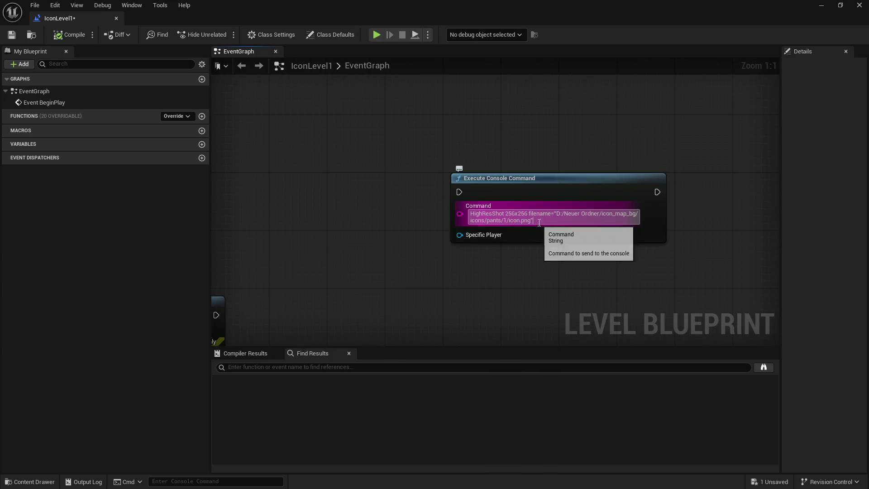
left_click_drag(406, 236, 431, 238)
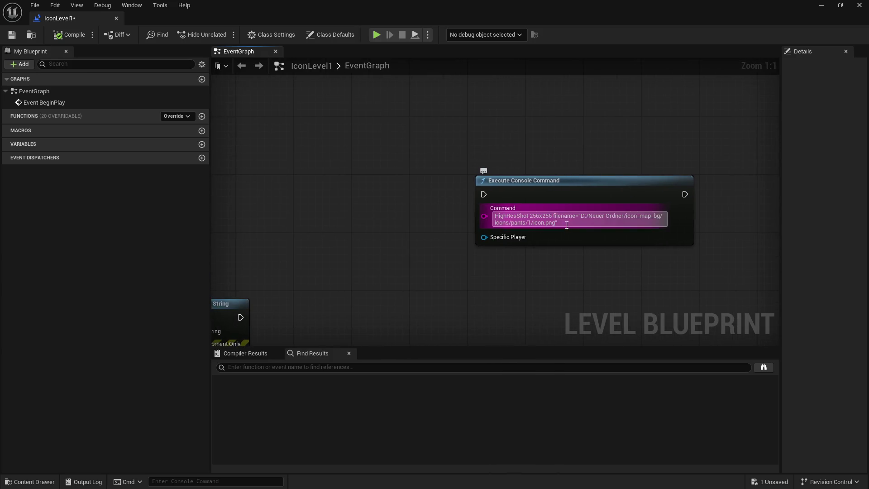
mouse_move(484, 216)
left_mouse_down()
mouse_move(390, 232)
mouse_move(388, 212)
left_mouse_up()
type("literal")
left_click(441, 398)
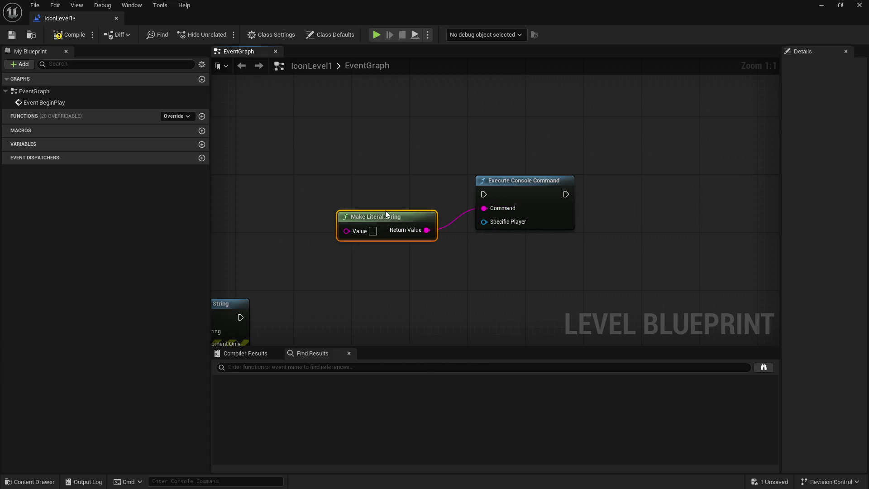
mouse_move(347, 230)
left_mouse_down()
mouse_move(397, 236)
mouse_move(375, 246)
left_mouse_up()
type("append")
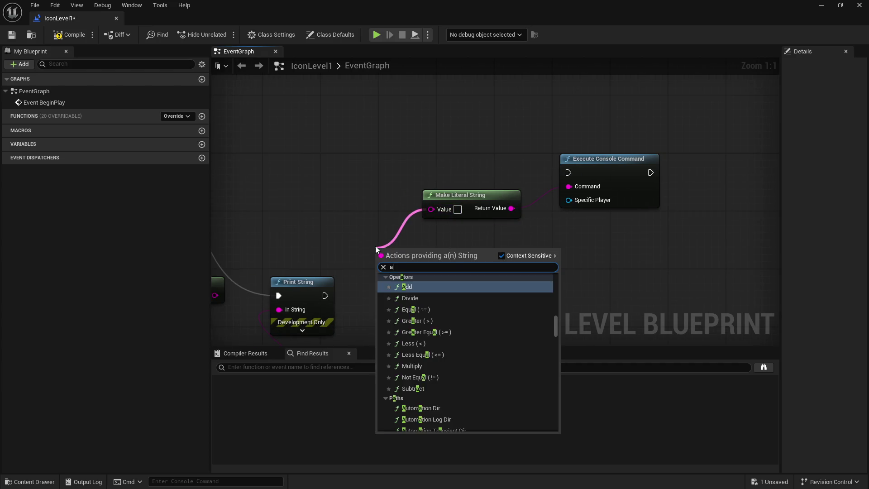
key("Return")
Replace the literal with Append, pasting the HighResShot command into A and wiring it to Command
left_click(498, 211)
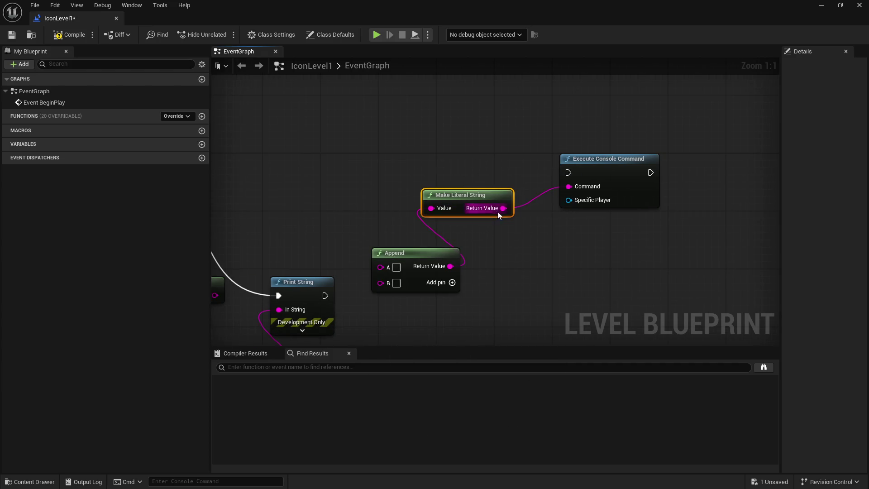
key("Delete")
left_click_drag(408, 252, 408, 216)
left_click(396, 231)
type("HighResShot 256x256 filename=\"D:/Neuer Ordner/icon_map_bg/icons/pants/1/icon.png\"")
mouse_move(543, 260)
left_mouse_down()
mouse_move(514, 275)
mouse_move(451, 269)
left_mouse_up()
left_click_drag(516, 239, 569, 187)
left_click_drag(453, 272, 460, 252)
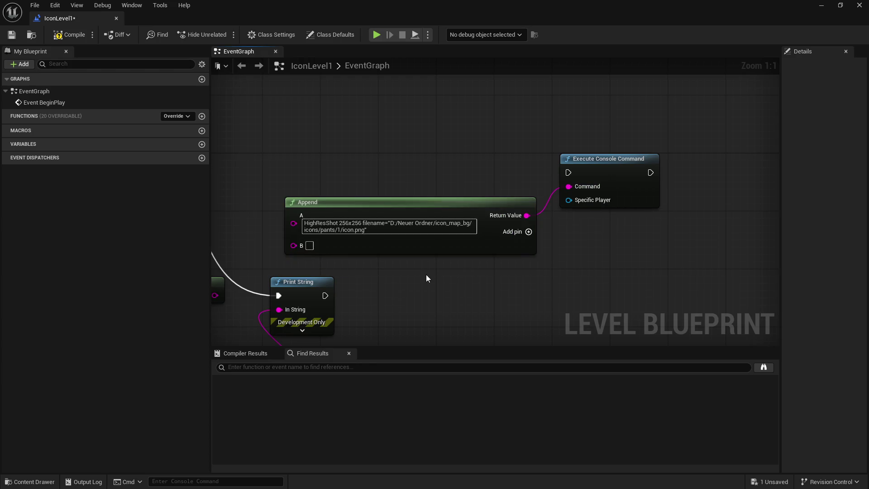
mouse_move(417, 276)
left_mouse_down()
mouse_move(471, 286)
mouse_move(470, 268)
mouse_move(465, 277)
left_mouse_up()
Delete Print String, wire Delay directly to Execute Console Command, and compile
scroll(465, 278, "down", 2)
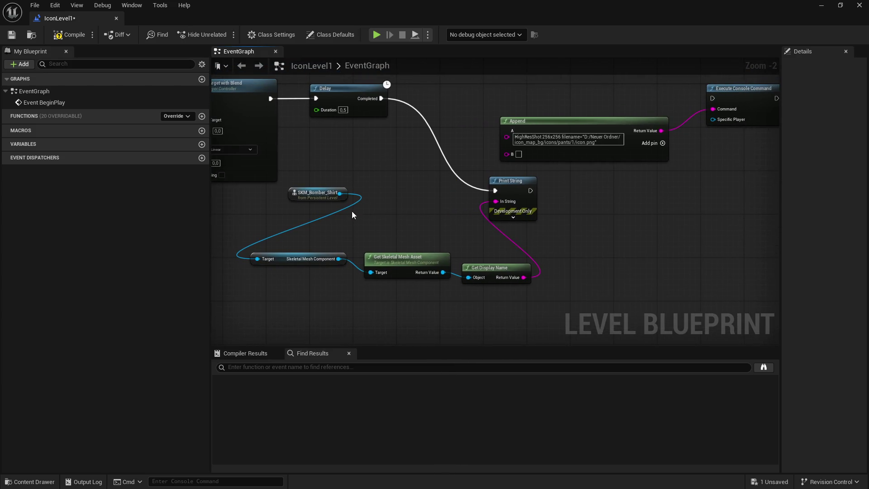
left_click(511, 180)
key("Delete")
left_click_drag(570, 174, 531, 201)
left_click_drag(343, 125, 675, 126)
scroll(542, 204, "up", 2)
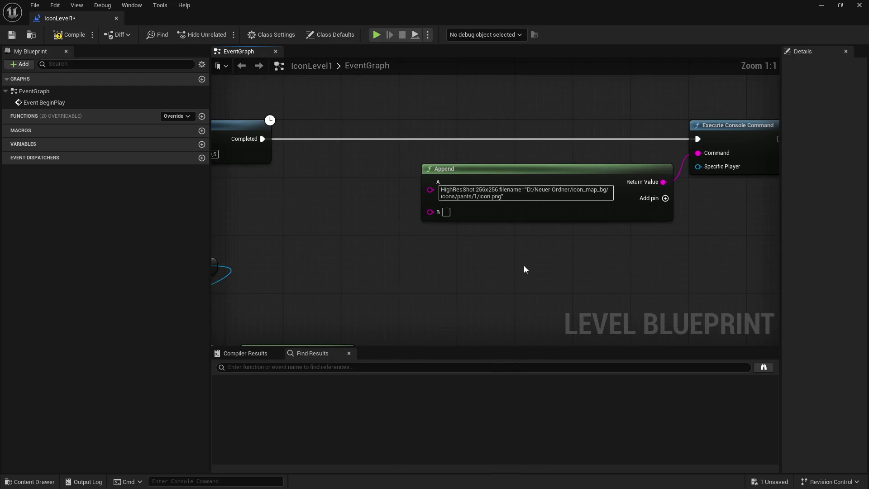
left_click(68, 35)
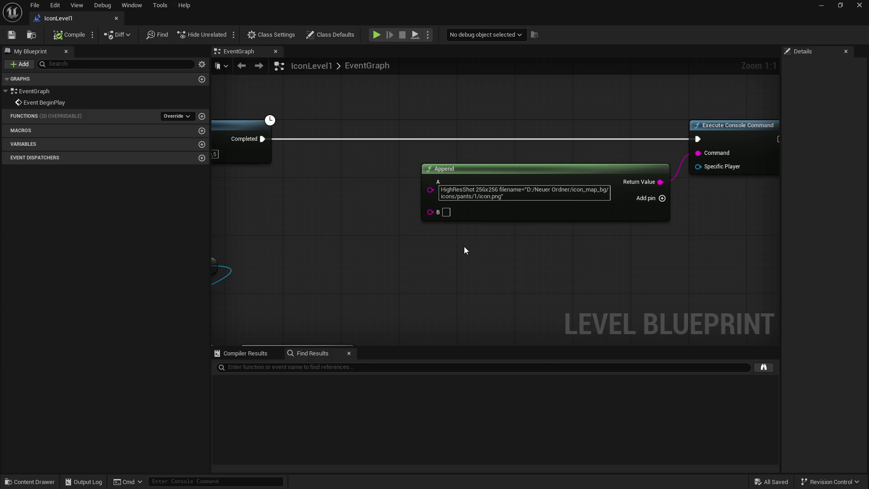
Append .png to the mesh display name and feed it after the icons/pants/1/ folder path
left_click(238, 256)
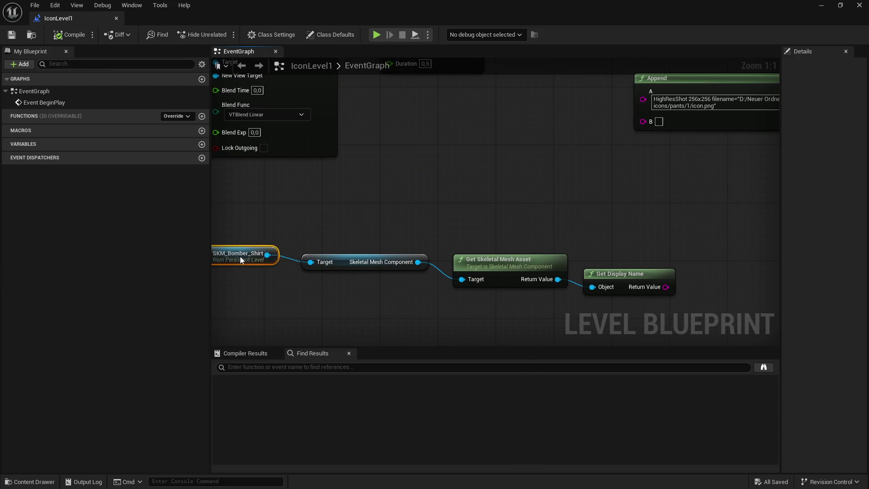
left_click_drag(512, 289, 547, 286)
type("append")
key("Return")
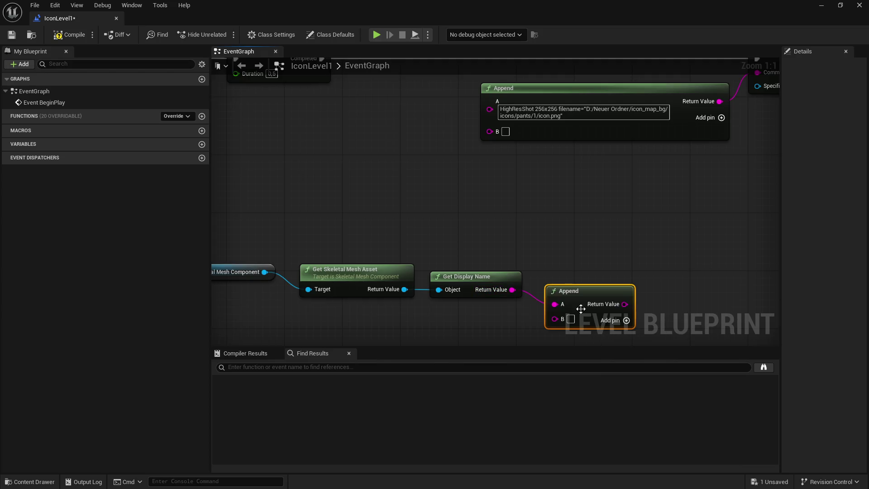
left_click(599, 259)
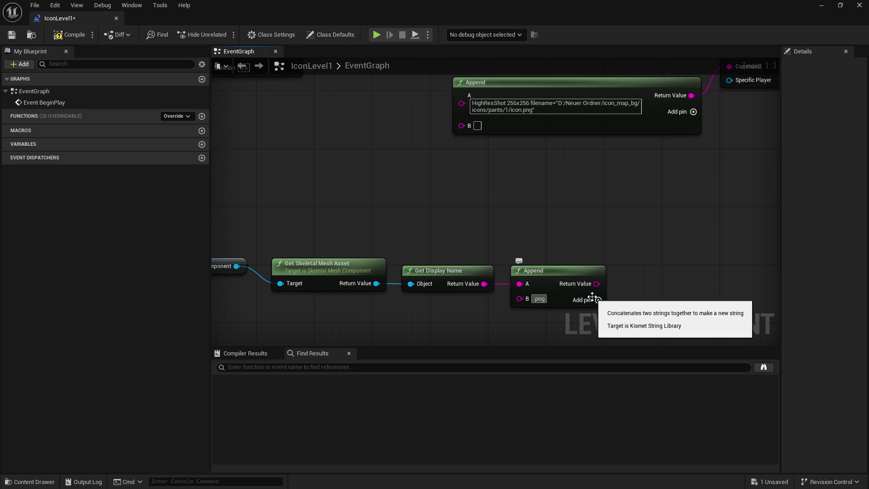
type("\"")
left_click_drag(670, 240, 653, 260)
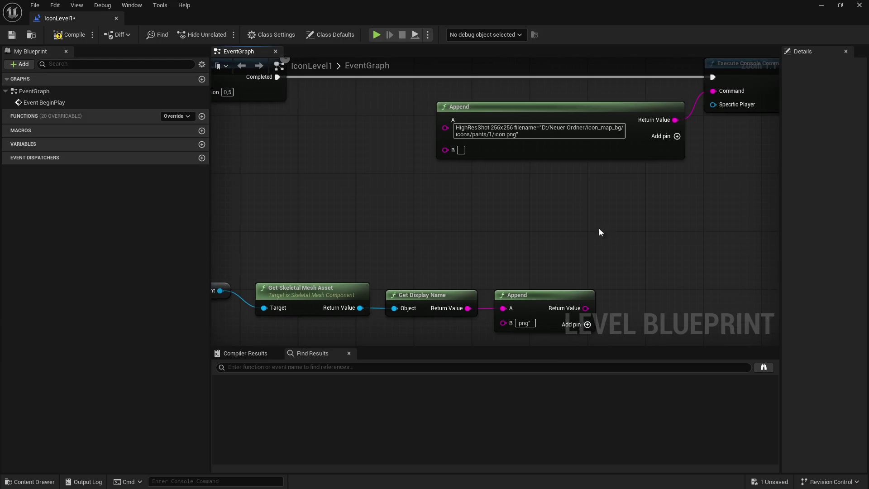
key("BackSpace")
key("BackSpace")
key("BackSpace")
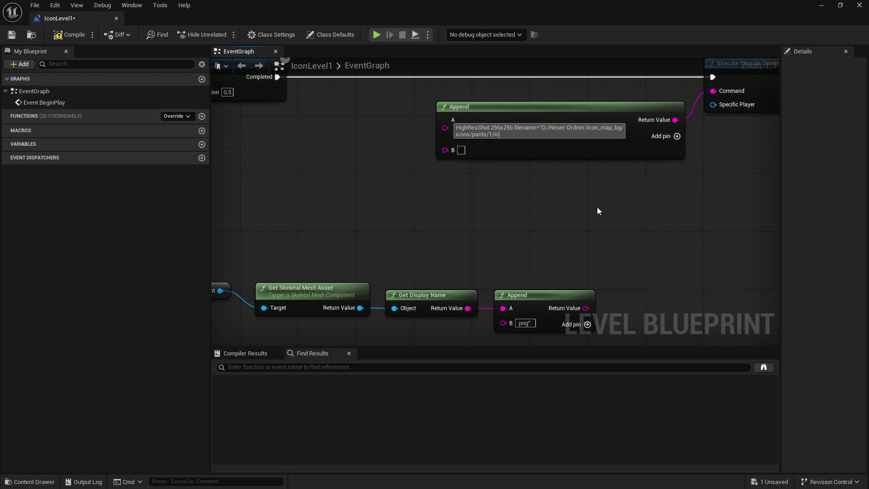
key("Return")
left_click_drag(586, 308, 446, 156)
Tidy the SKM_Bomber_Shirt node group under Get Display Name, then compile and save
scroll(531, 189, "down", 2)
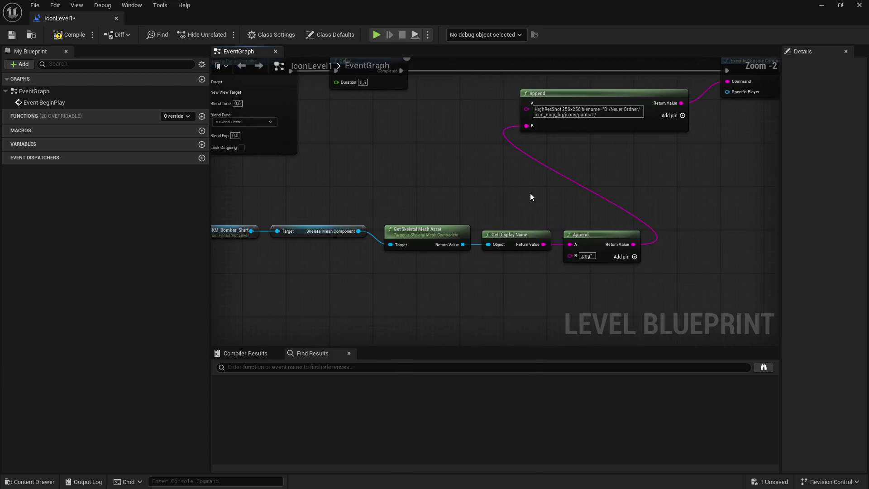
left_click(338, 267)
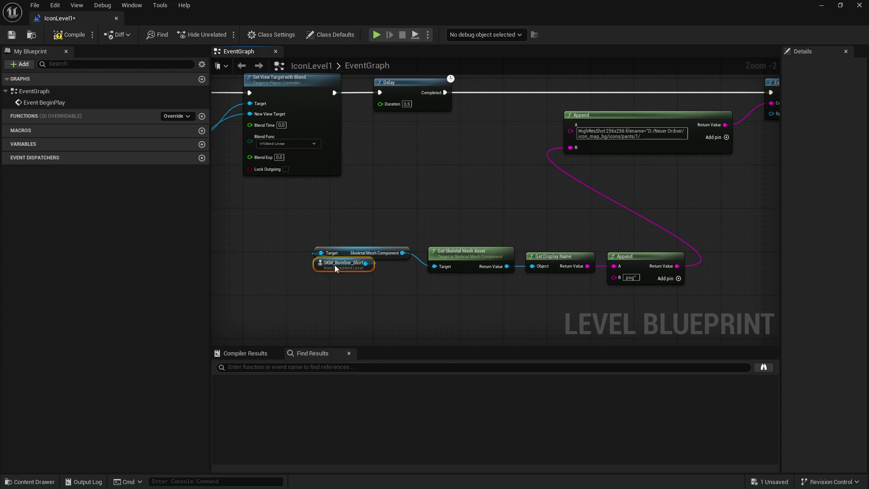
left_click(349, 253, "ctrl")
left_click_drag(350, 254, 590, 300)
left_click(483, 261, "ctrl")
left_click_drag(510, 247, 628, 349)
left_click_drag(526, 272, 414, 165)
left_click(392, 185)
left_click(70, 33)
left_click(12, 36)
left_click_drag(517, 229, 388, 234)
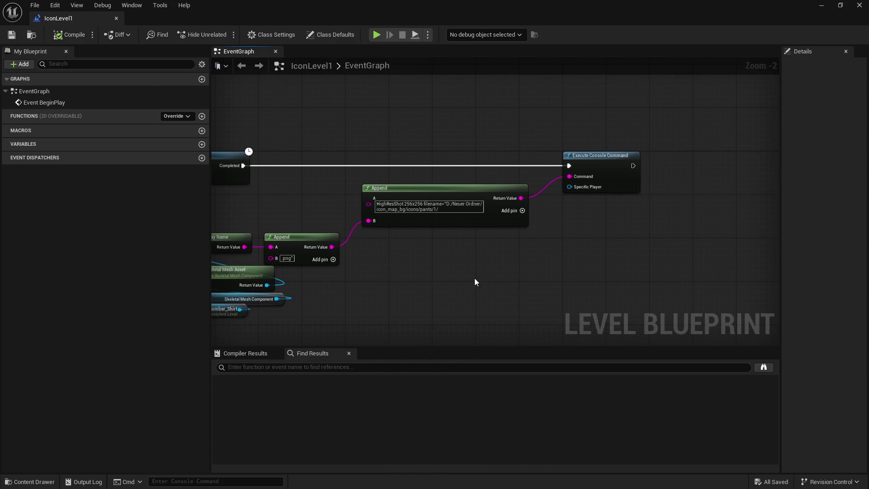
Open the pants/1 output folder and play the level to take the HighResShot screenshot
scroll(412, 286, "down", 1)
mouse_move(413, 286)
left_mouse_down()
mouse_move(477, 261)
mouse_move(737, 223)
mouse_move(497, 284)
left_mouse_up()
left_click(821, 5)
left_click(9, 481)
left_click(185, 480)
left_click(224, 34)
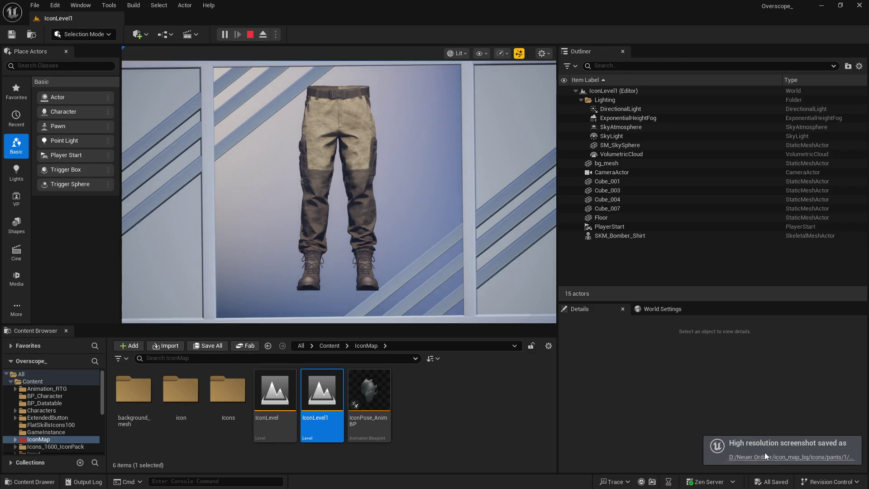
Preview SKM_Pants_Gorka_Bege.png, close it, and refocus the pants actor in Unreal
left_click(764, 456)
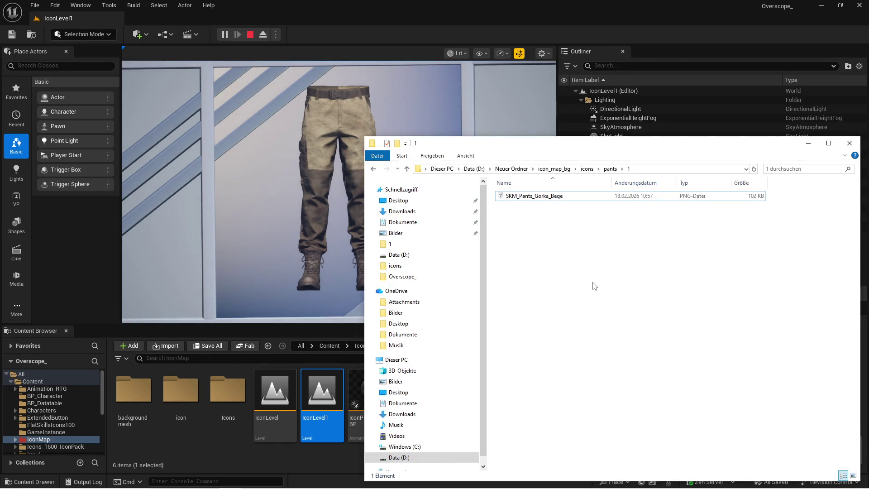
double_click(524, 198)
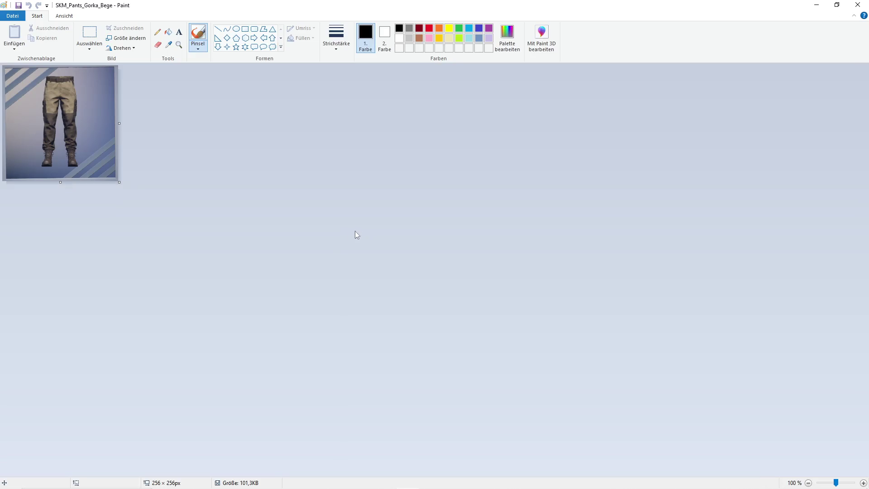
left_click(867, 7)
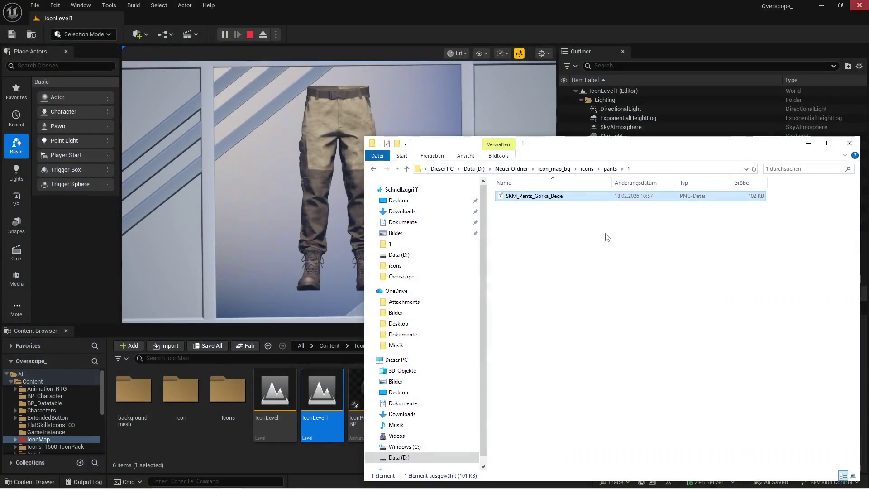
left_click(417, 96)
double_click(620, 235)
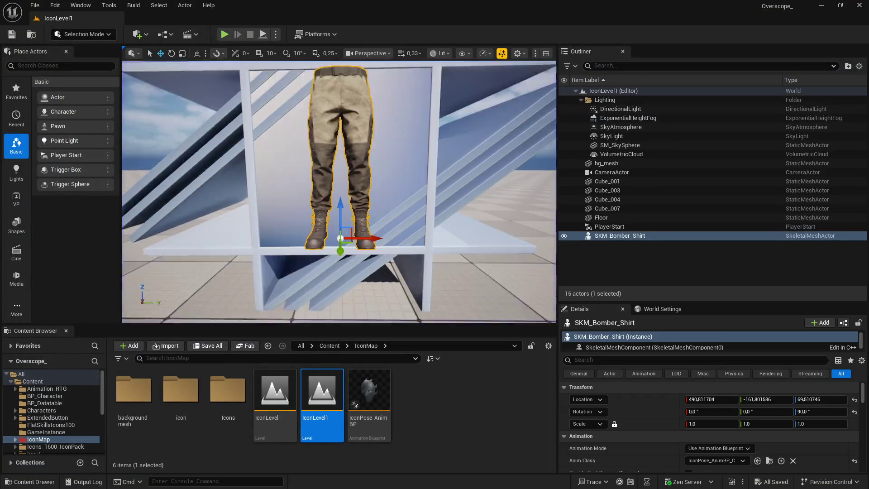
Swap the pants to Gorka Green and play the level to capture its icon
left_click_drag(611, 302, 611, 260)
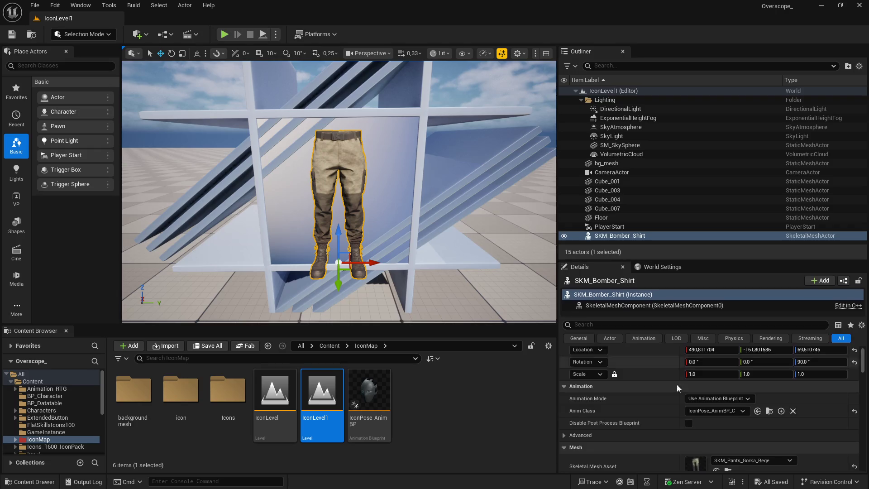
scroll(664, 368, "down", 2)
left_click(728, 414)
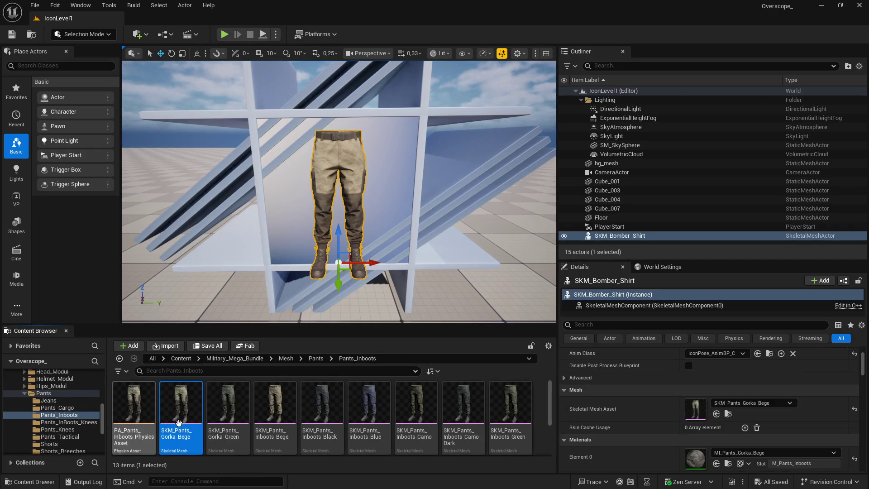
left_click(228, 403)
left_click(715, 413)
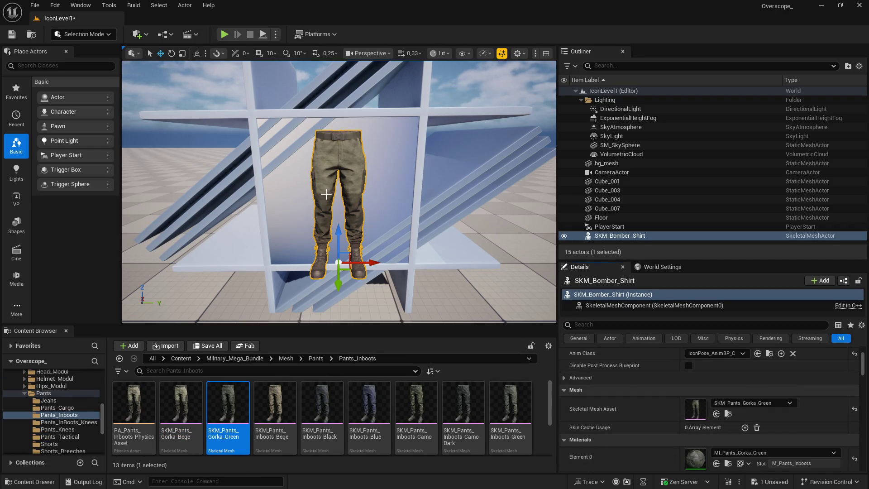
left_click(224, 36)
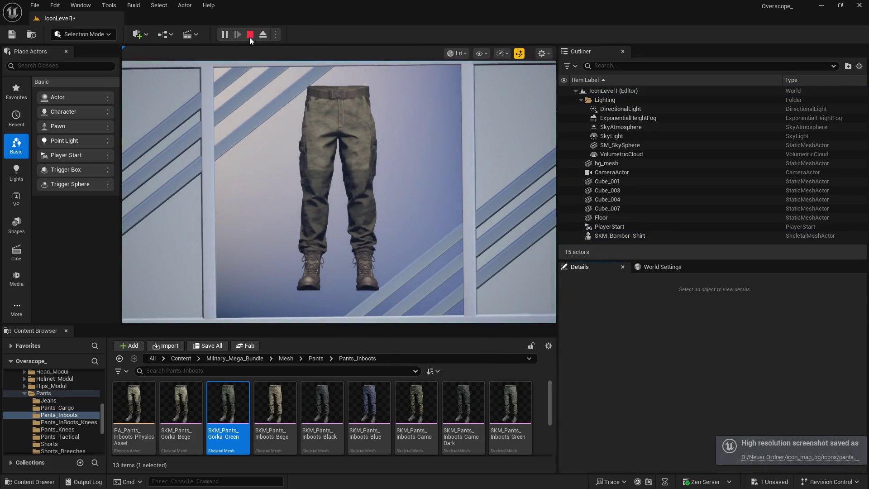
left_click(251, 38)
Capture icons for the Inboots Bege and Inboots Black pants
left_click(274, 403)
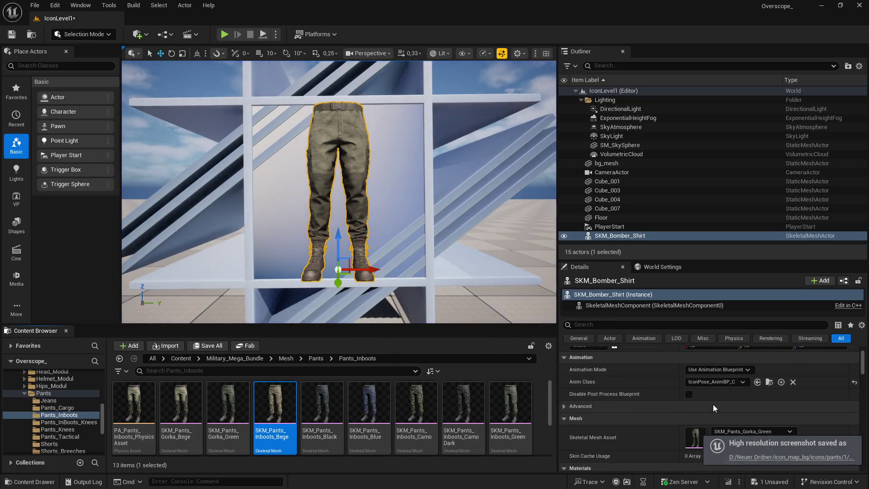
left_click(715, 414)
left_click(224, 35)
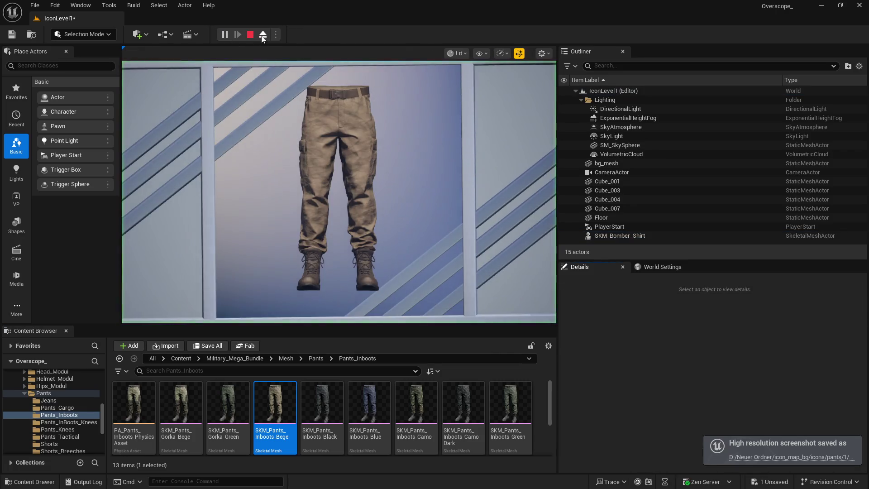
left_click(251, 36)
left_click(324, 405)
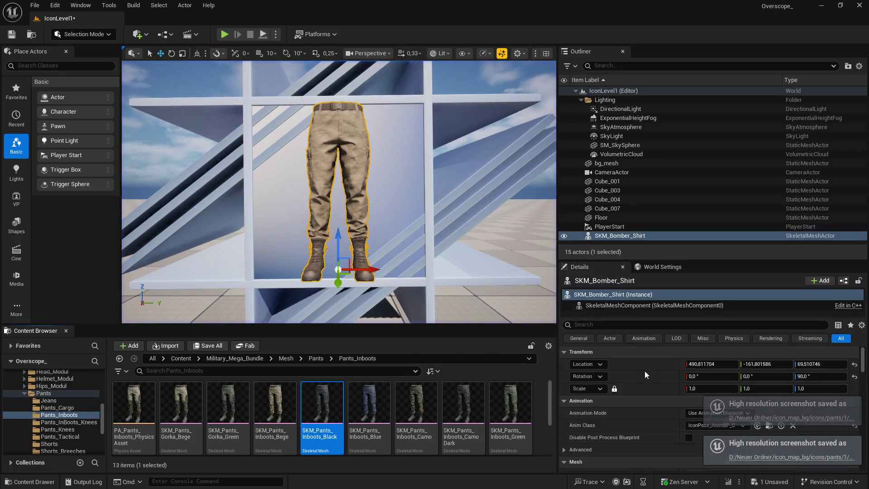
scroll(706, 408, "down", 3)
left_click(716, 385)
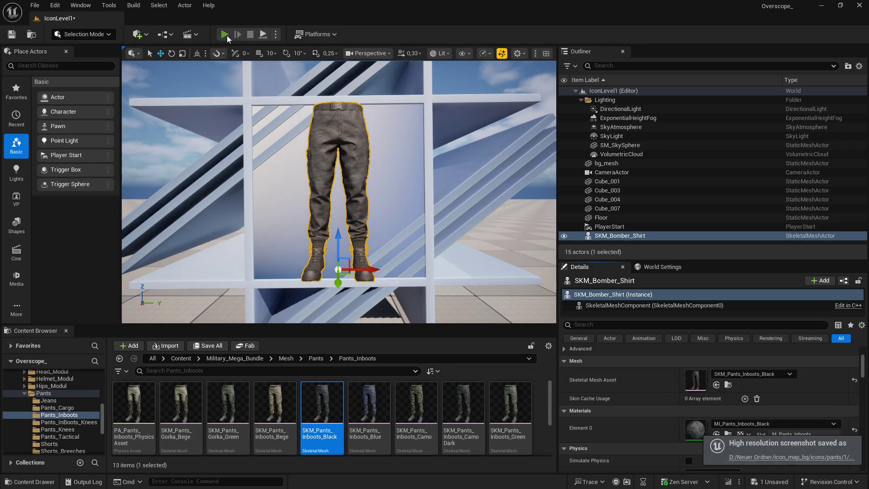
left_click(226, 34)
left_click(251, 35)
Capture icons for the Inboots Blue and Inboots Camo pants
left_click(369, 403)
scroll(634, 398, "down", 3)
left_click(716, 370)
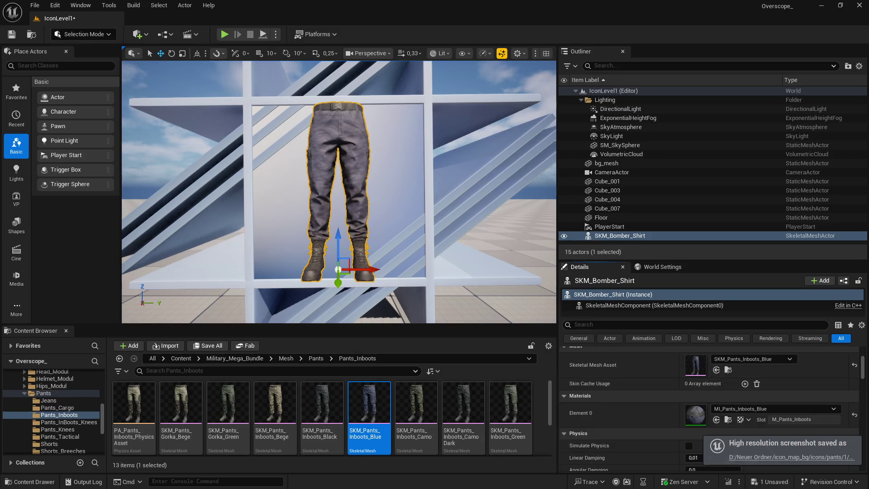
left_click(227, 35)
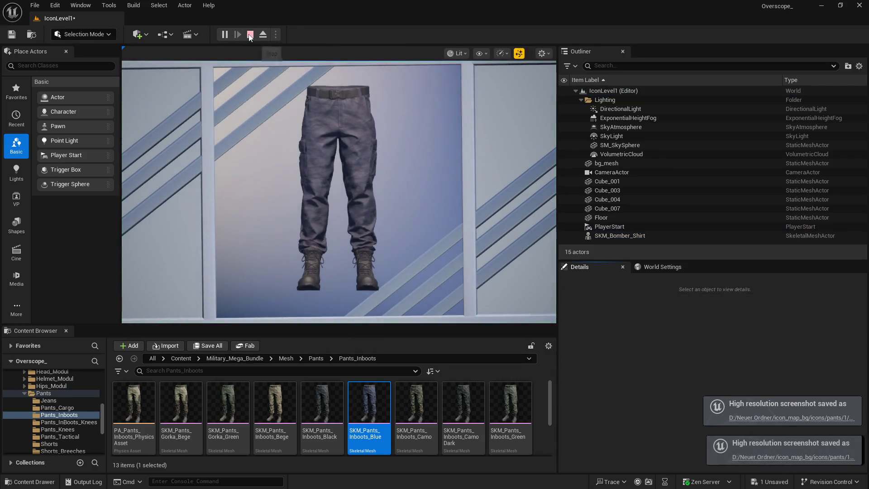
left_click(251, 35)
left_click(415, 402)
scroll(657, 398, "down", 3)
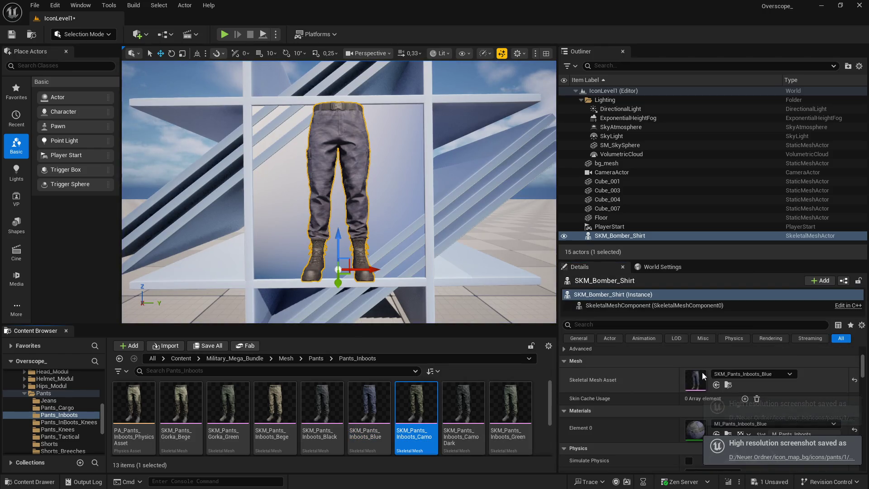
left_click(716, 384)
left_click(224, 35)
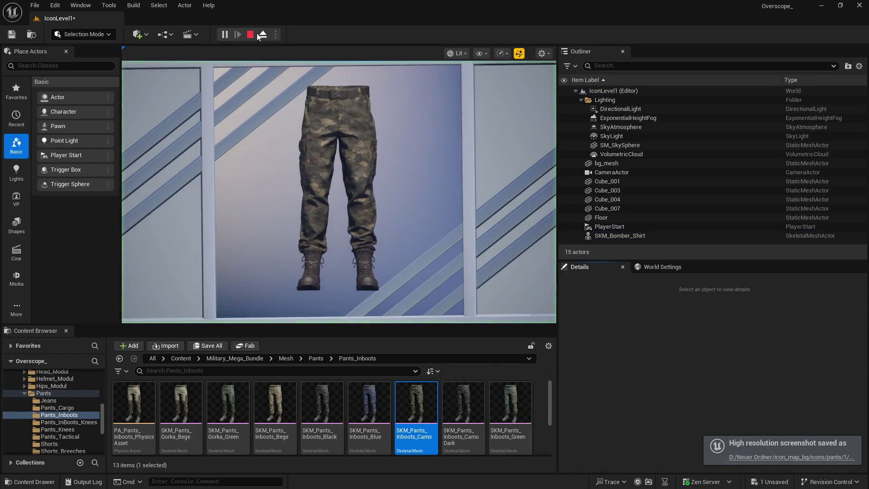
left_click(250, 34)
Capture icons for the Inboots CamoDark and Inboots Green pants
left_click(463, 403)
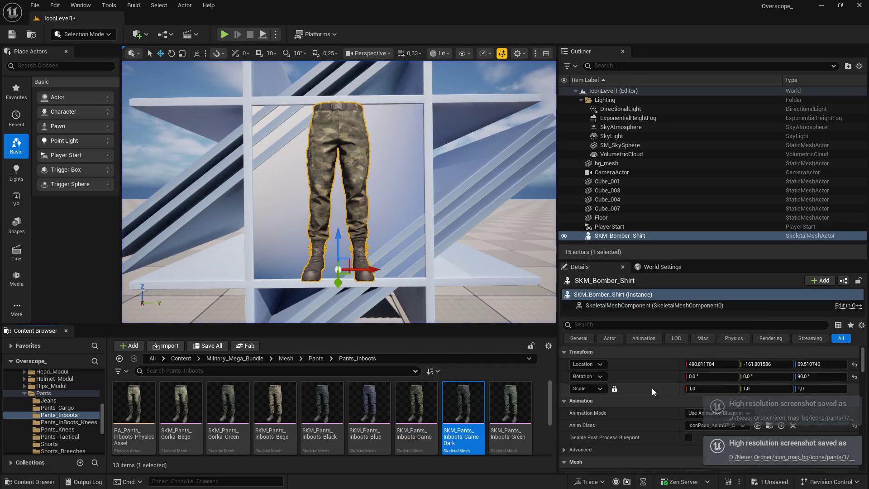
scroll(656, 398, "down", 3)
left_click(716, 384)
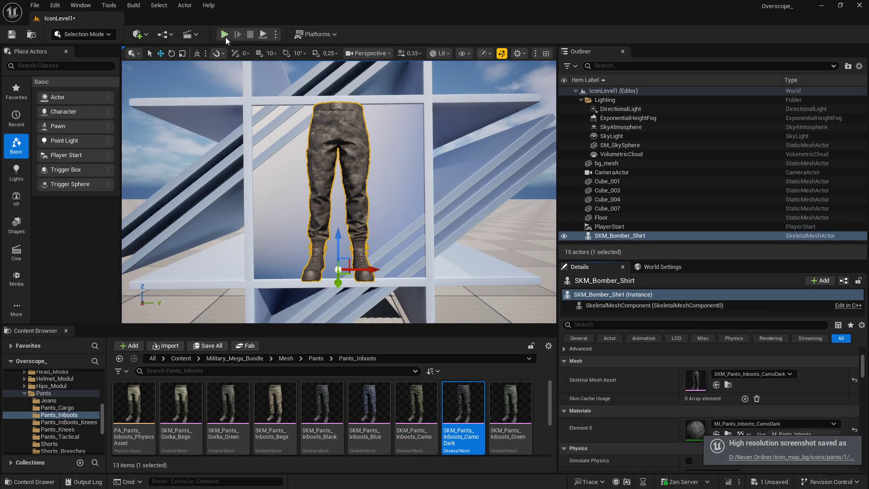
left_click(226, 35)
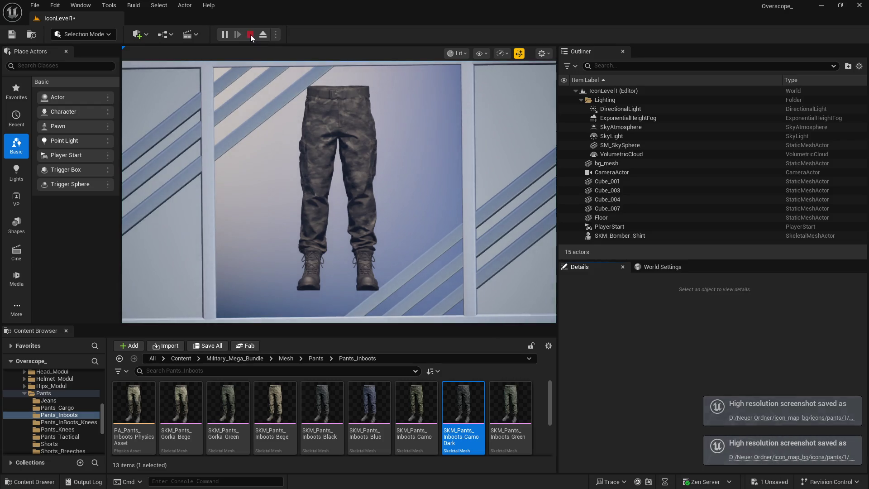
left_click(251, 34)
left_click(525, 408)
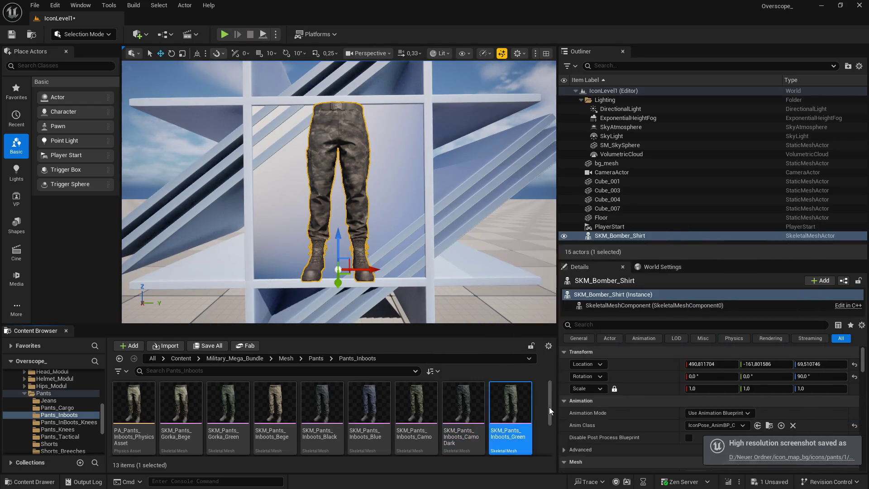
scroll(656, 408, "down", 3)
left_click(717, 401)
left_click(224, 34)
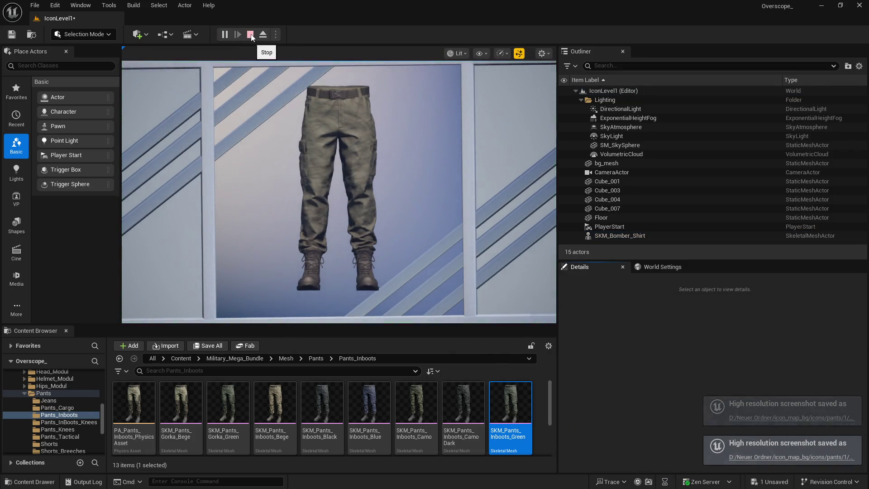
left_click(251, 35)
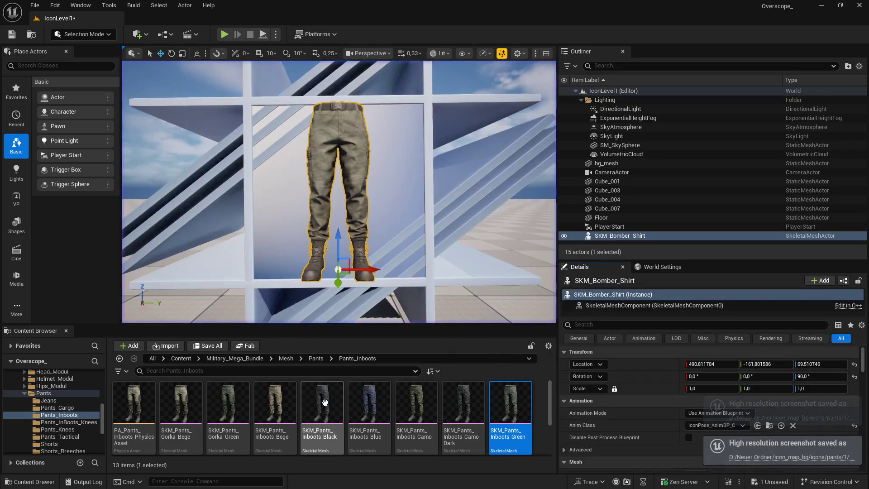
Capture icons for the Inboots Multicam and Inboots PixelCamo pants
scroll(332, 395, "down", 2)
left_click(134, 403)
scroll(715, 407, "down", 2)
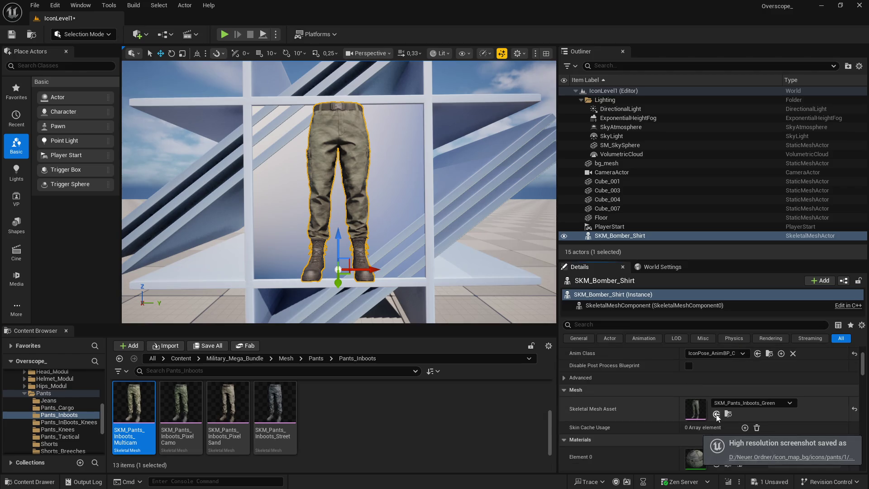
left_click(716, 414)
left_click(224, 35)
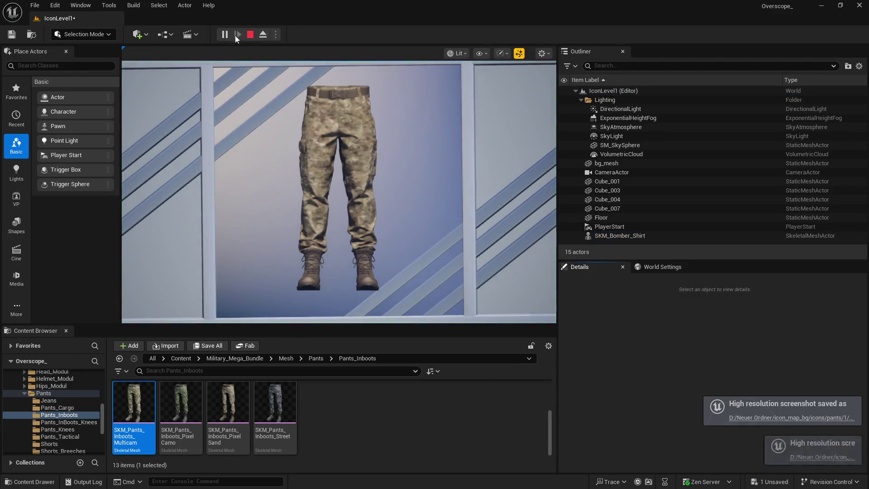
left_click(250, 35)
left_click(176, 398)
scroll(715, 407, "down", 3)
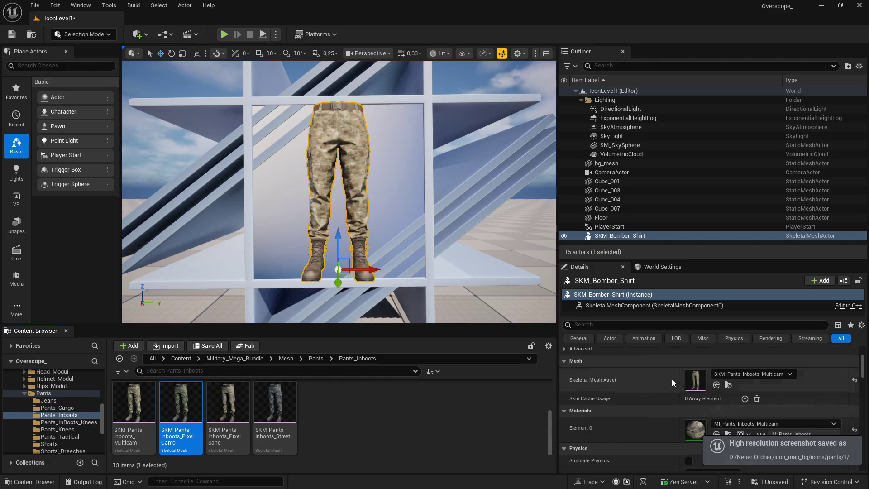
left_click(716, 384)
left_click(224, 35)
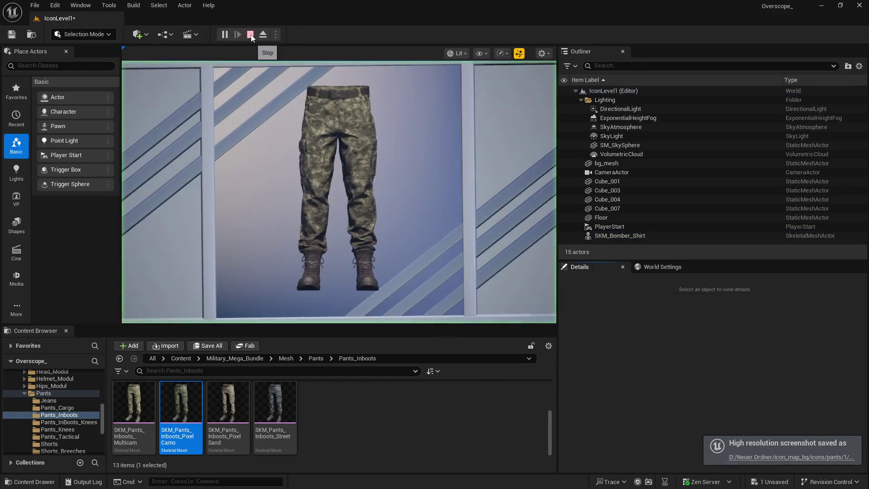
left_click(250, 35)
Capture icons for the Inboots PixelSand and Inboots Street pants
left_click(228, 400)
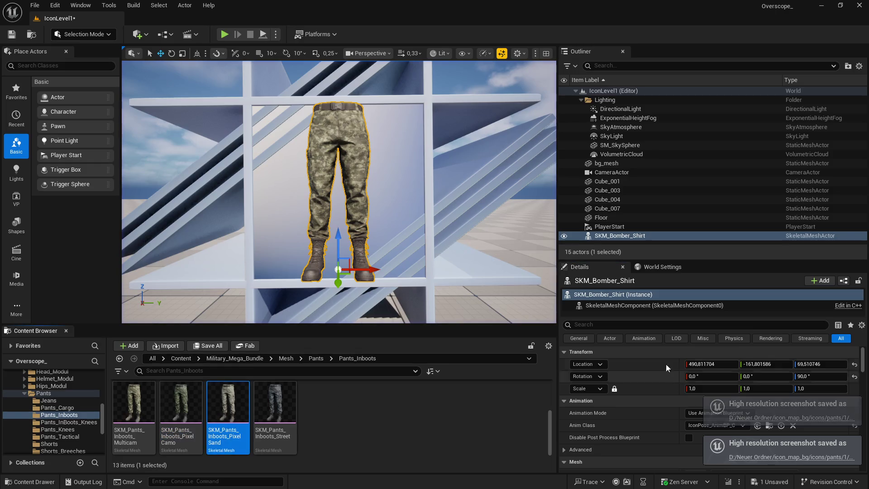
scroll(715, 407, "down", 3)
left_click(716, 369)
left_click(223, 34)
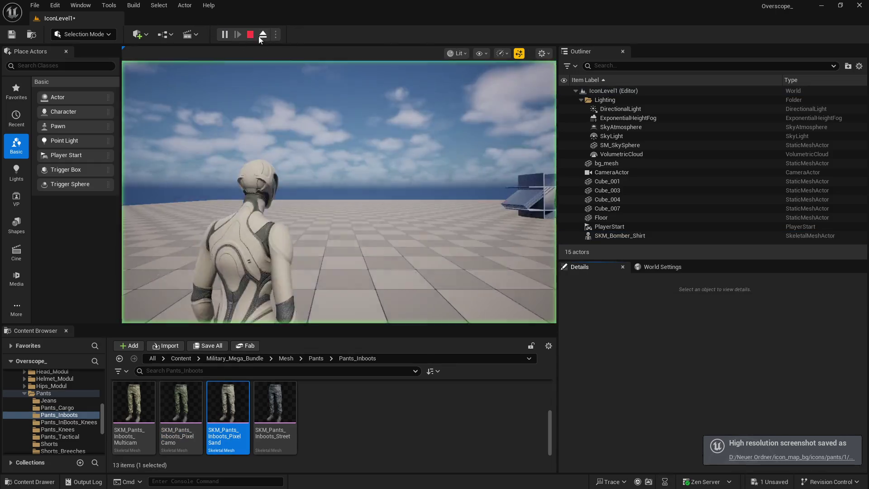
left_click(249, 35)
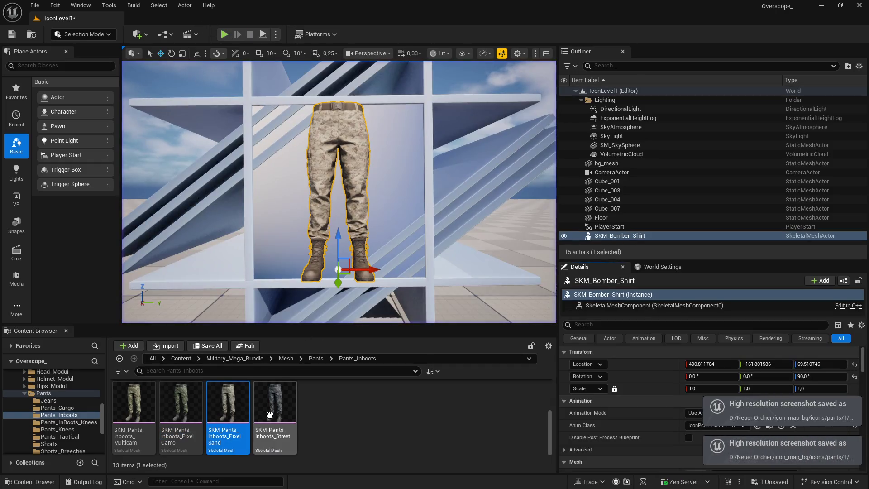
left_click(269, 414)
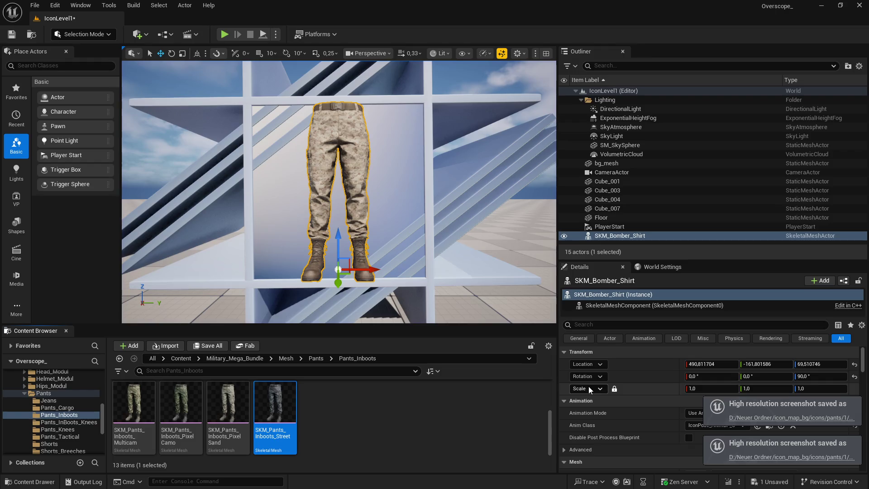
scroll(712, 385, "down", 5)
left_click(717, 370)
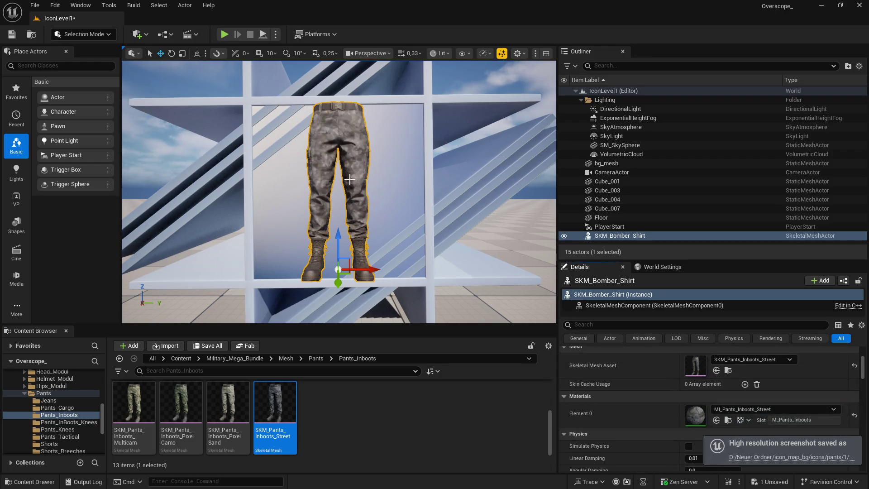
left_click(224, 35)
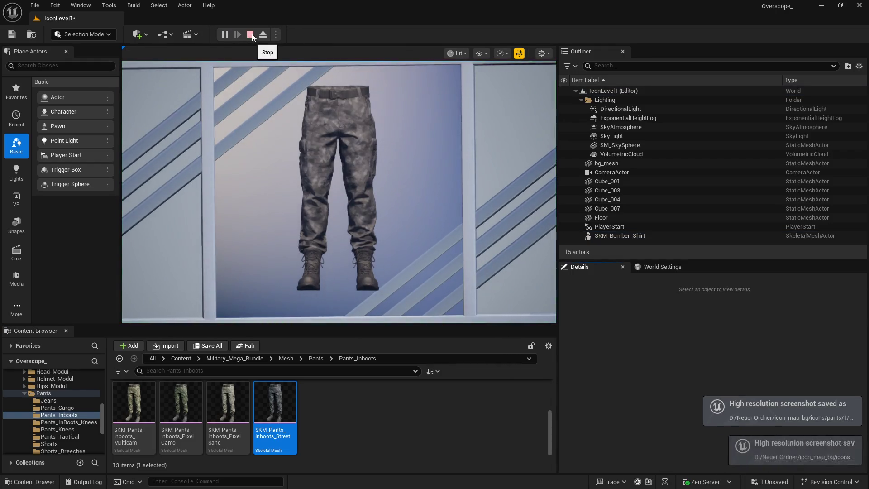
left_click(250, 34)
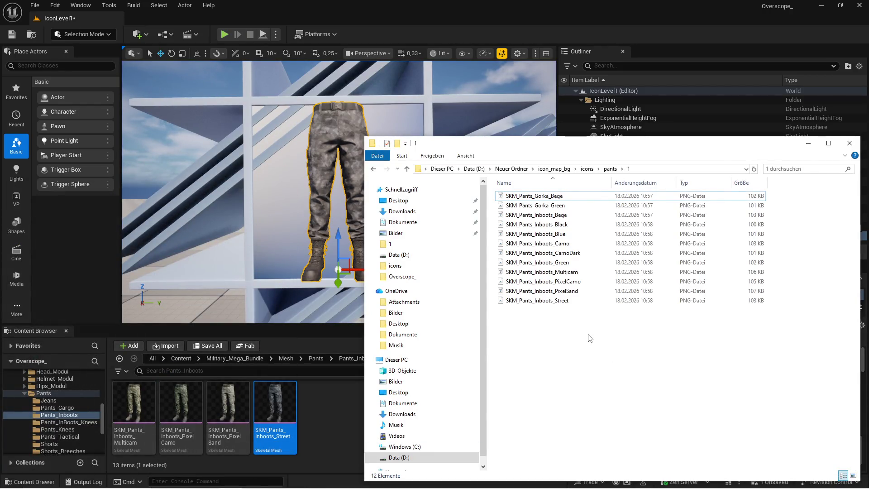
Delete the Hintergrund background layer from SKM_Pants_Gorka_Bege and close the image without saving
left_click(545, 198)
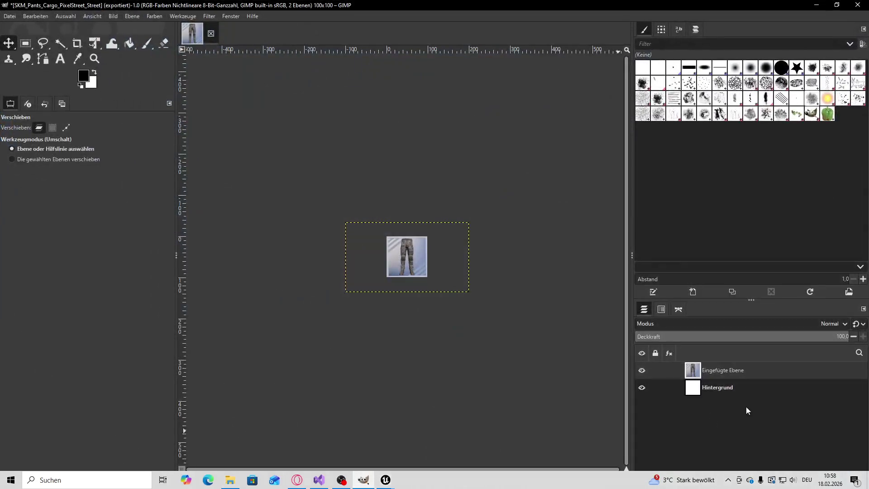
left_click(724, 394)
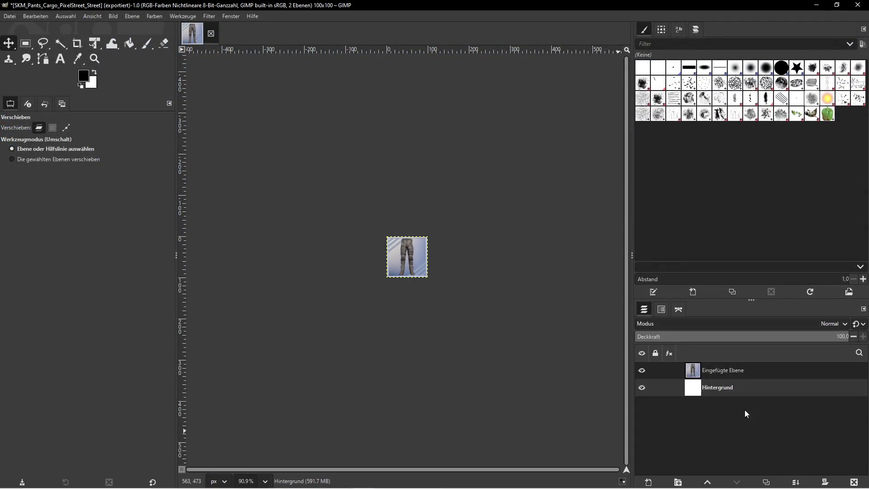
left_click(853, 482)
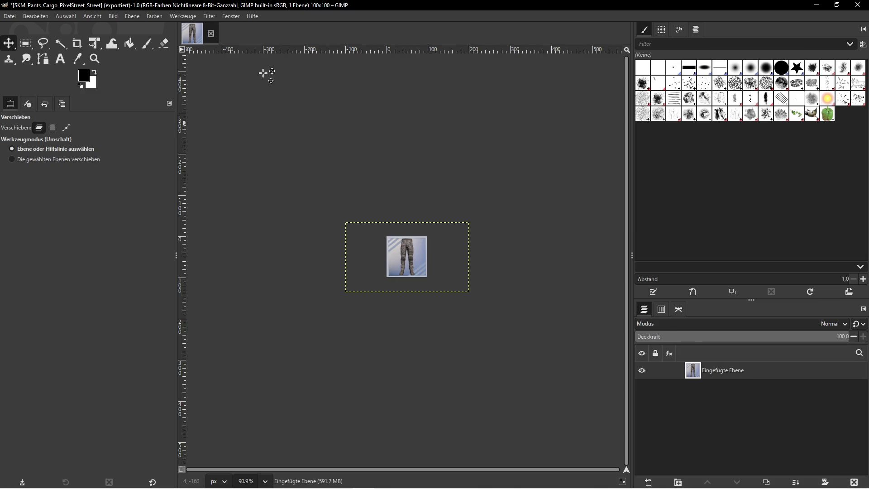
left_click(211, 33)
left_click(437, 298)
Reopen SKM_Pants_Gorka_Bege in GIMP to check it at 256×256, then close GIMP
mouse_move(462, 4)
left_mouse_down()
mouse_move(407, 128)
mouse_move(658, 156)
left_mouse_up()
left_click(519, 197)
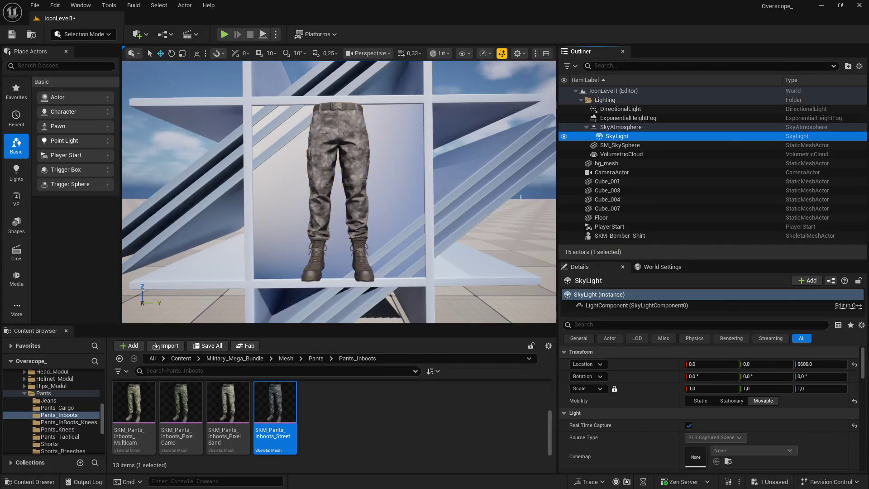
key("super")
left_click(194, 480)
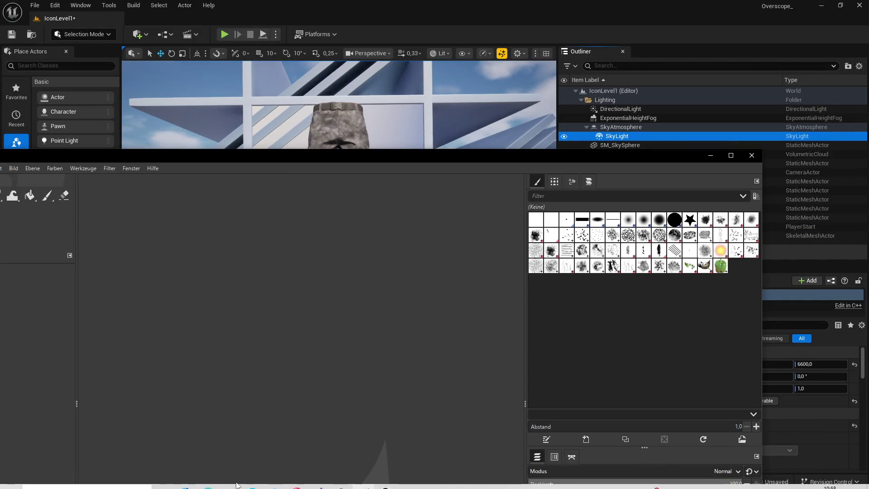
left_click(150, 480)
mouse_move(544, 200)
left_mouse_down()
mouse_move(254, 276)
mouse_move(270, 264)
left_mouse_up()
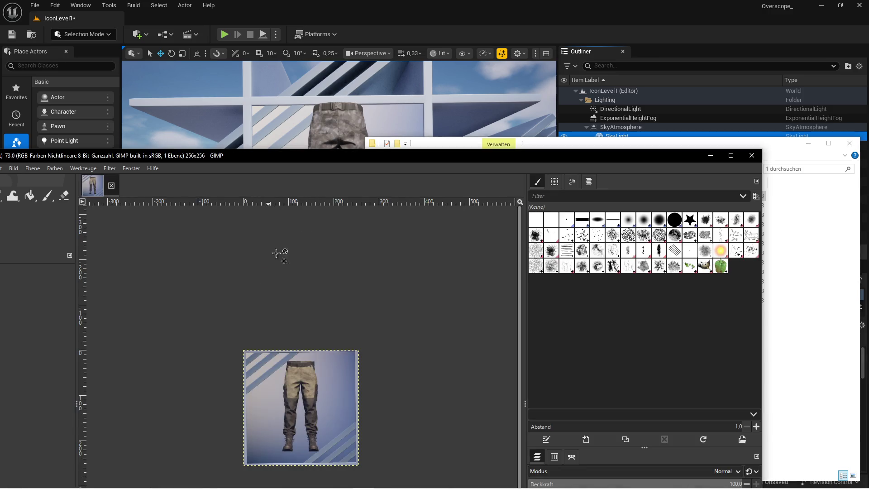
left_click_drag(378, 168, 390, 84)
scroll(407, 279, "down", 3)
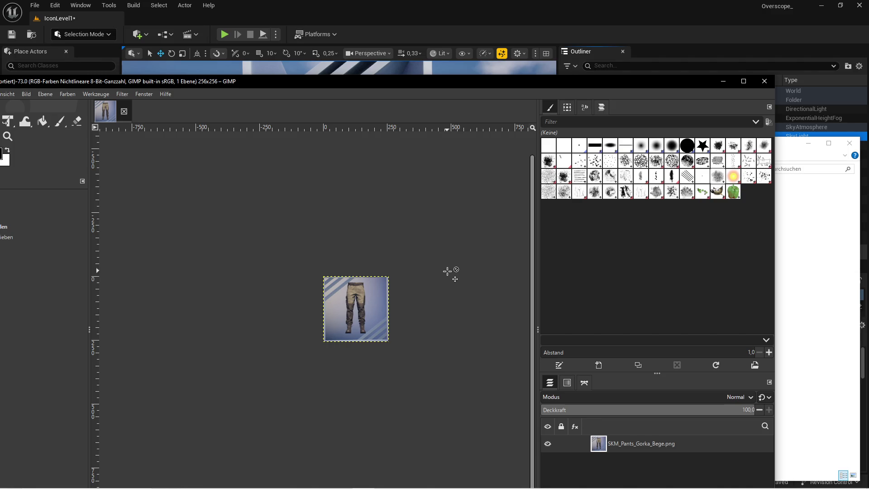
left_click(768, 84)
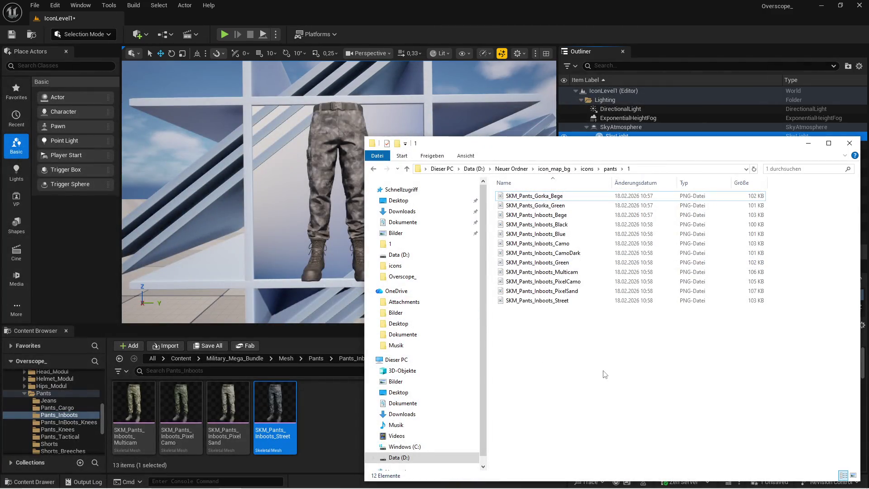
Create a new folder named inboots inside the pants folder
left_click(610, 169)
mouse_move(543, 151)
left_mouse_down()
mouse_move(478, 450)
mouse_move(643, 153)
left_mouse_up()
right_click(603, 281)
mouse_move(628, 423)
left_click(753, 356)
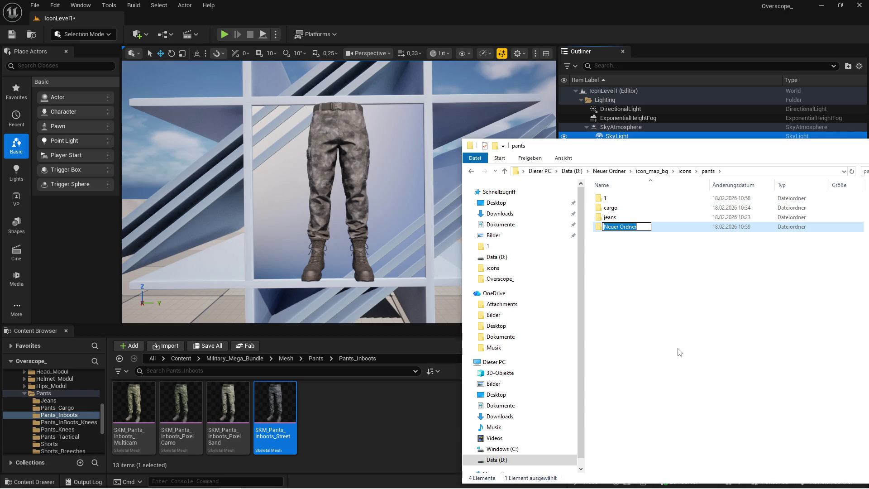
type("inboots")
key("Return")
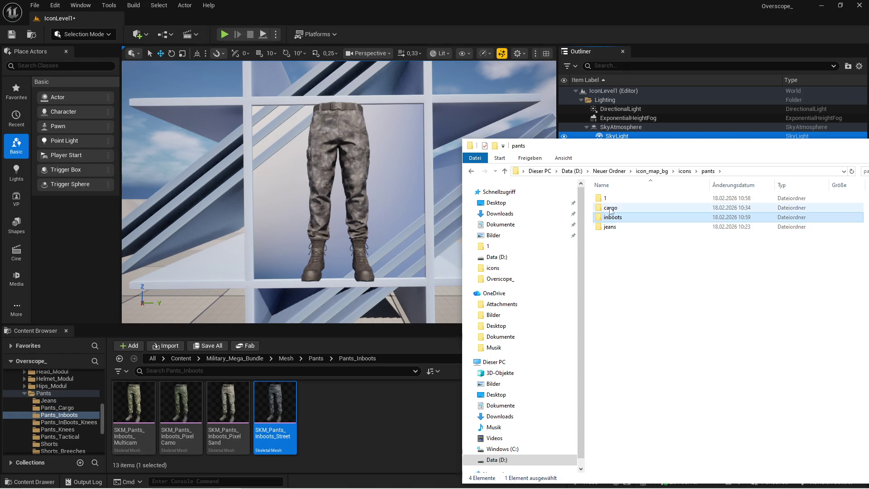
Copy all twelve pants images from folder 1 into inboots
double_click(606, 198)
left_click_drag(770, 136, 517, 129)
key("ctrl+a")
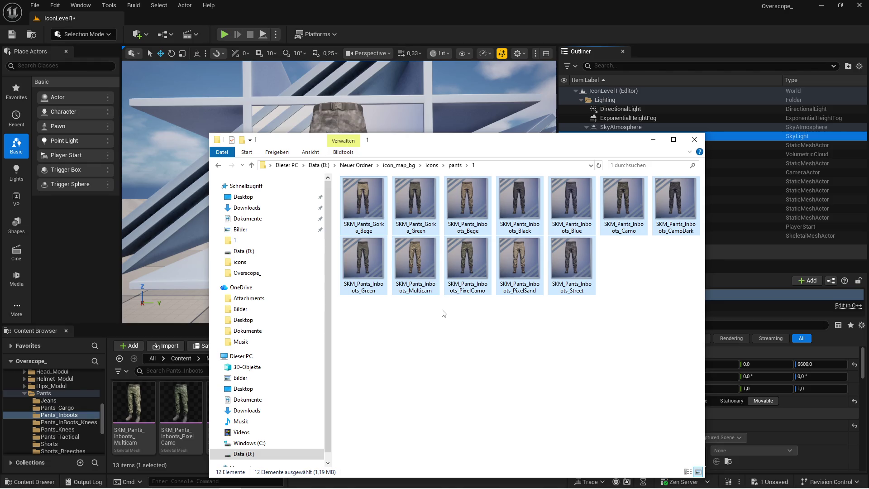
left_click(218, 166)
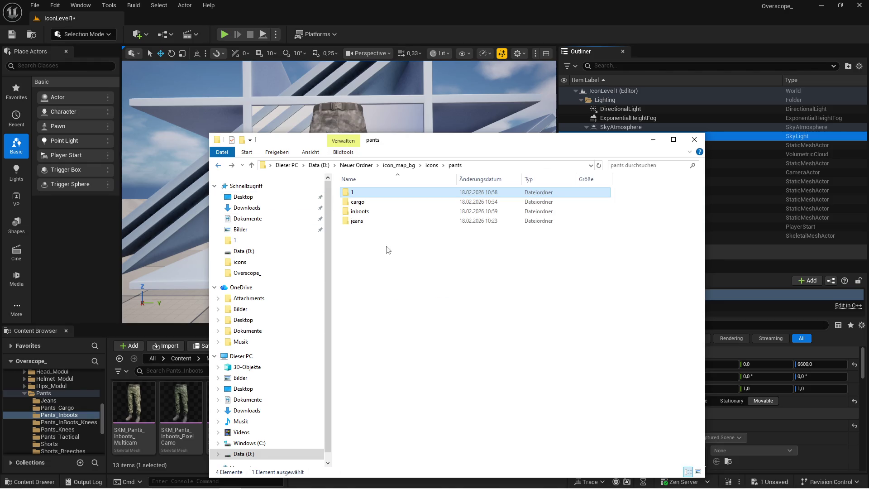
double_click(360, 212)
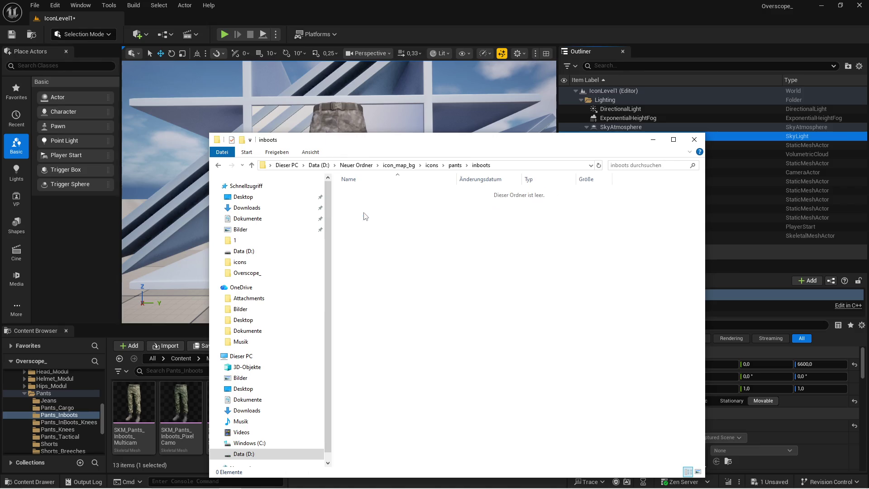
key("ctrl+v")
Delete the original images from folder 1, verify inboots holds them, and save the Unreal level
key("alt+Left")
double_click(360, 193)
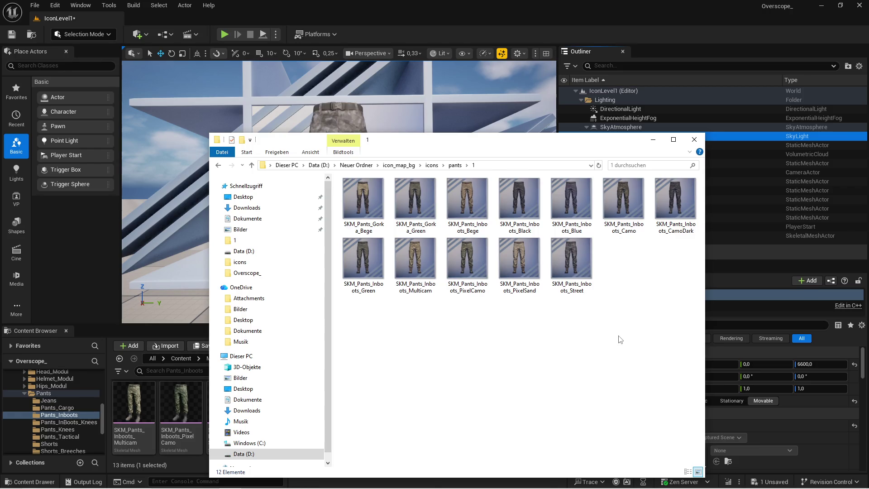
key("ctrl+a")
key("Delete")
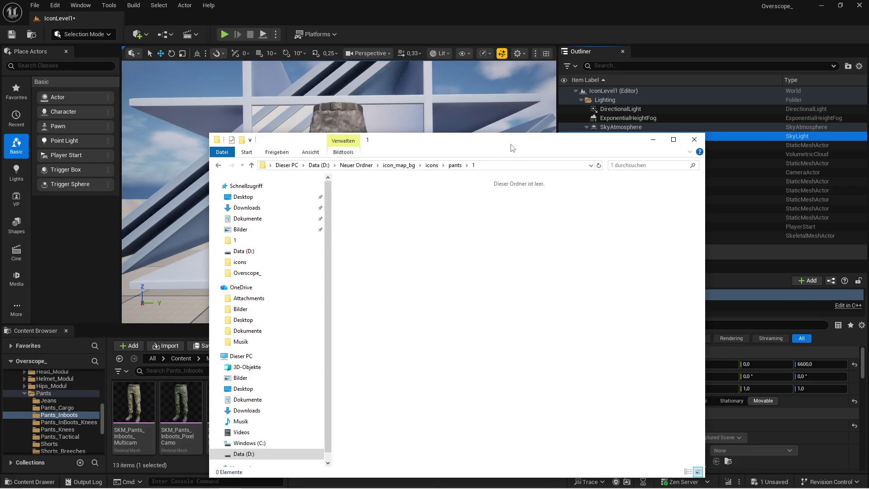
left_click_drag(527, 146, 668, 138)
left_click(596, 156)
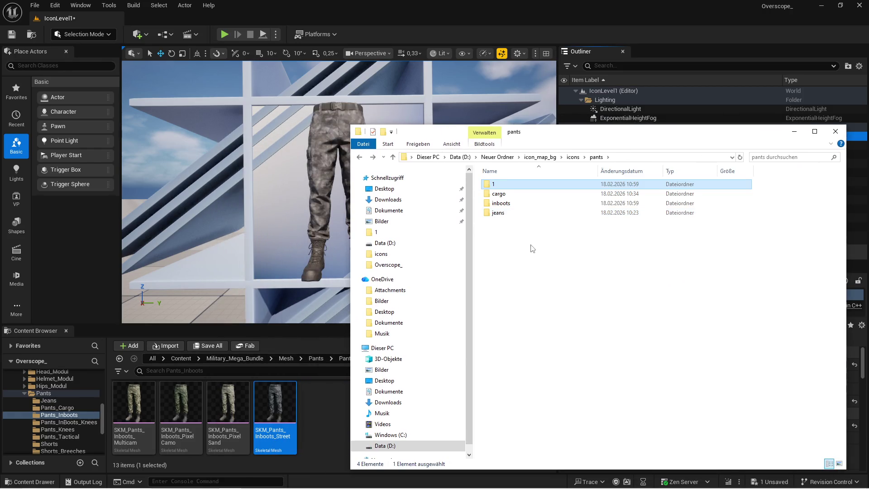
double_click(500, 204)
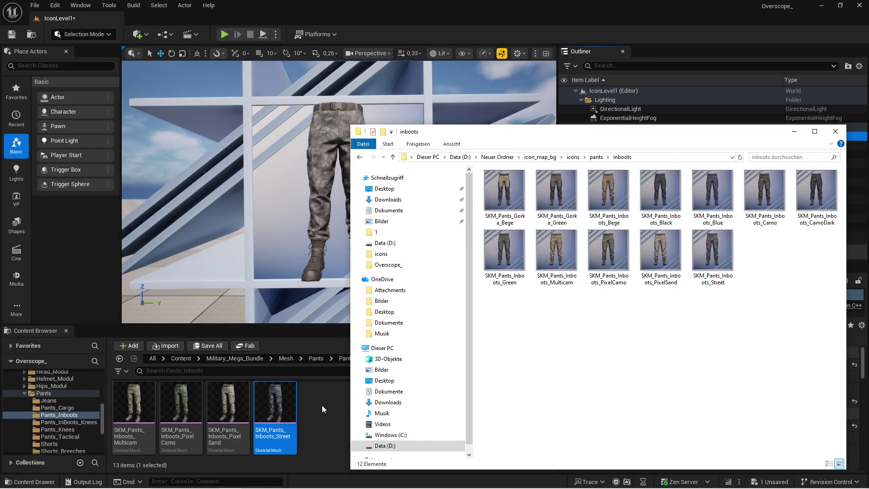
left_click(322, 405)
left_click(208, 345)
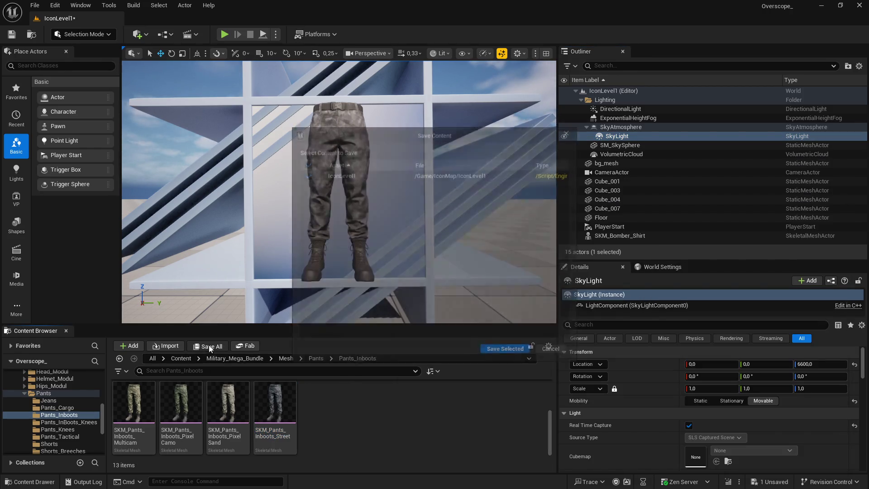
Save the level and browse to Content/IconMap/Icons/Lowerbody_Cloth_Pants
left_click(503, 351)
left_click_drag(553, 295, 628, 295)
mouse_move(479, 325)
left_mouse_down()
mouse_move(453, 312)
mouse_move(407, 258)
left_mouse_up()
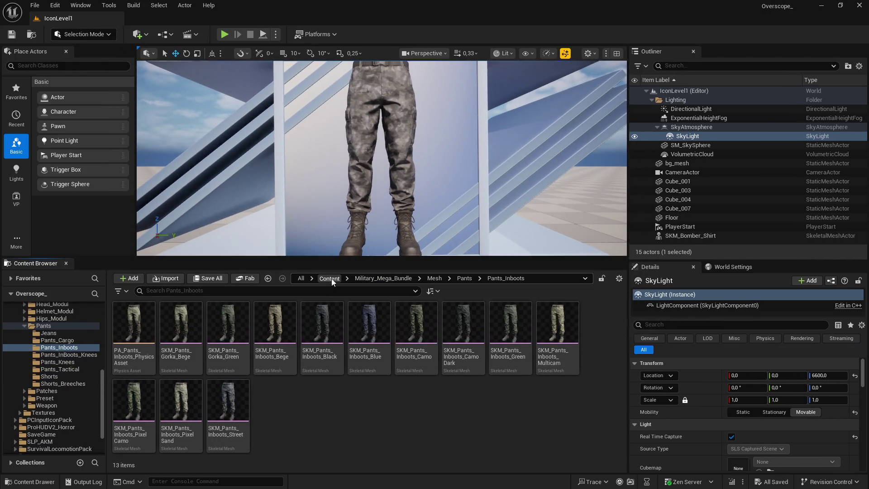
left_click(331, 279)
double_click(462, 322)
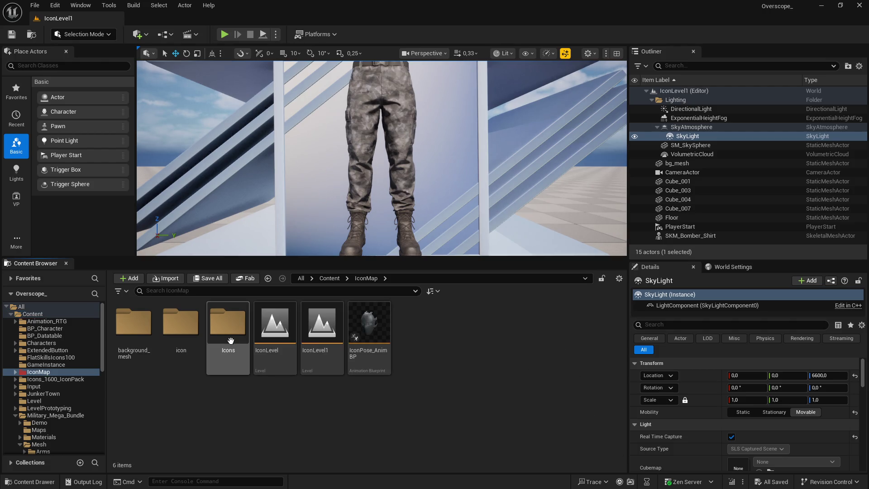
double_click(227, 322)
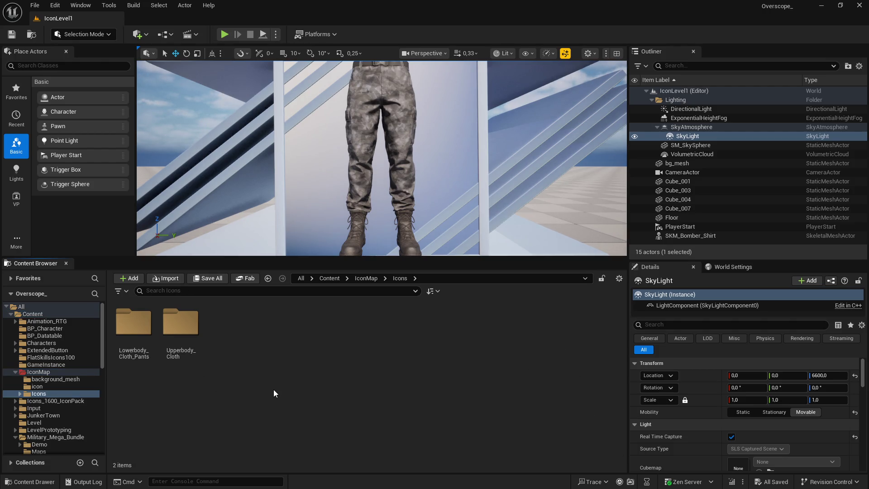
double_click(133, 322)
Create and open a new folder named InBoots in Lowerbody_Cloth_Pants
right_click(241, 344)
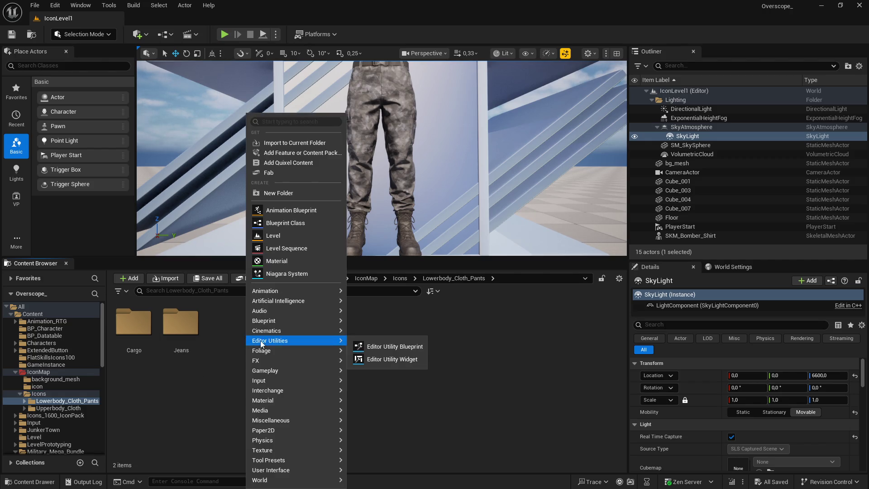
left_click(284, 194)
type("InBoot")
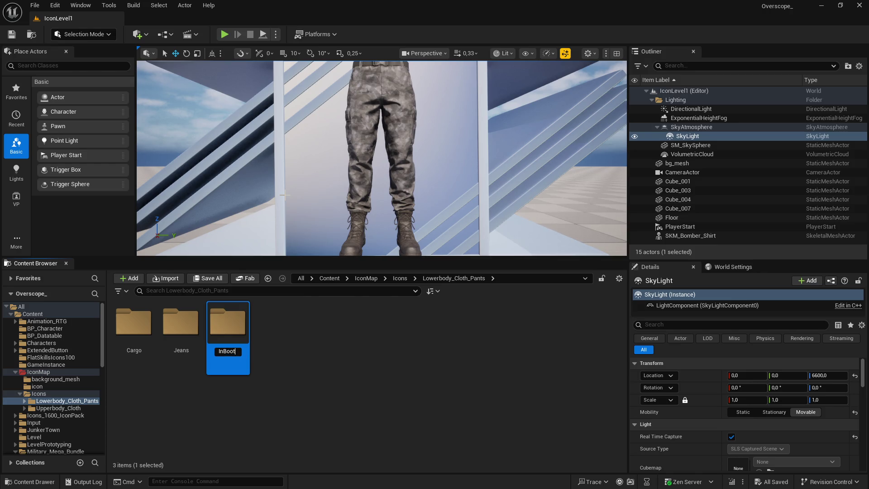
type("s")
key("Return")
double_click(181, 322)
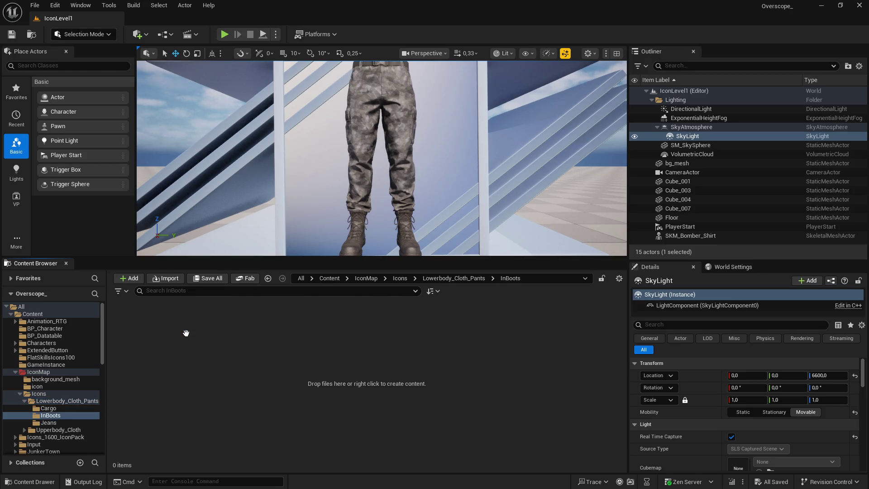
Import the twelve pants PNGs from the inboots folder into InBoots and save them
key("super")
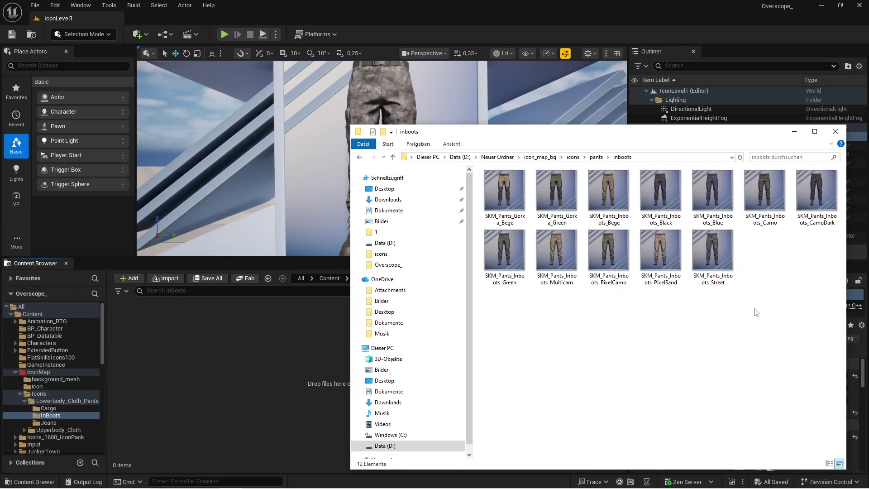
key("ctrl+a")
left_click_drag(254, 349, 256, 343)
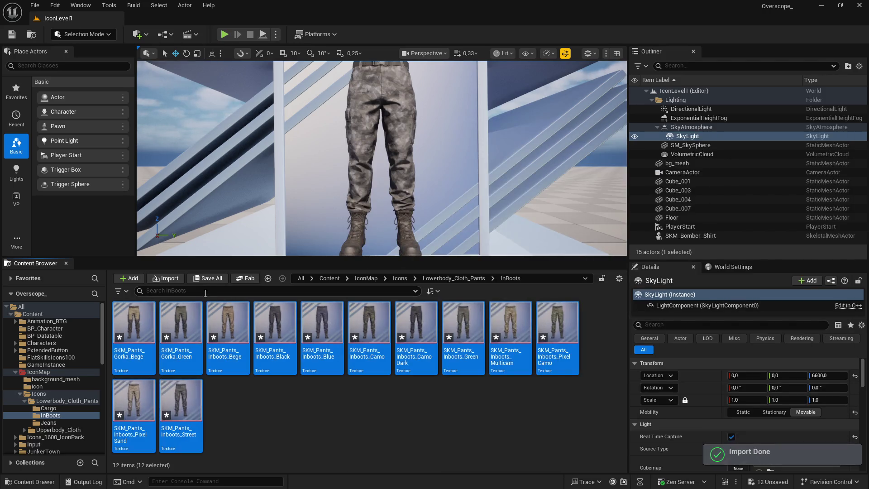
left_click(208, 277)
left_click(509, 351)
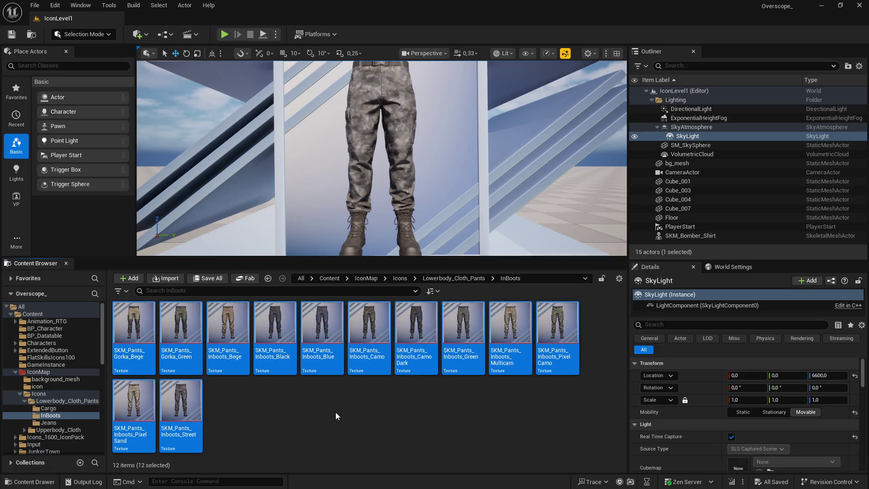
Switch to the other Unreal Editor window and back to the main editor
key("super")
mouse_move(365, 482)
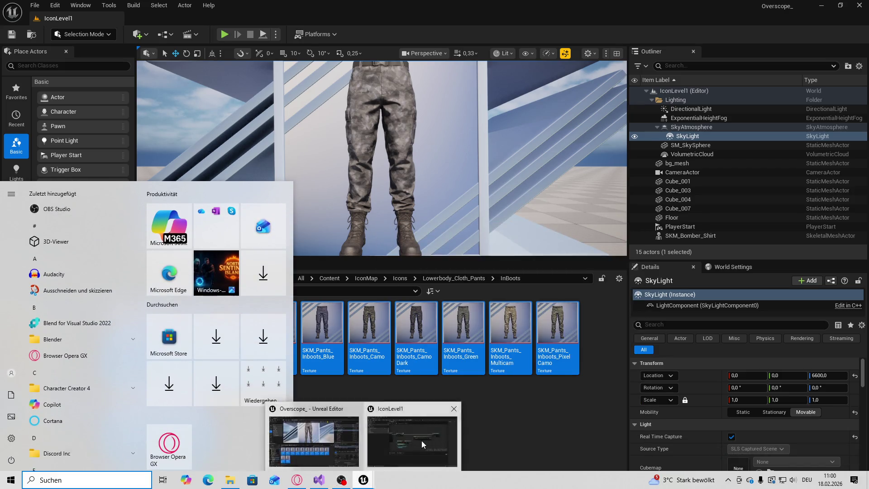
left_click(421, 440)
left_click(821, 5)
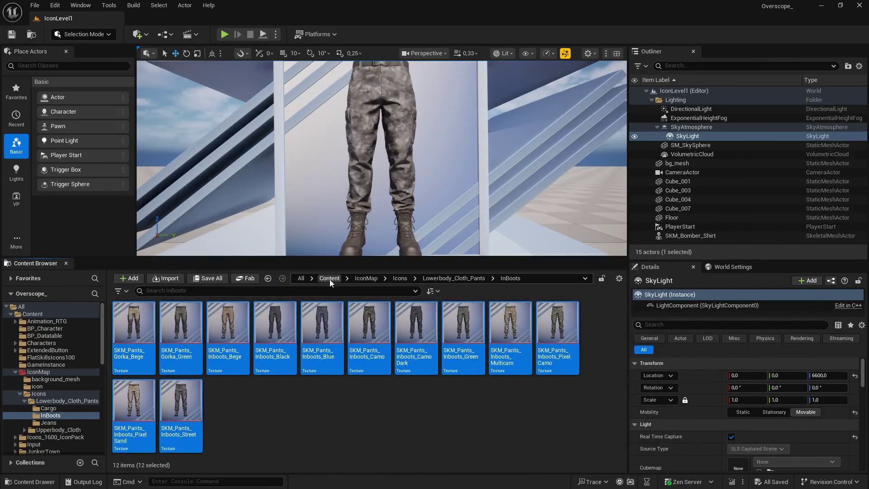
Open DT_SK_LOWERBODY_CLOTH_BLACK from BP_Datatable using the 'lower' filter
left_click(330, 279)
left_click(228, 334)
double_click(227, 333)
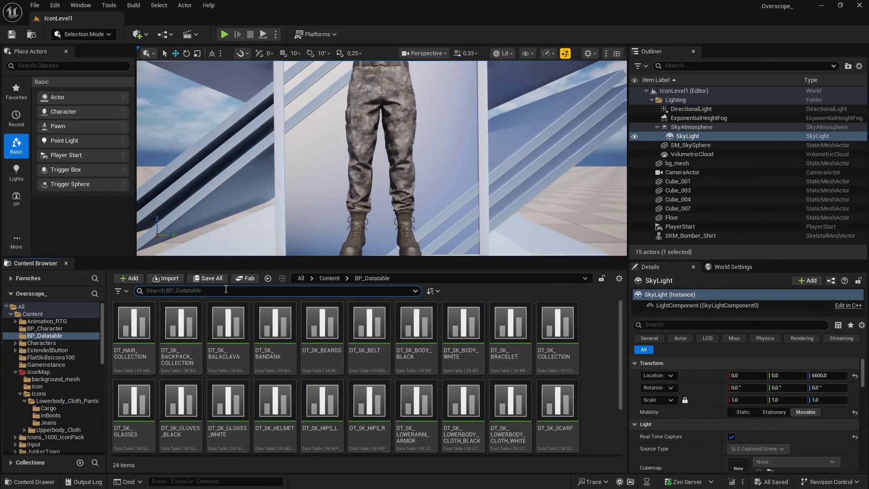
type("u")
type("r")
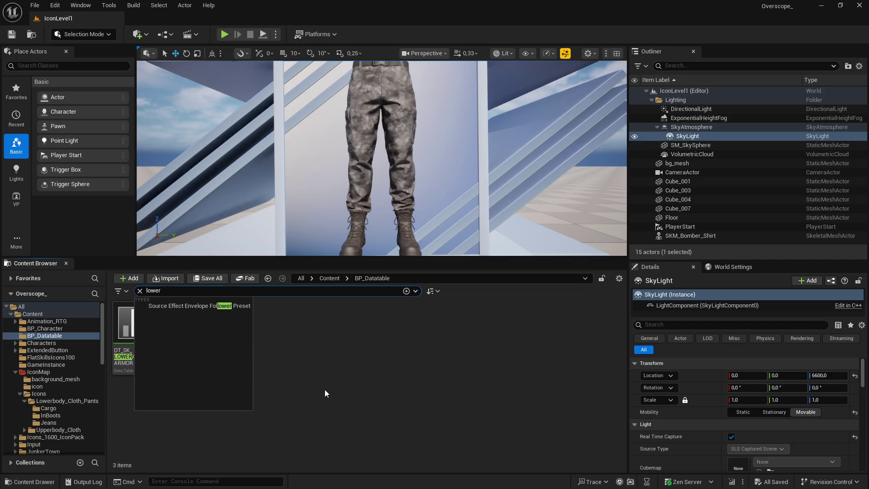
left_click(325, 389)
double_click(181, 323)
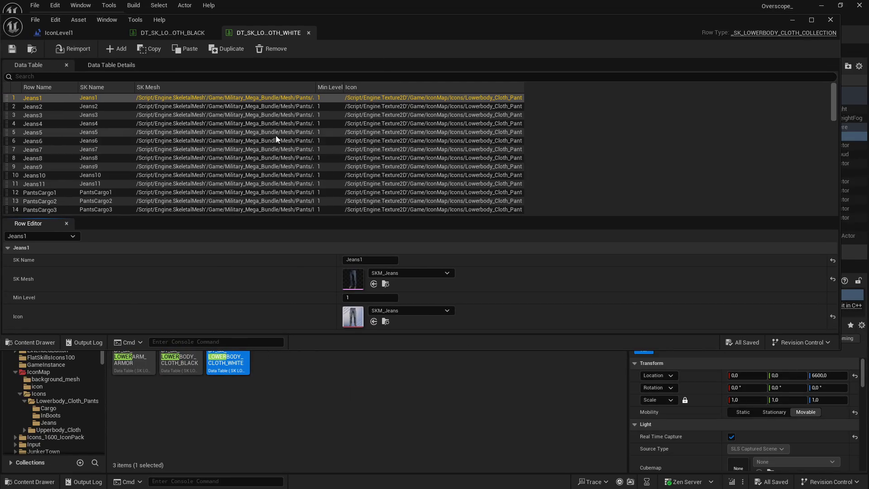
Select the PantsCargo1 row in the black table and locate its current icon texture
left_click(187, 36)
scroll(188, 154, "down", 3)
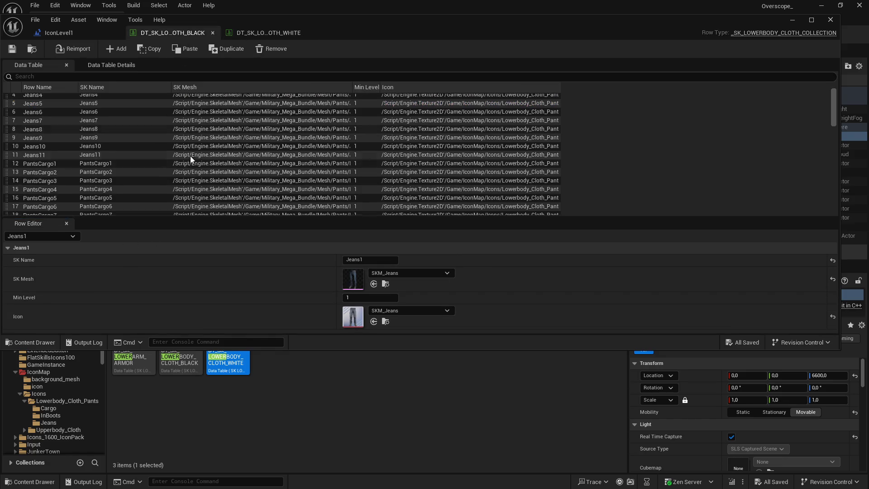
left_click(38, 150)
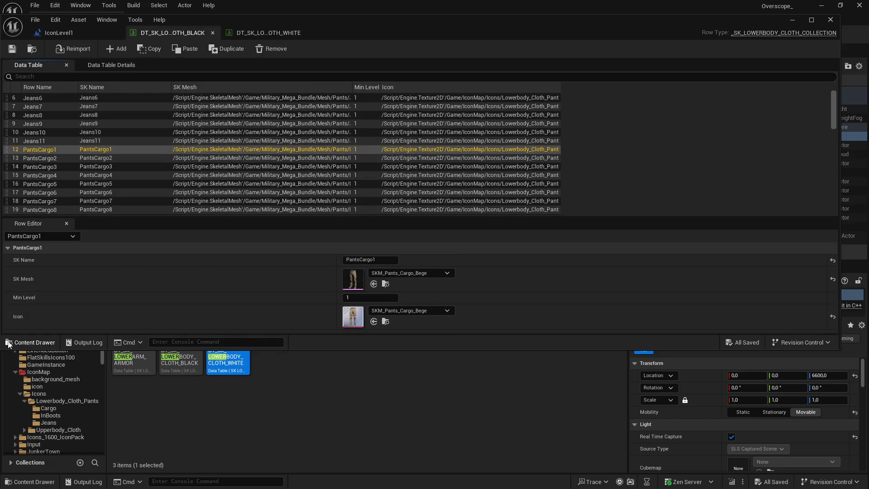
left_click_drag(2, 348, 118, 299)
mouse_move(96, 256)
left_mouse_down()
mouse_move(93, 358)
mouse_move(93, 329)
left_mouse_up()
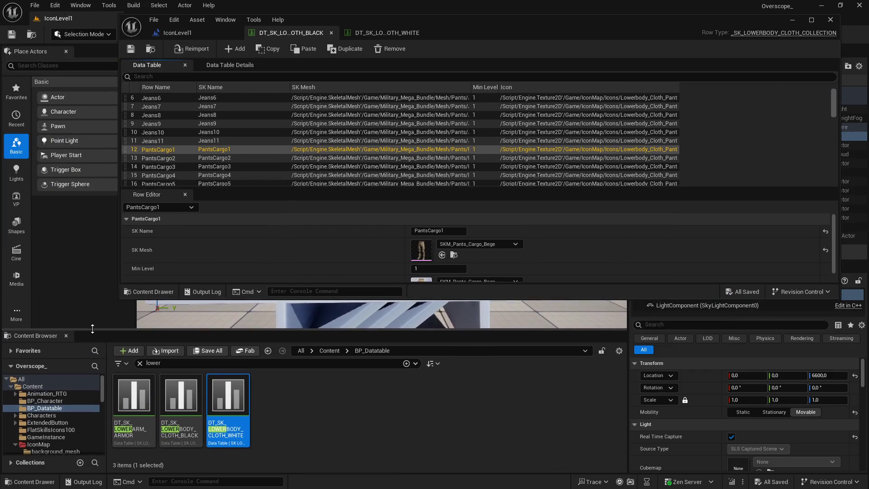
scroll(399, 262, "down", 1)
left_click(454, 274)
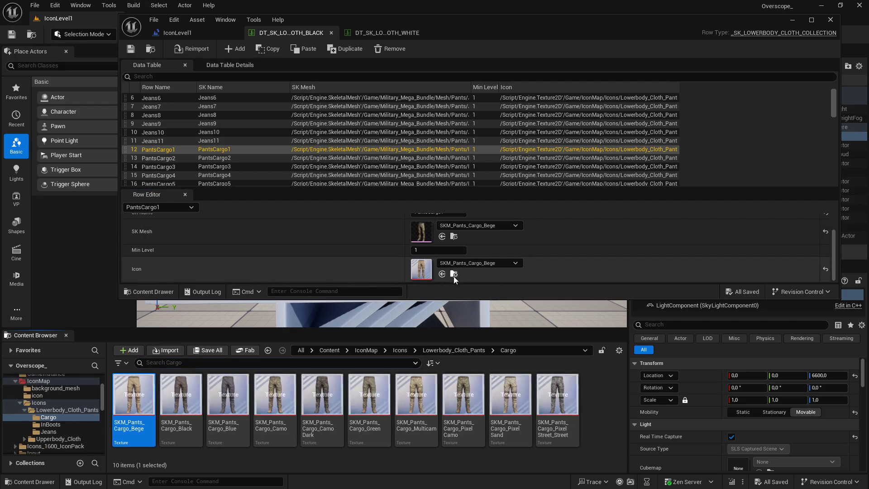
Open the InBoots folder and preview the 256×256 SKM_Pants_Gorka_Bege texture
left_click(468, 351)
double_click(184, 407)
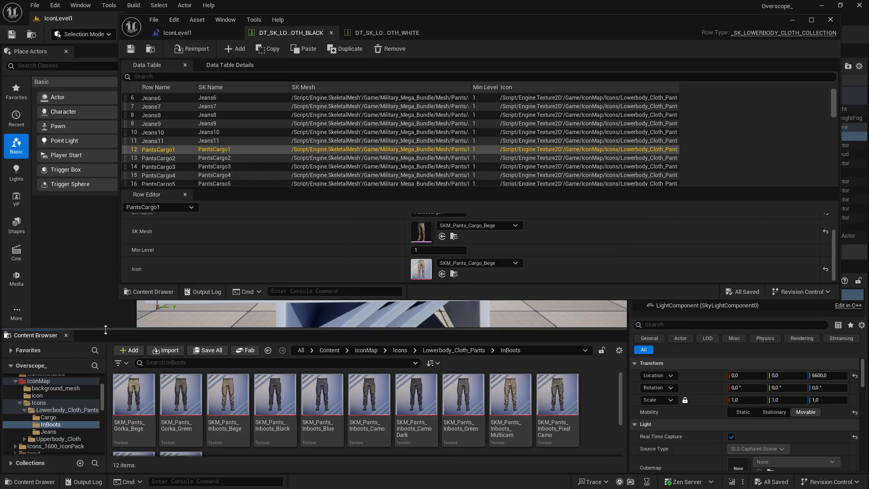
left_click_drag(106, 330, 106, 315)
double_click(137, 375)
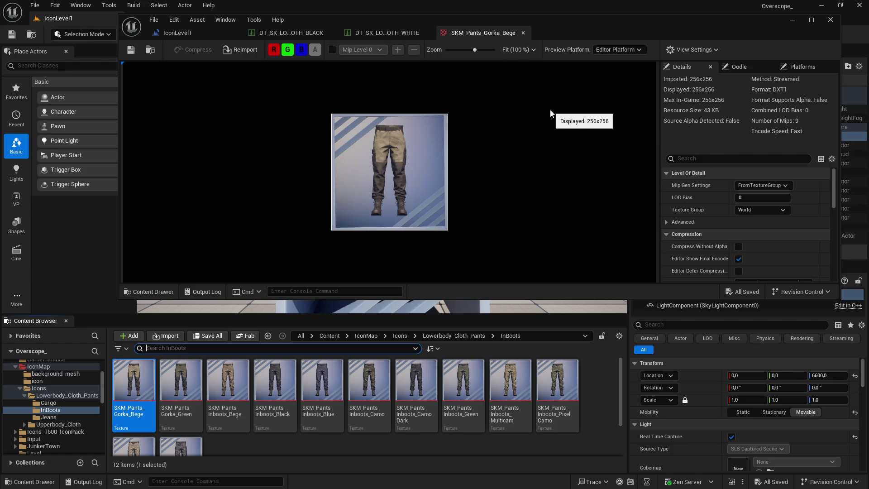
left_click(522, 33)
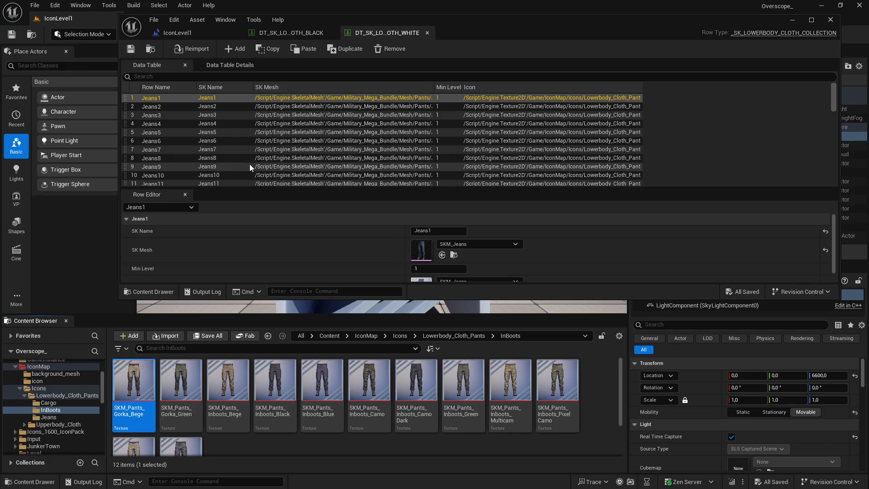
Set PantsInBoots1's icon to the Gorka_Bege texture
scroll(235, 162, "down", 3)
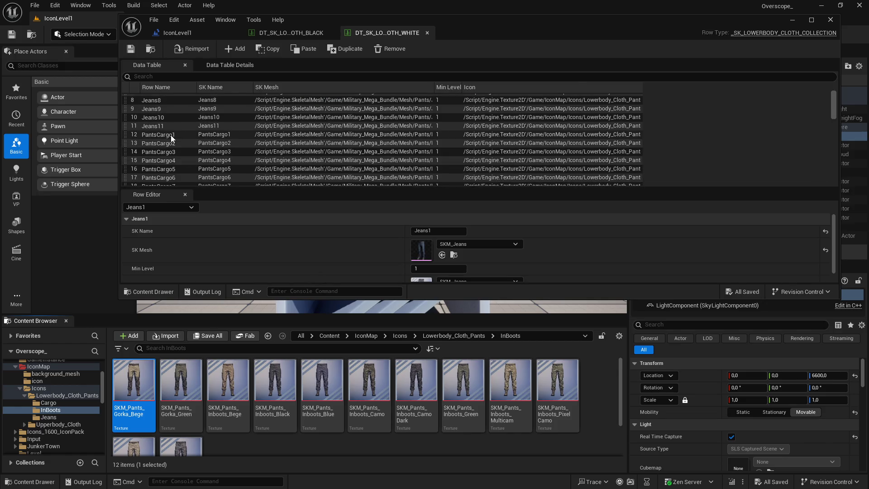
scroll(209, 164, "down", 5)
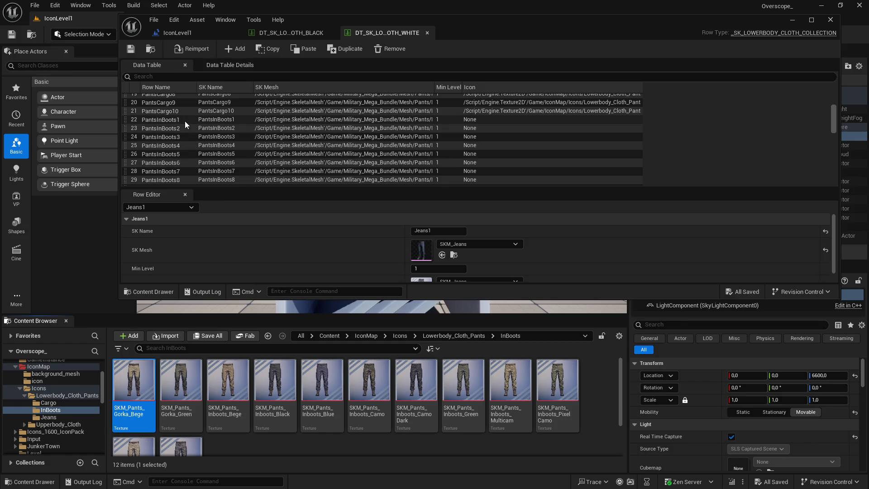
left_click(183, 120)
left_click_drag(120, 299, 98, 314)
mouse_move(324, 192)
left_mouse_down()
mouse_move(324, 166)
mouse_move(322, 179)
left_mouse_up()
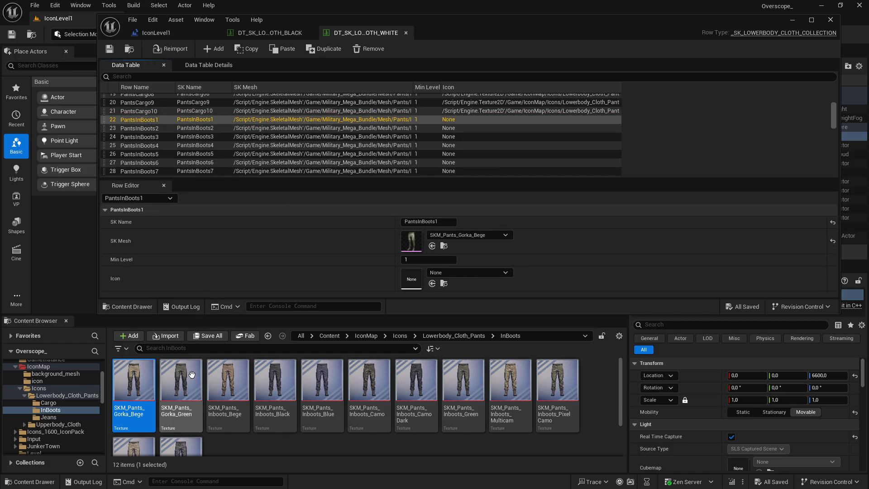
left_click_drag(141, 386, 411, 277)
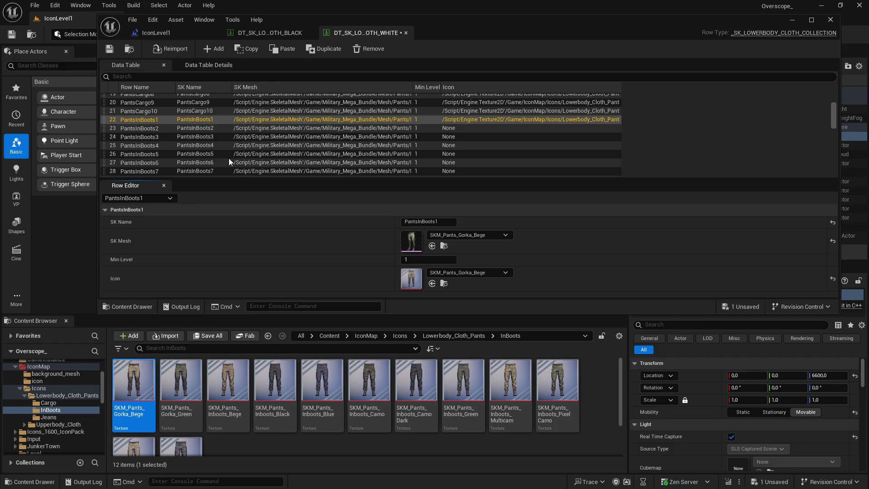
Assign PantsInBoots2–6 icons: Gorka_Green, Inboots_Bege, Inboots_Black, Inboots_Blue, Inboots_Camo
key("Down")
mouse_move(181, 389)
left_mouse_down()
mouse_move(448, 279)
mouse_move(432, 286)
left_mouse_up()
key("Down")
mouse_move(228, 389)
left_mouse_down()
mouse_move(254, 362)
mouse_move(435, 271)
left_mouse_up()
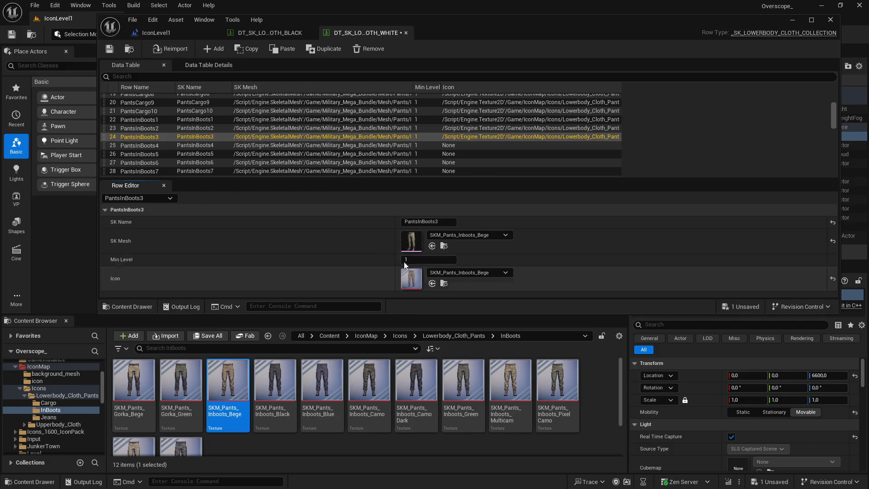
left_click(194, 145)
mouse_move(275, 385)
left_mouse_down()
mouse_move(343, 326)
mouse_move(434, 278)
left_mouse_up()
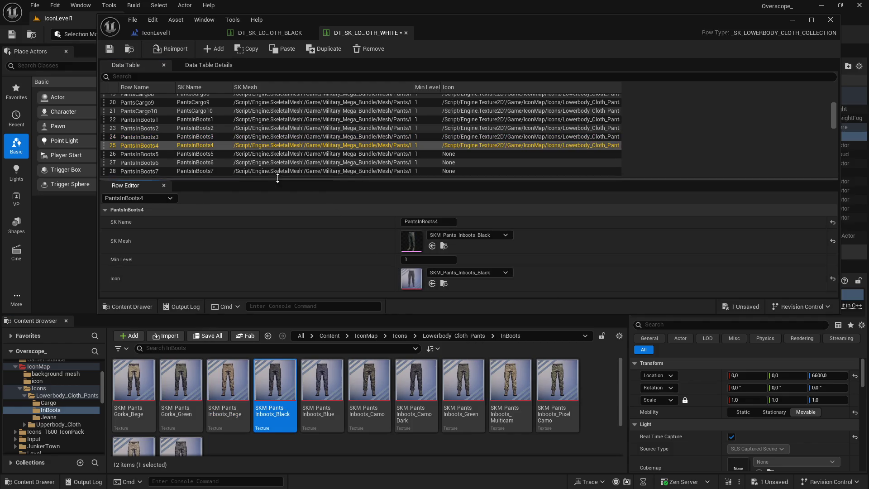
key("Down")
left_click(322, 384)
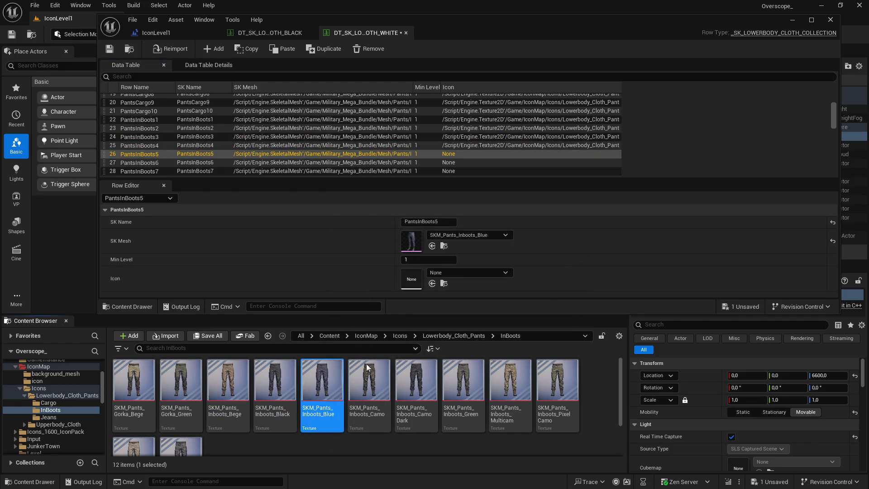
left_click(432, 284)
key("Down")
left_click(369, 385)
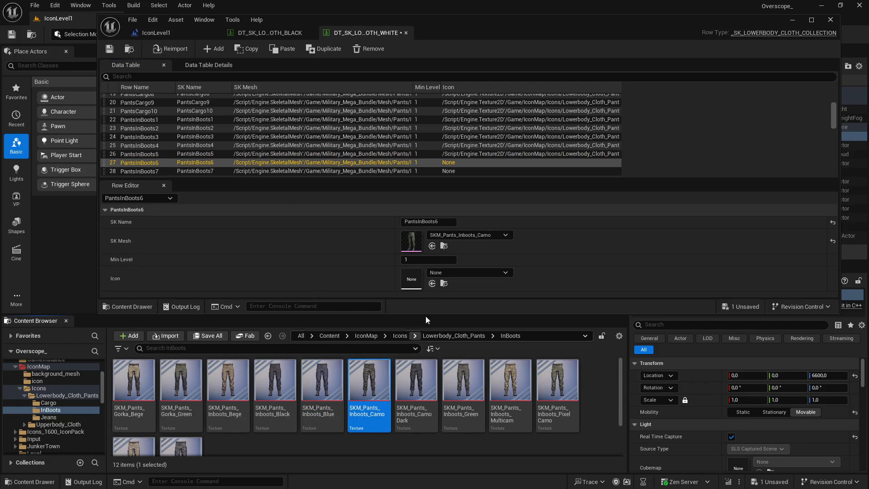
left_click(432, 284)
Assign PantsInBoots7–10 icons: Inboots_Camo_Dark, Inboots_Green, Inboots_Multicam, Inboots_PixelCamo
scroll(300, 159, "down", 2)
left_click(300, 142)
left_click(416, 385)
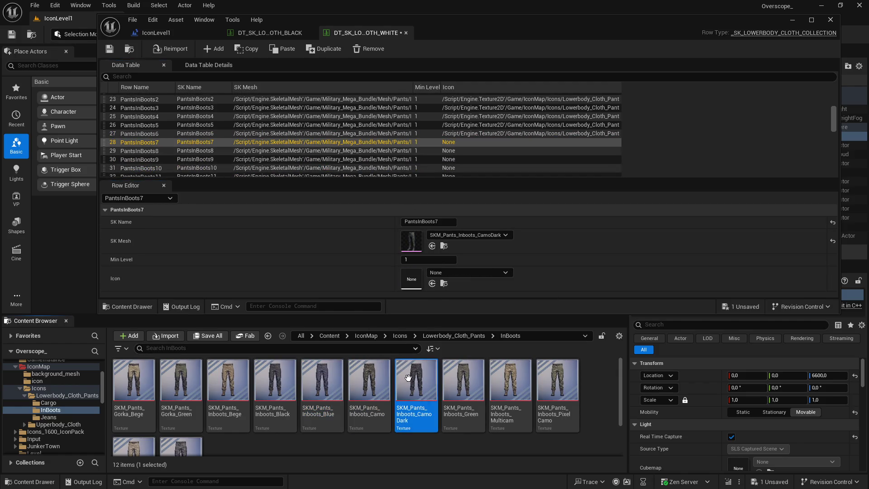
left_click(432, 283)
key("Down")
left_click(463, 385)
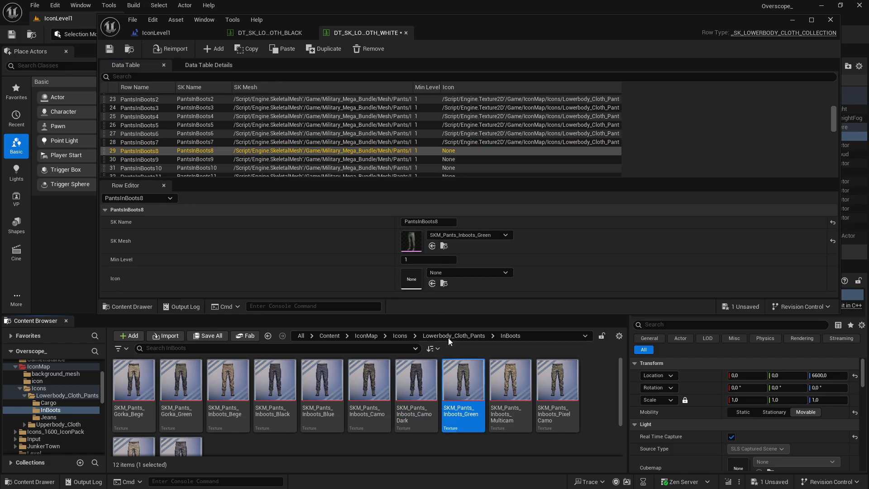
left_click(432, 283)
scroll(389, 138, "down", 1)
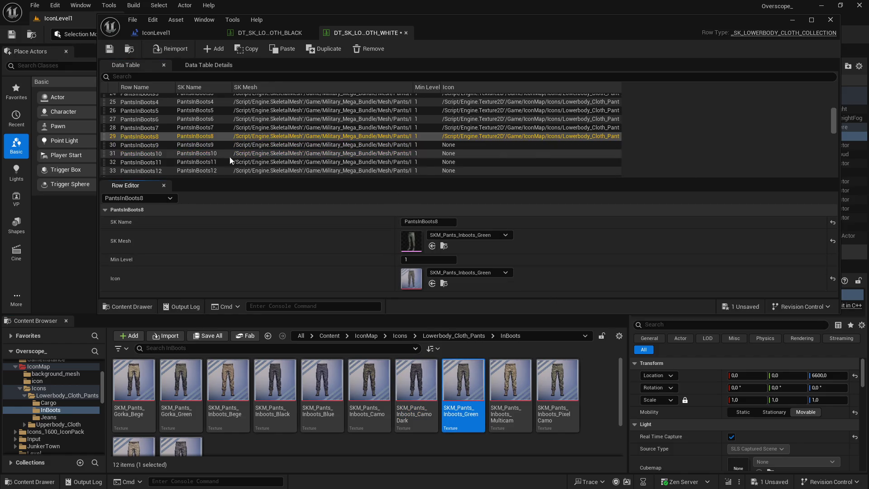
key("Down")
left_click(509, 385)
left_click(432, 284)
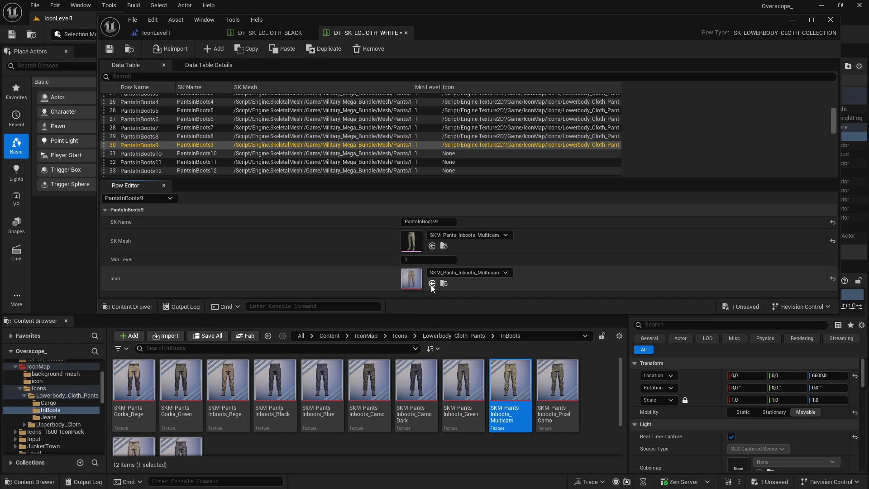
left_click(193, 153)
left_click(557, 380)
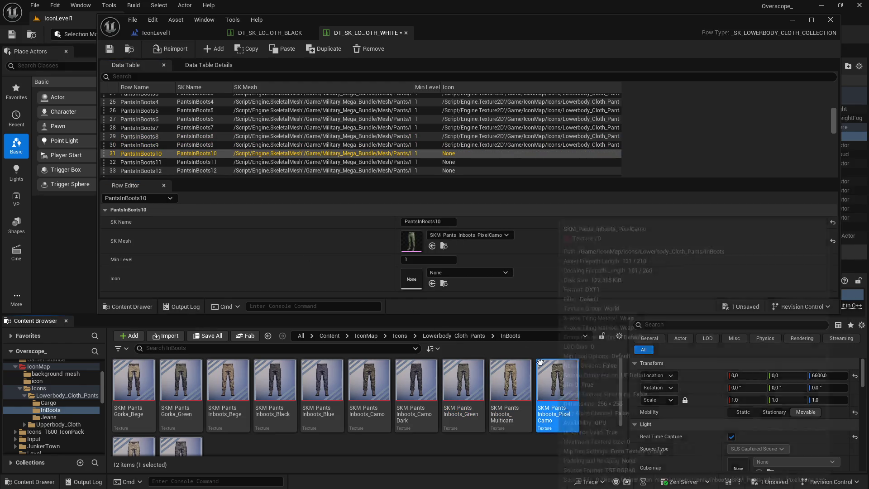
left_click(432, 283)
Assign Inboots_PixelSand and Inboots_Street to PantsInBoots11–12 and save the table
scroll(330, 142, "down", 1)
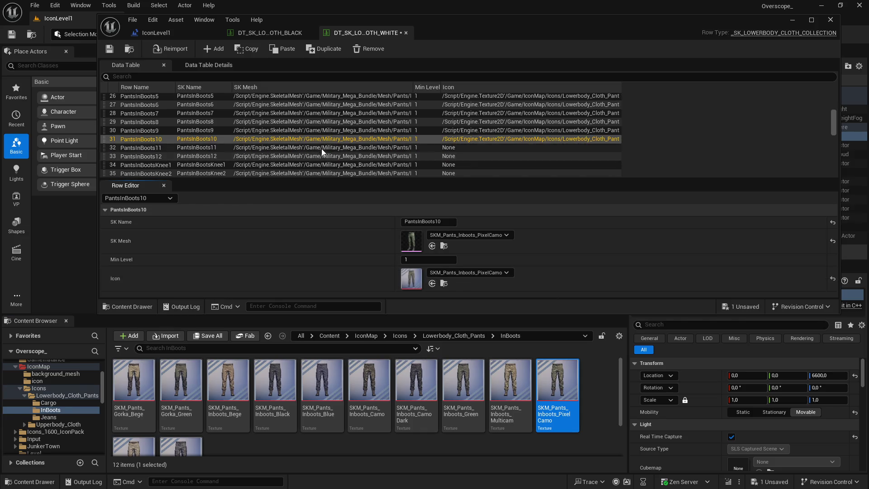
left_click(323, 152)
scroll(150, 395, "down", 2)
left_click(432, 284)
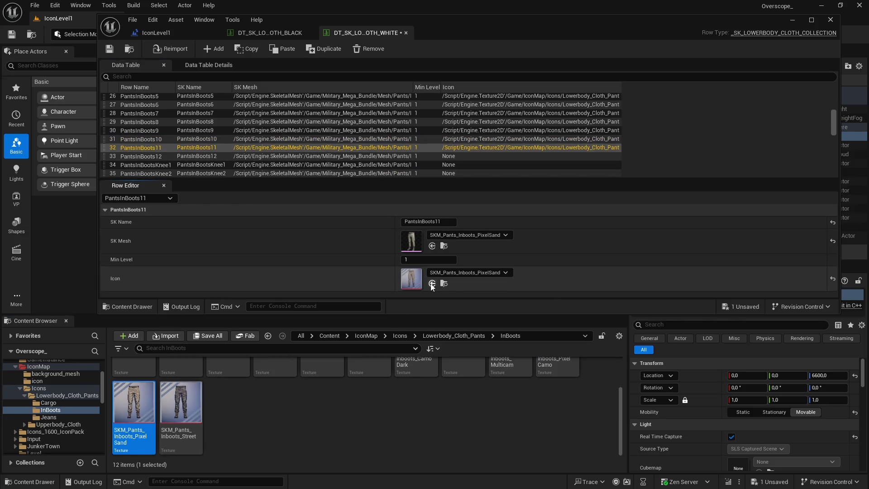
left_click(212, 156)
left_click(181, 403)
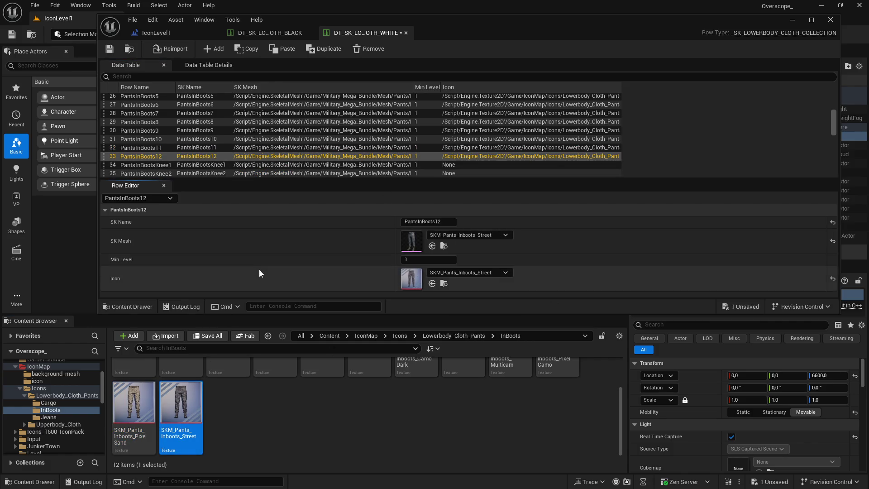
left_click(208, 336)
left_click(496, 355)
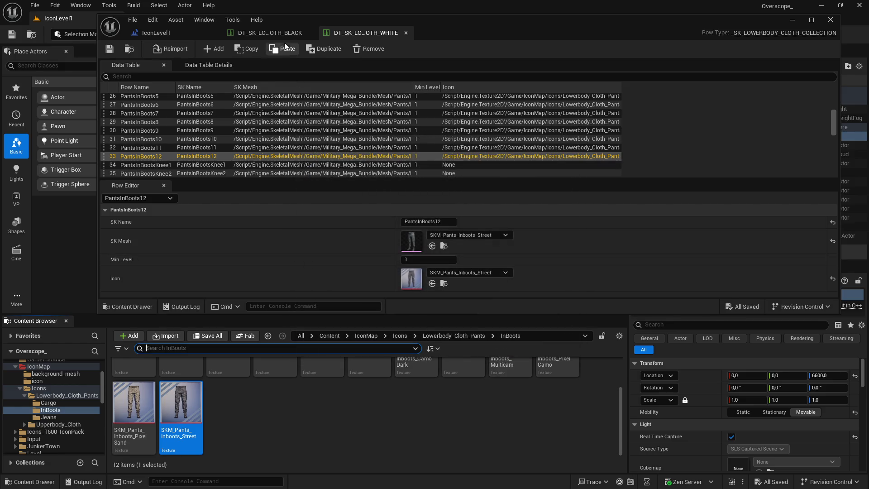
left_click(270, 32)
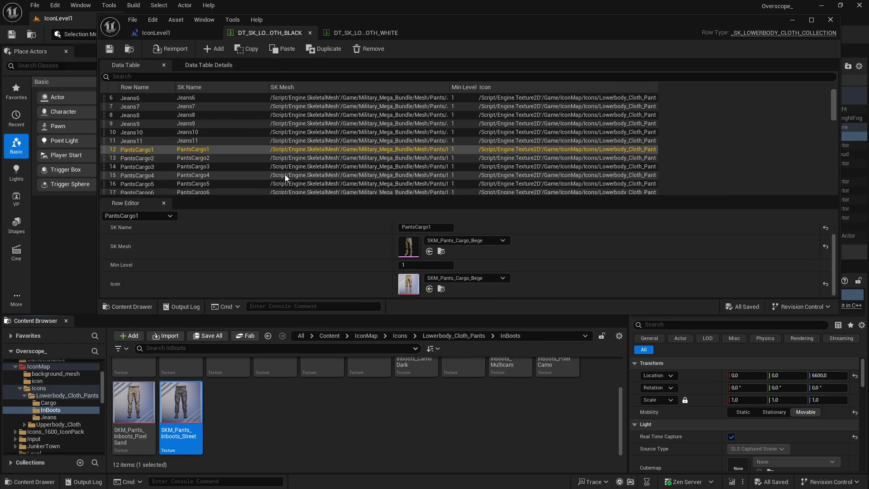
Give PantsInBoots1 the Gorka_Bege icon and PantsInBoots2 the Gorka_Green icon
scroll(208, 173, "down", 3)
left_click(256, 131)
key("Down")
key("Down")
key("Down")
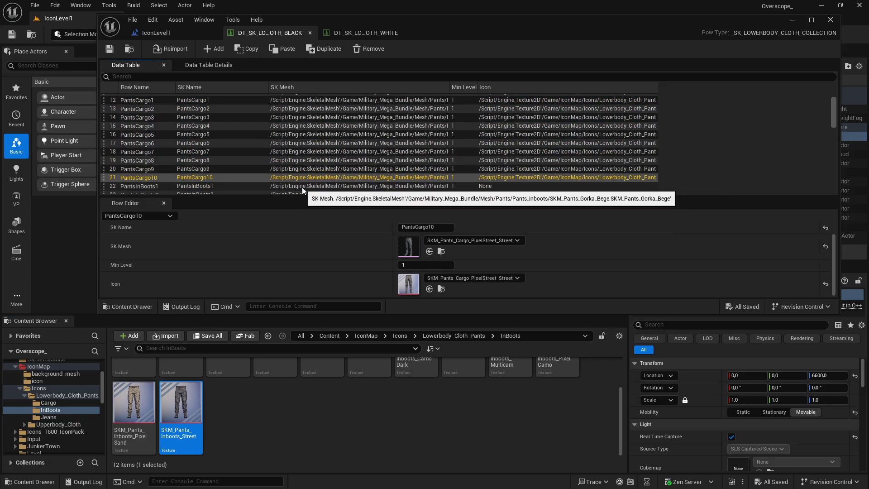
scroll(301, 187, "down", 2)
key("Down")
scroll(172, 419, "up", 2)
mouse_move(134, 390)
left_mouse_down()
mouse_move(136, 399)
mouse_move(409, 285)
left_mouse_up()
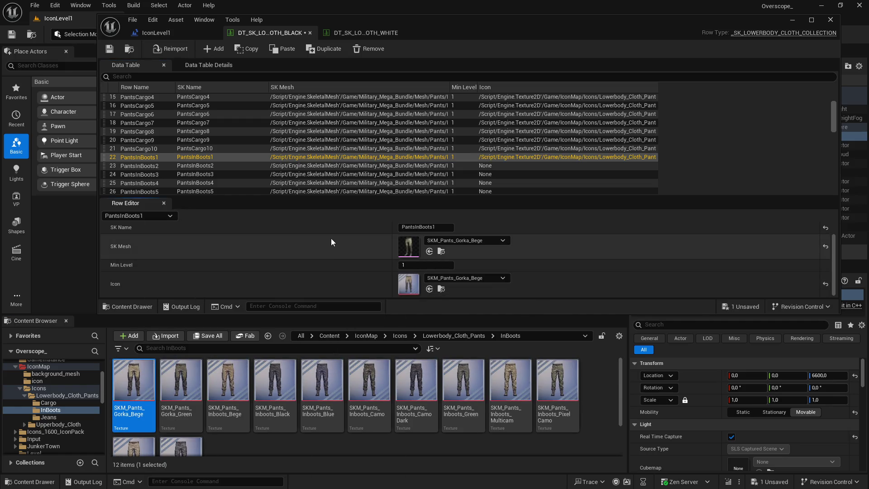
key("Down")
left_click(181, 385)
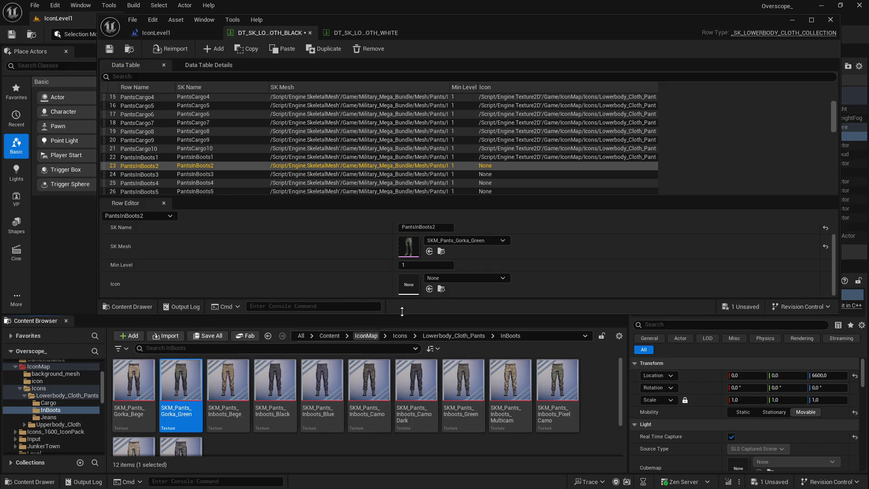
left_click(429, 289)
Assign Inboots_Bege, Inboots_Black and Inboots_Blue icons to PantsInBoots3, 4 and 5
left_click(276, 174)
left_click_drag(228, 385, 256, 375)
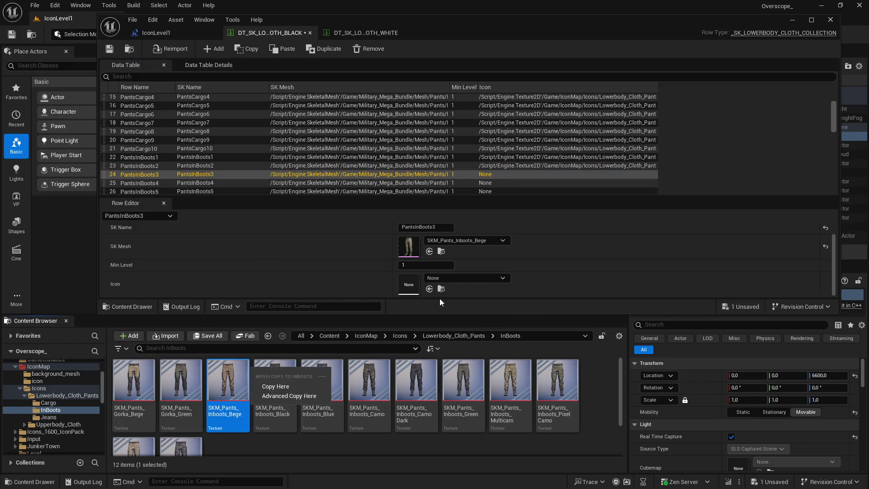
left_click(429, 290)
left_click(373, 181)
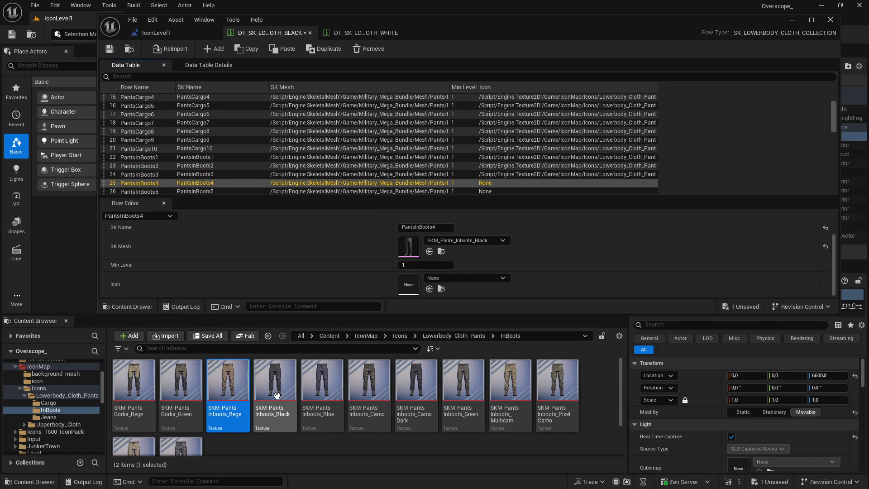
left_click(275, 385)
left_click(429, 290)
scroll(395, 186, "down", 3)
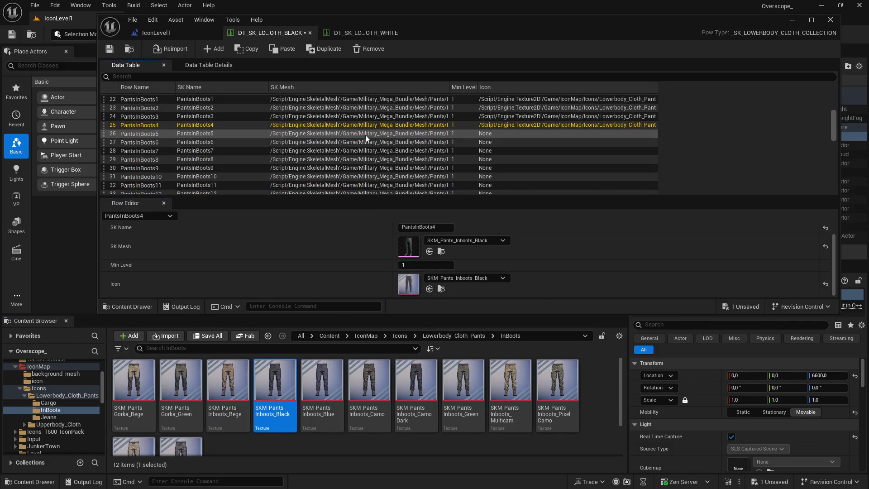
left_click(337, 375)
left_click(429, 289)
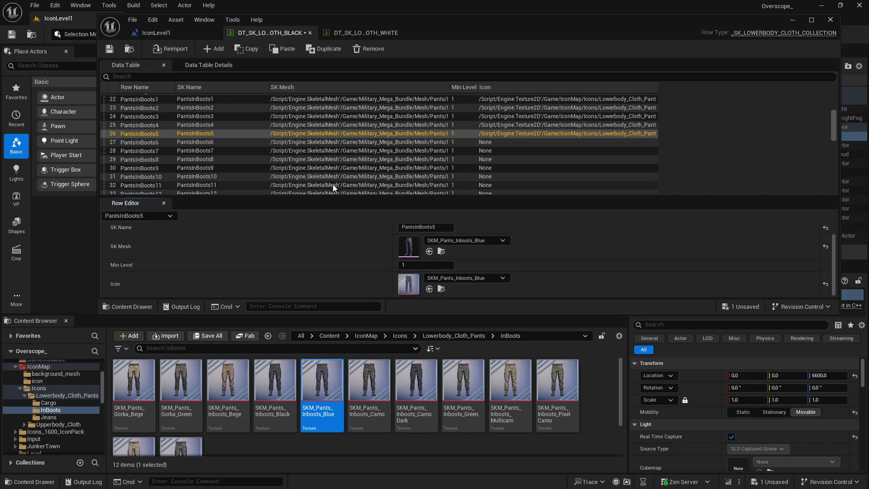
Assign Inboots_Camo, Camo_Dark, Green and Multicam icons to PantsInBoots6 through 9
left_click(213, 142)
left_click(369, 380)
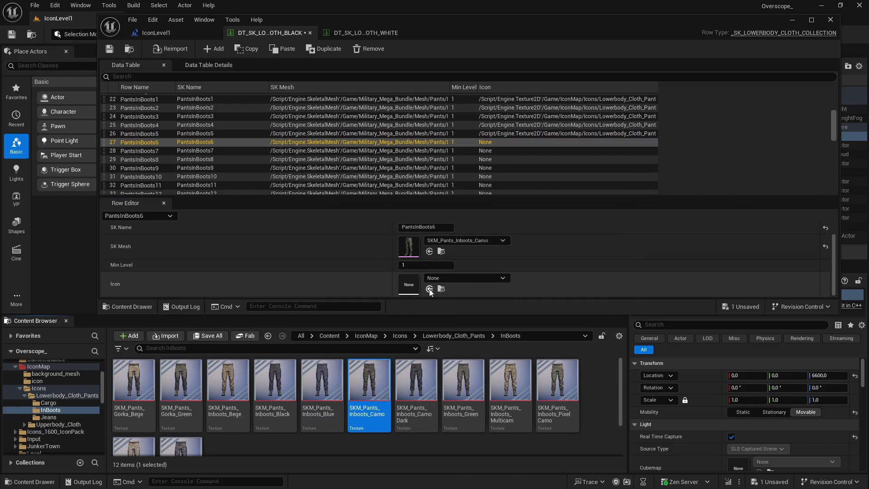
left_click(357, 151)
left_click(416, 380)
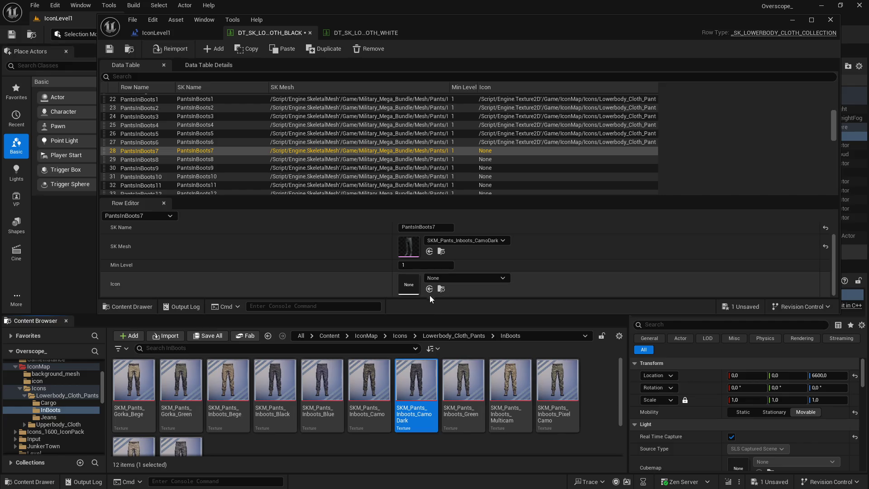
left_click(429, 289)
left_click(353, 159)
left_click(463, 380)
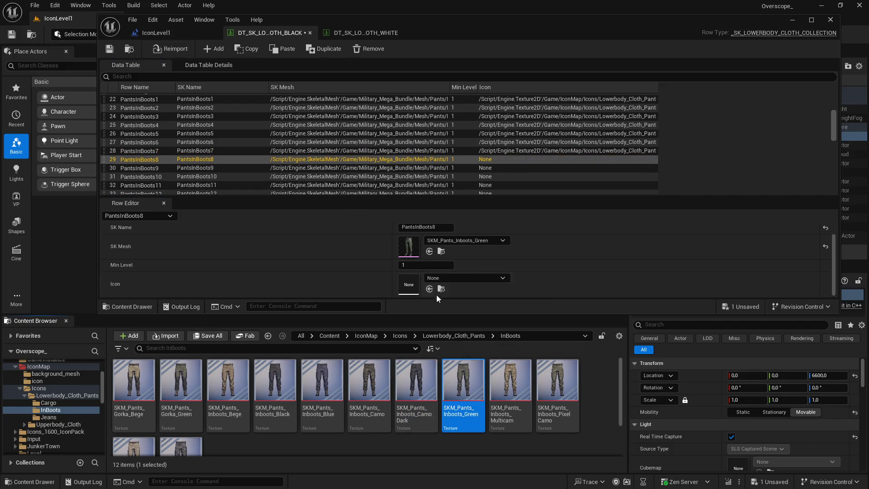
left_click(429, 289)
left_click(354, 168)
left_click(512, 389)
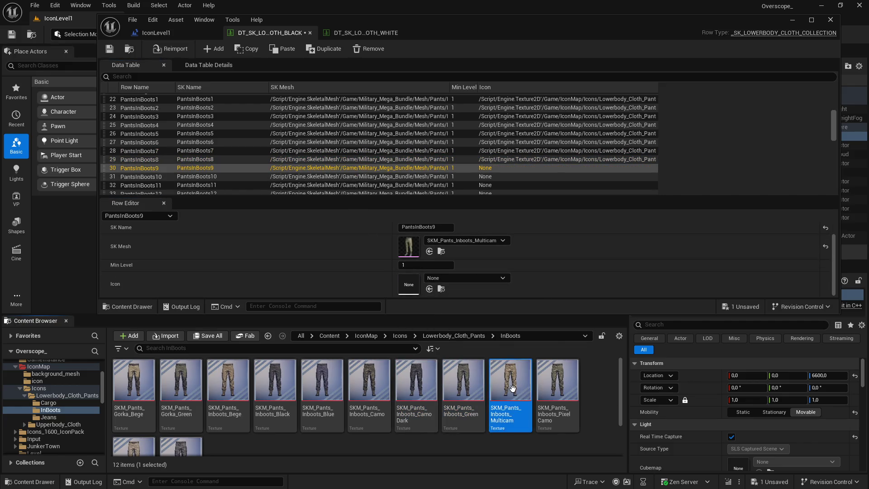
left_click(429, 289)
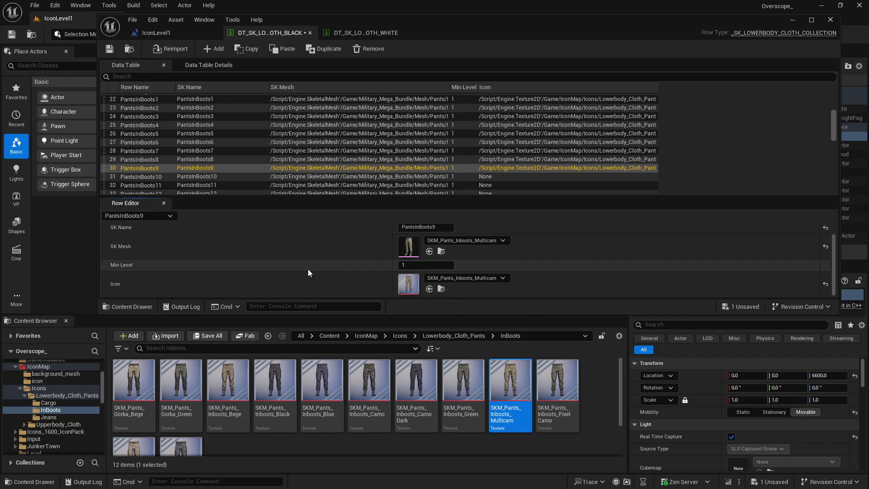
Give PantsInBoots10 the Inboots_PixelCamo icon and PantsInBoots11 the PixelSand icon
scroll(344, 141, "down", 1)
left_click(338, 150)
left_click(557, 385)
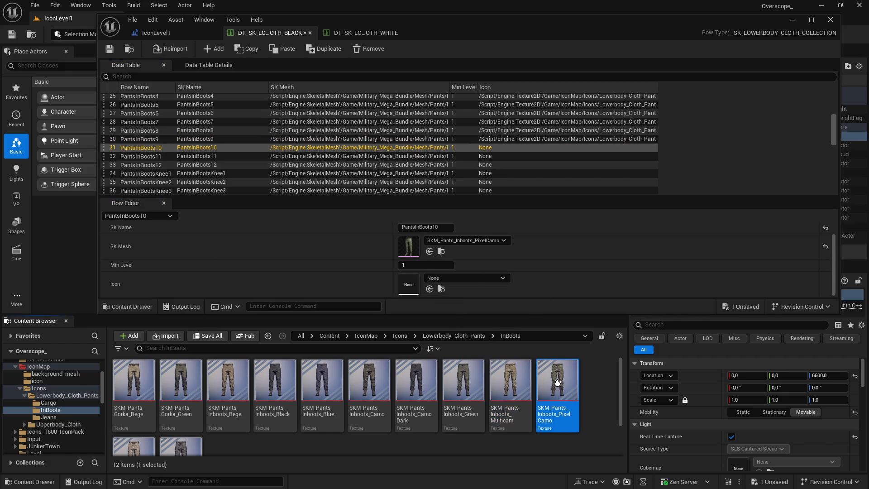
left_click(429, 289)
left_click(347, 156)
scroll(136, 407, "down", 2)
left_click(134, 403)
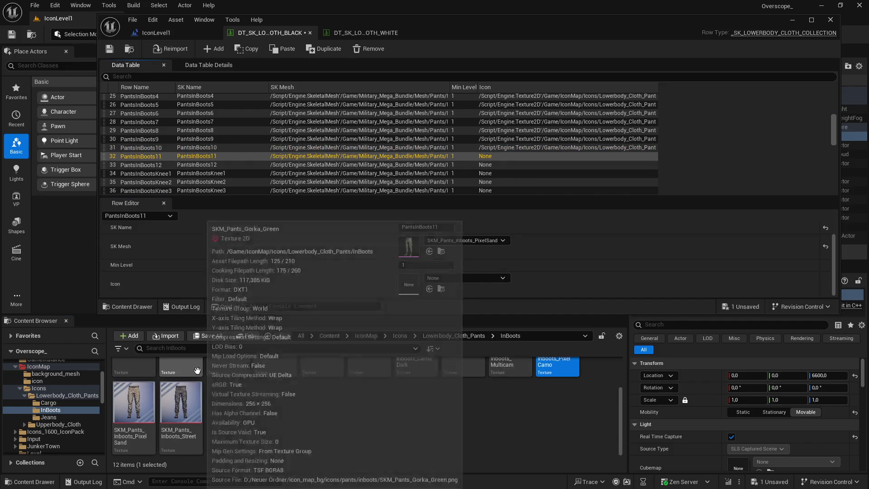
left_click(429, 289)
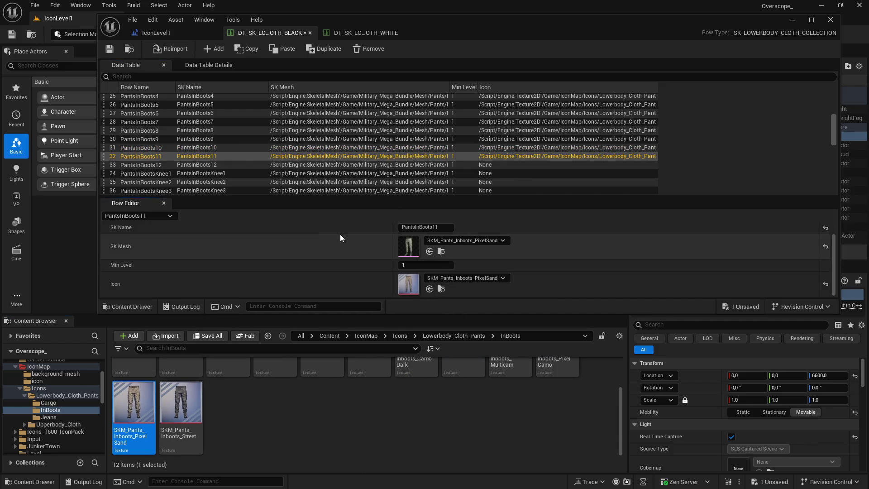
Give PantsInBoots12 the Street icon, save the table, and locate PantsInBootsKnee1's beige mesh
left_click(189, 167)
left_click(181, 402)
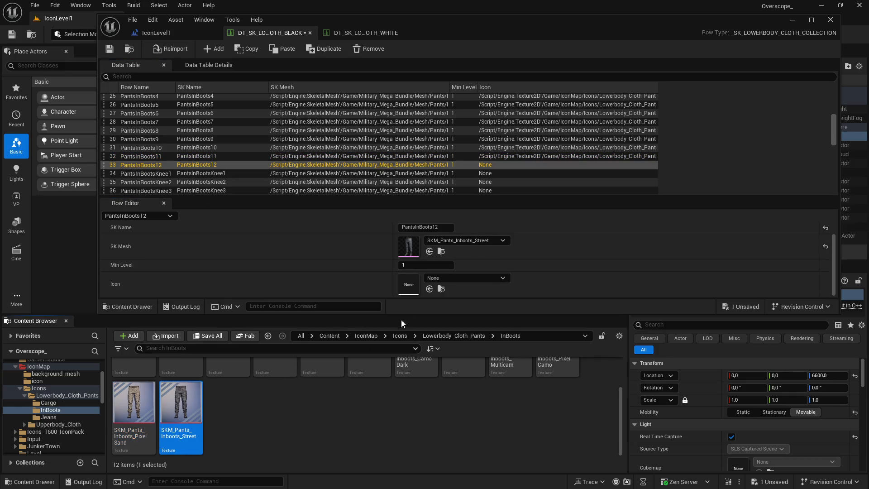
left_click(429, 290)
key("ctrl+shift+s")
left_click(513, 352)
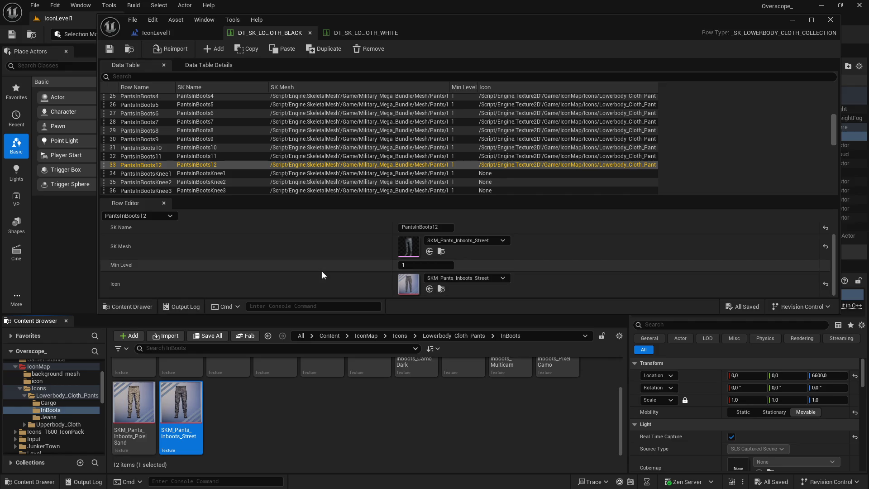
left_click(189, 172)
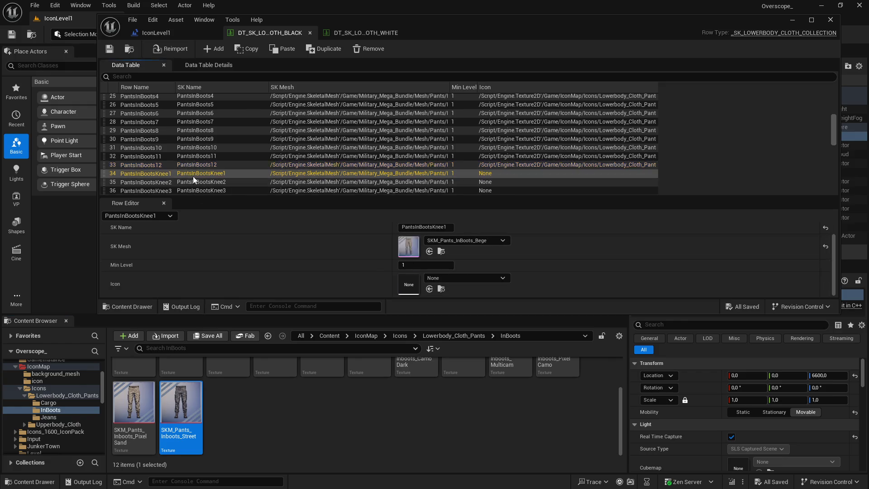
left_click(441, 251)
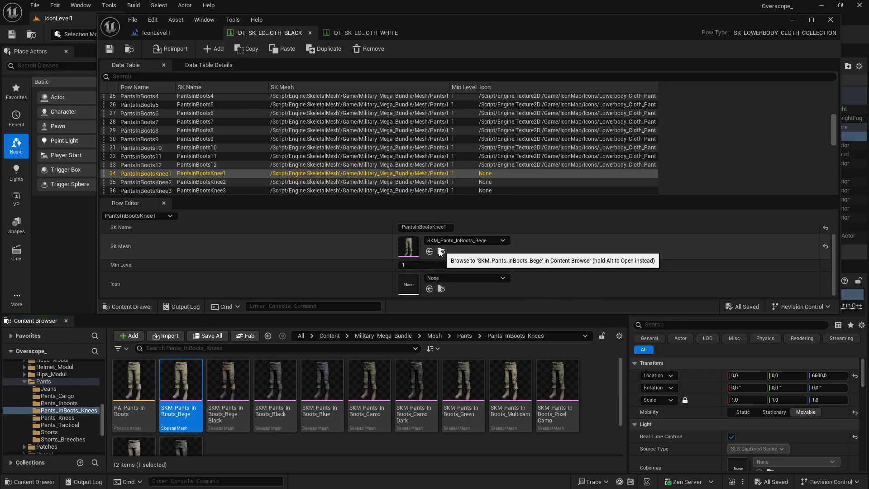
Close the data table and check the Jeans screenshots folder in the file window
left_click(792, 20)
key("super")
key("alt+Up")
double_click(498, 213)
key("alt+F4")
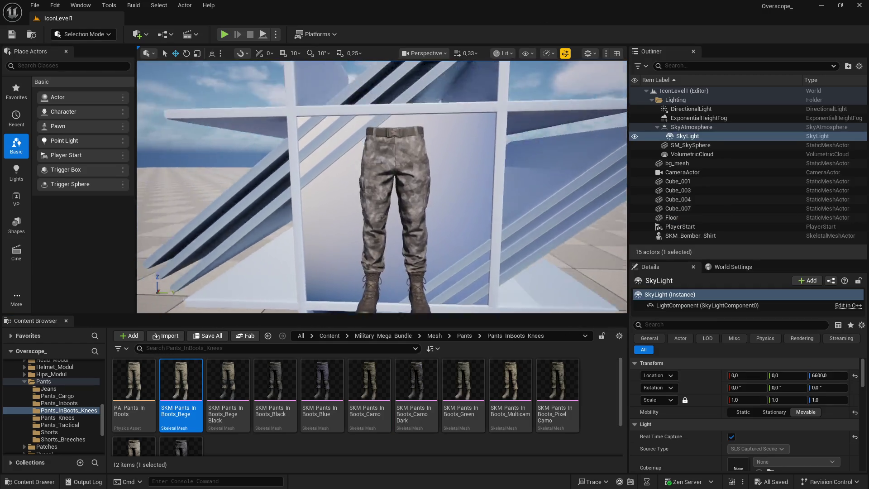
Switch the pants model to SKM_Pants_InBoots_Bege, capture its icon, and save the level
left_click(364, 208)
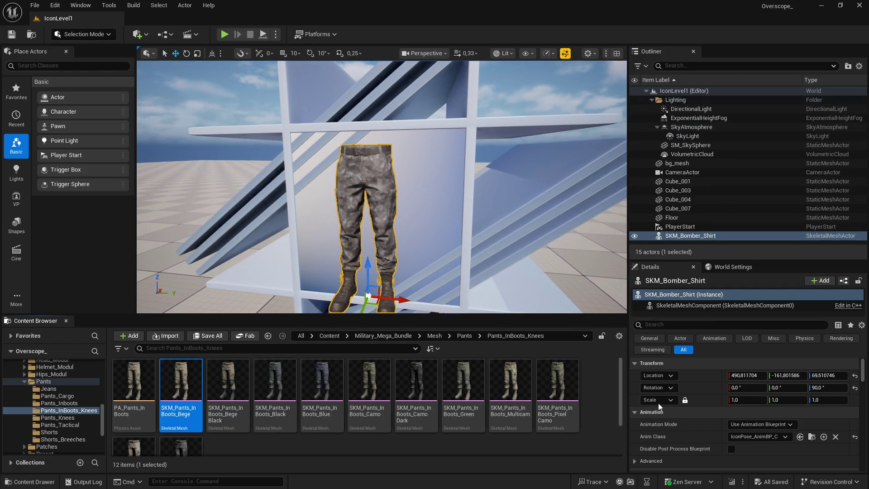
scroll(679, 402, "down", 3)
left_click(759, 438)
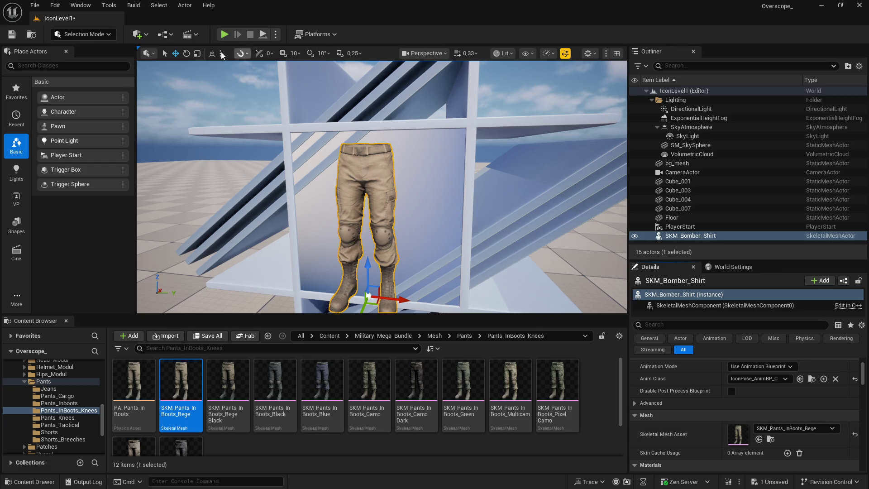
left_click(224, 35)
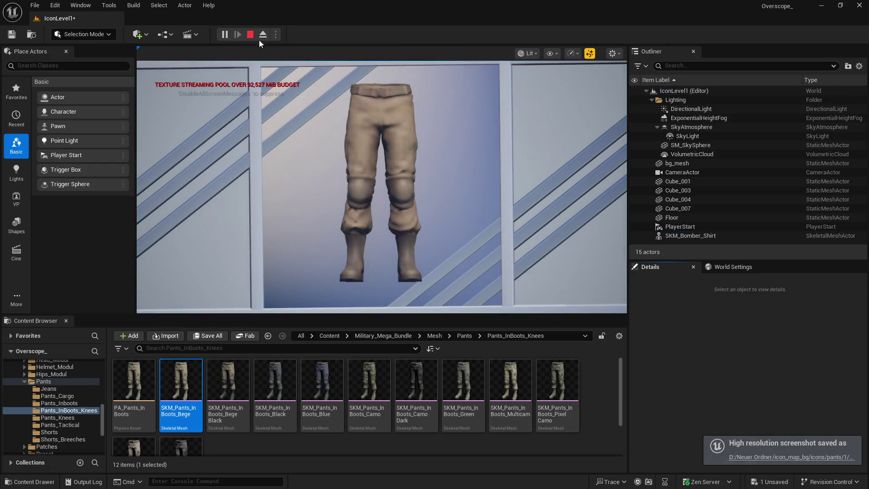
key("Escape")
left_click(202, 336)
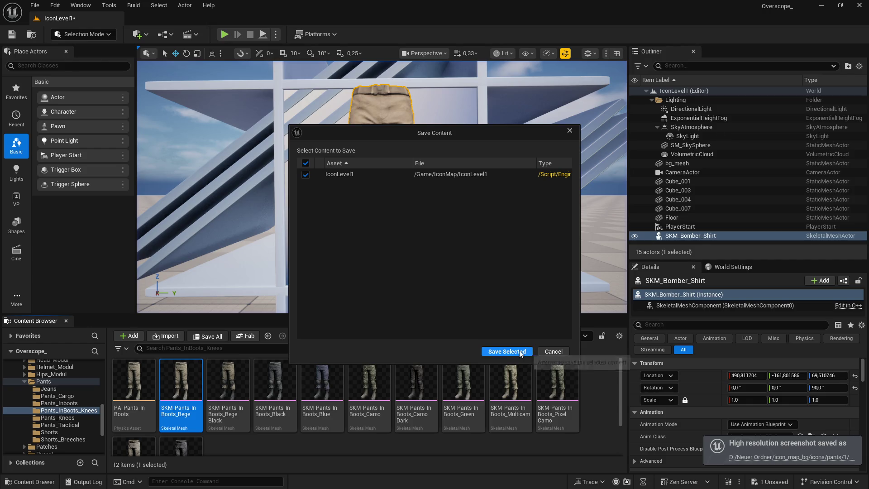
left_click(507, 352)
Delete the captured beige pants screenshot from the icons folder and return to the editor
left_click(791, 456)
key("Delete")
left_click(554, 16)
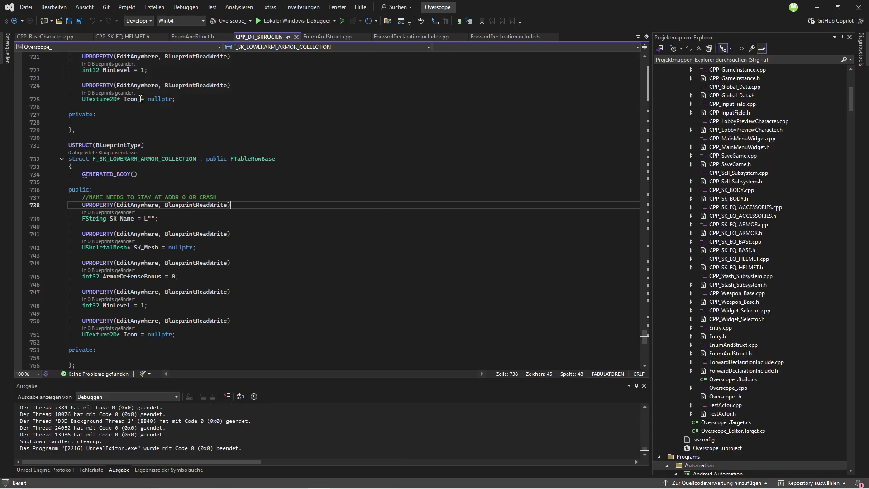
Build the project with F5 and launch Unreal Editor under the Visual Studio debugger
key("F5")
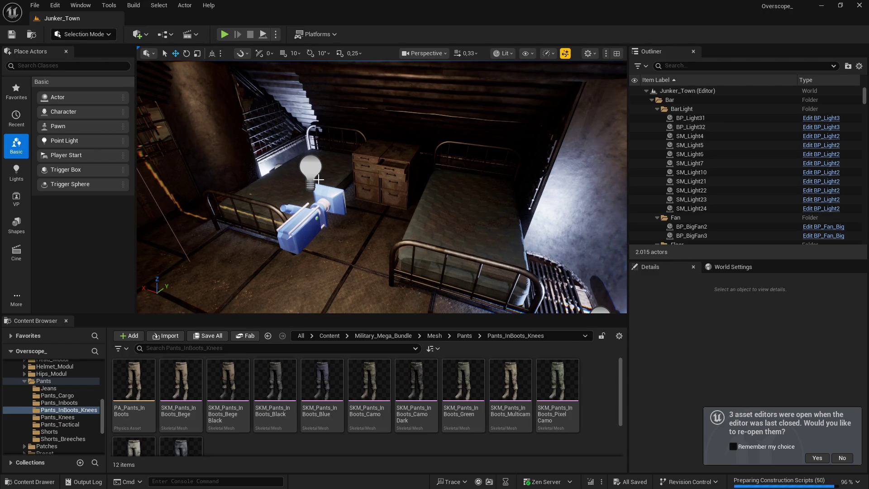
Decline reopening old editors, then load IconLevel1 from Content > IconMap
left_click(838, 461)
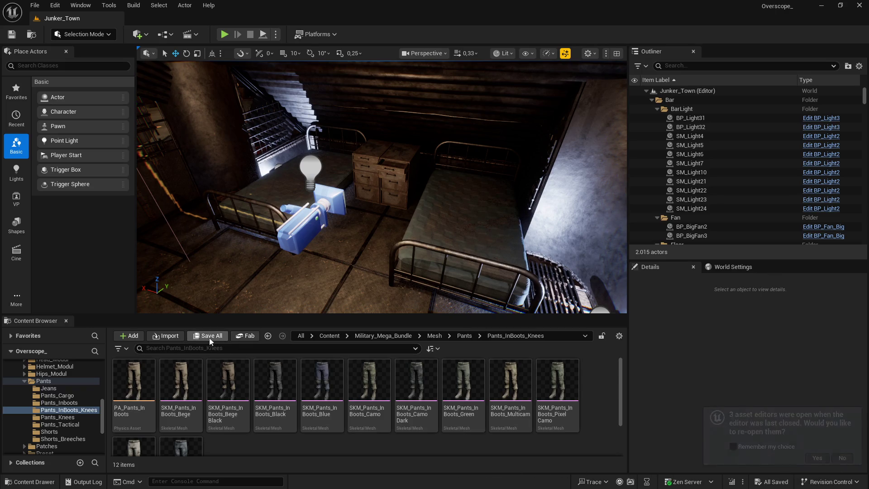
left_click_drag(293, 312, 294, 267)
left_click(322, 290)
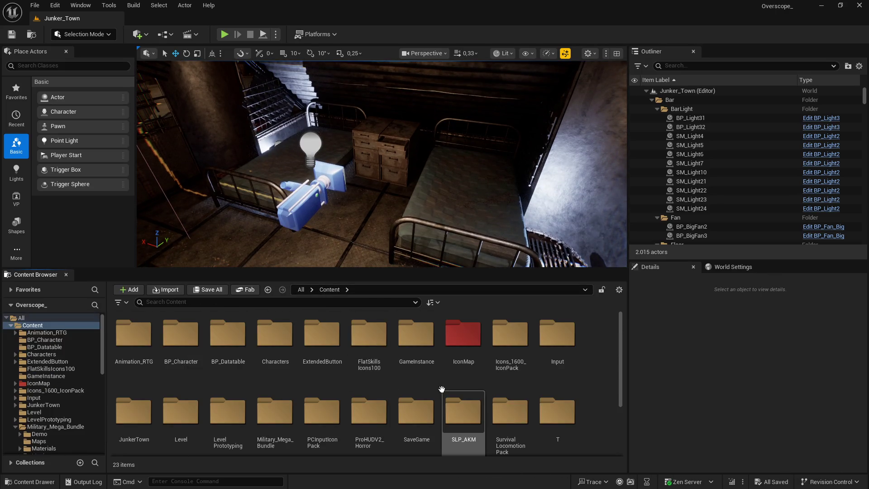
double_click(466, 346)
double_click(321, 346)
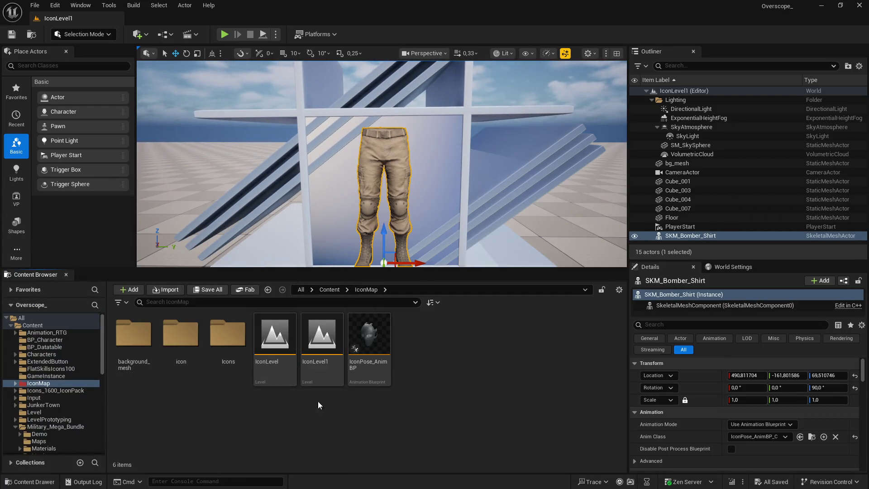
scroll(728, 450, "down", 4)
Capture the icon screenshot of the beige knee-pad pants
left_click(771, 381)
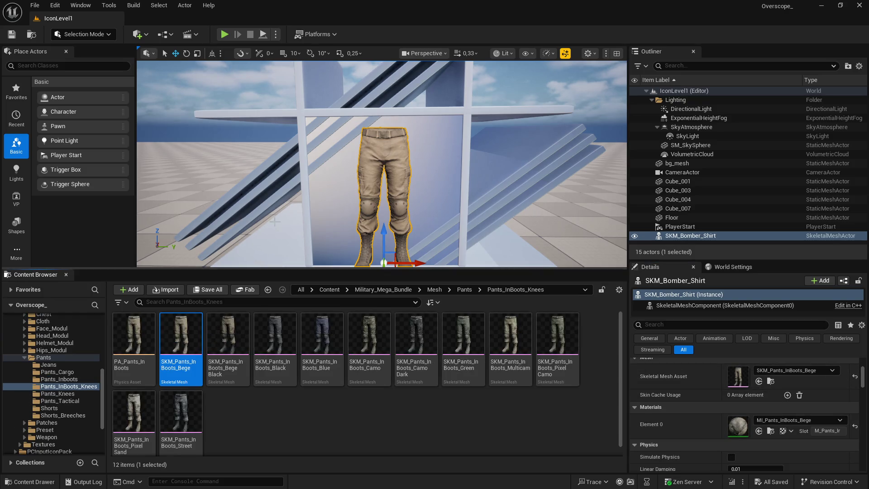
key("alt+p")
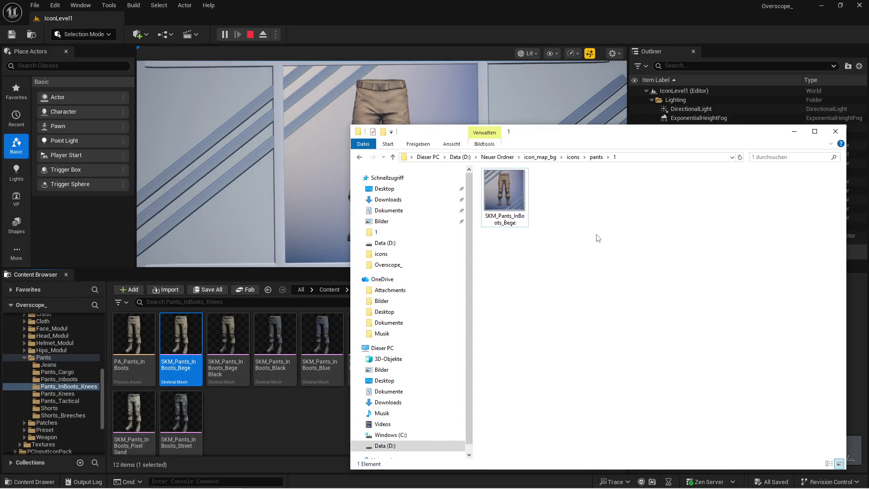
key("alt+F4")
key("Escape")
Capture icon screenshots of the Bege Black and Black knee-pant meshes
key("Right")
scroll(752, 398, "down", 2)
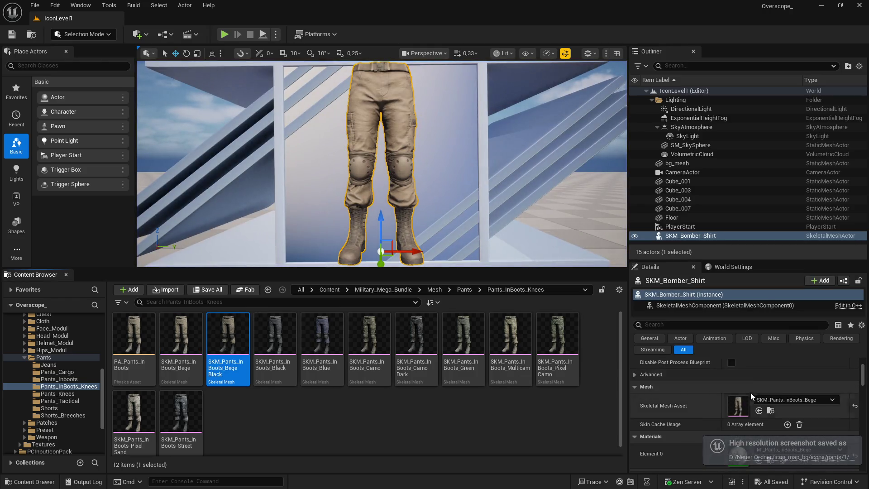
left_click(759, 411)
key("alt+p")
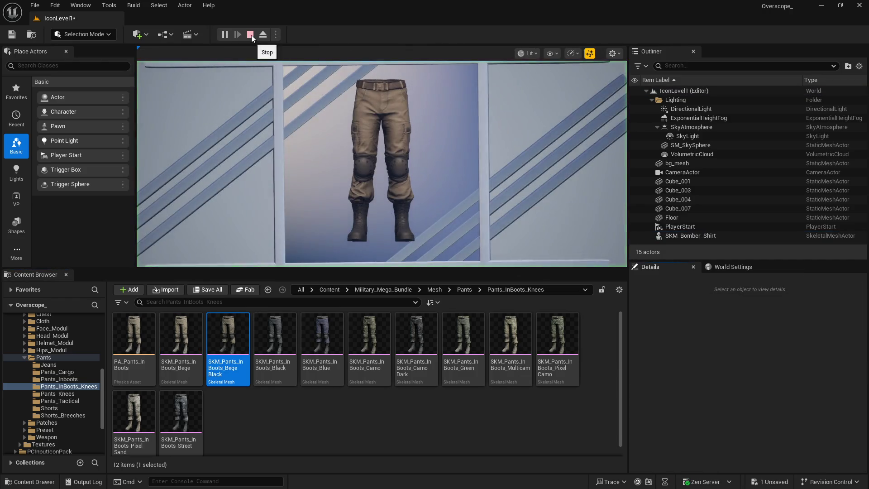
left_click(251, 35)
key("Right")
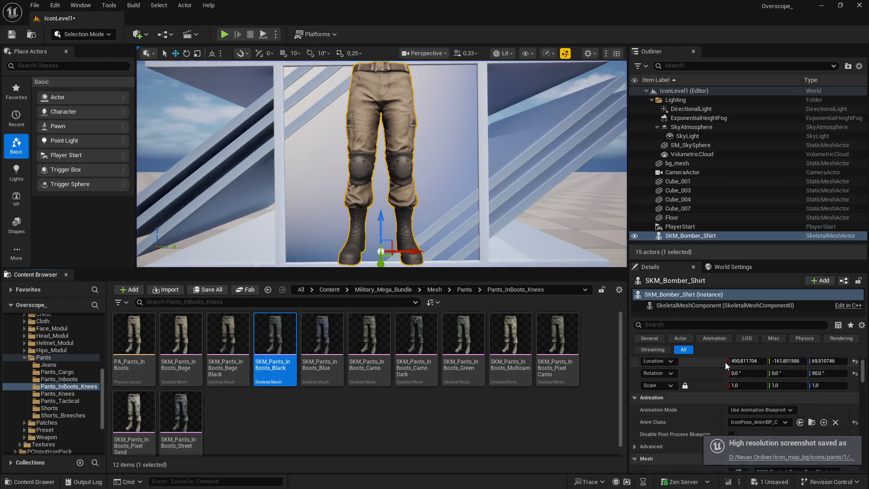
scroll(752, 399, "down", 3)
left_click(759, 411)
left_click(231, 36)
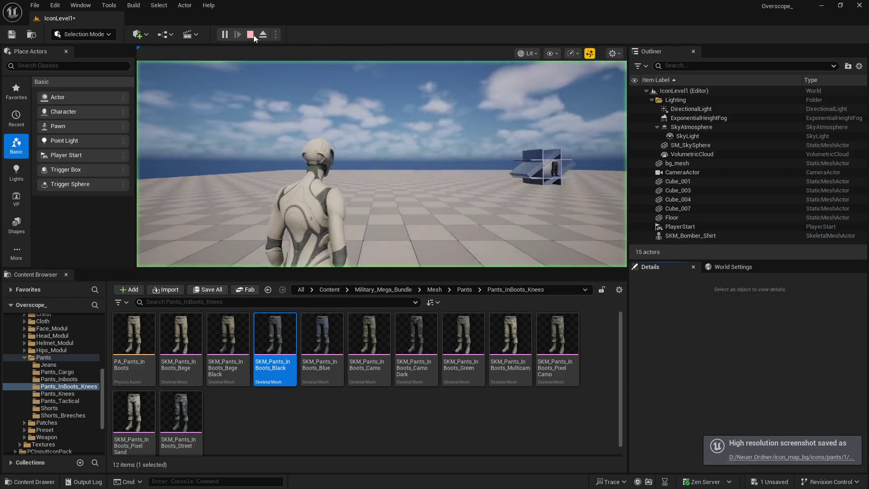
left_click(250, 35)
Capture icon screenshots of the Blue and Camo knee-pant meshes
left_click(326, 338)
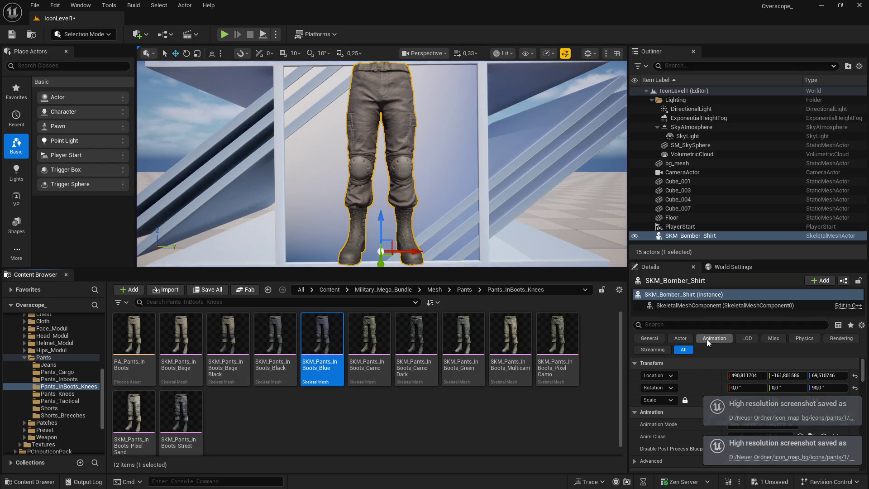
scroll(679, 362, "down", 3)
left_click(759, 381)
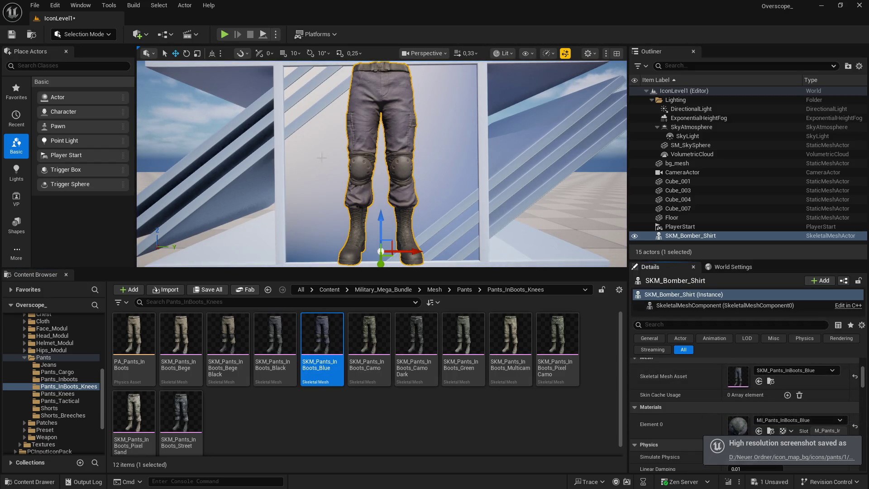
left_click(225, 35)
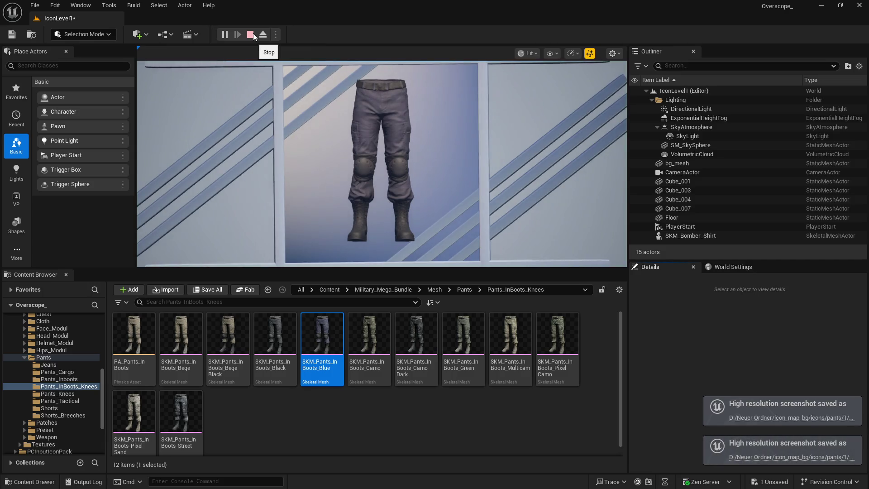
left_click(251, 35)
left_click(379, 343)
scroll(724, 398, "down", 3)
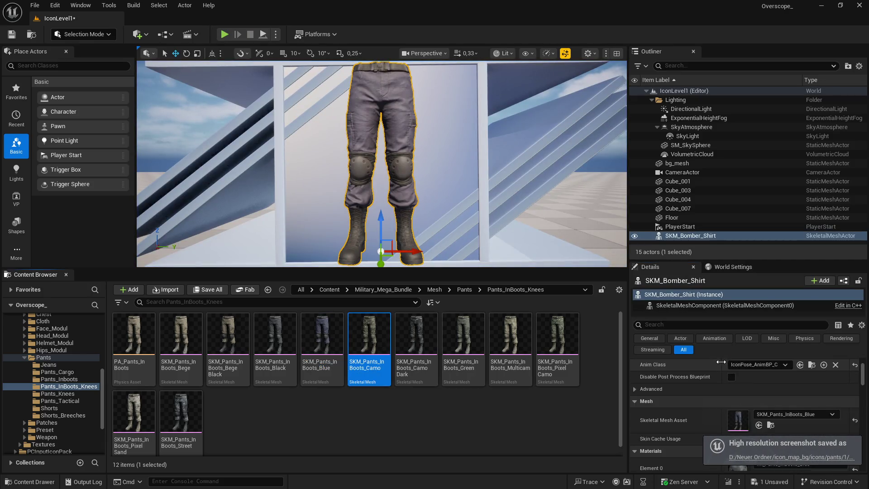
left_click(759, 396)
left_click(225, 34)
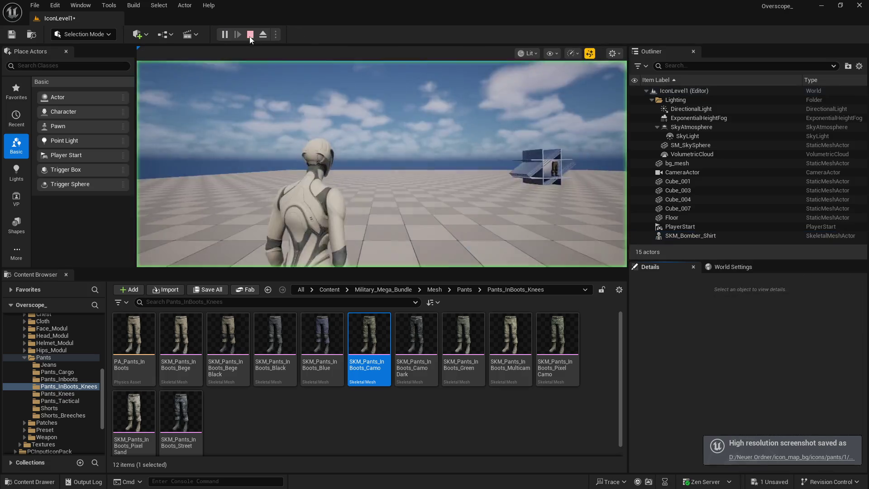
left_click(250, 35)
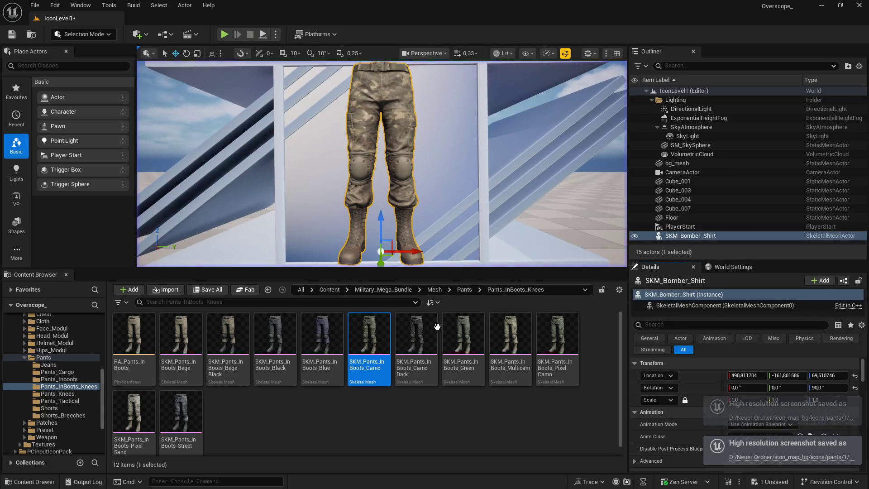
Capture icon screenshots of the Camo Dark and Green knee-pant meshes
left_click(416, 344)
left_click(759, 382)
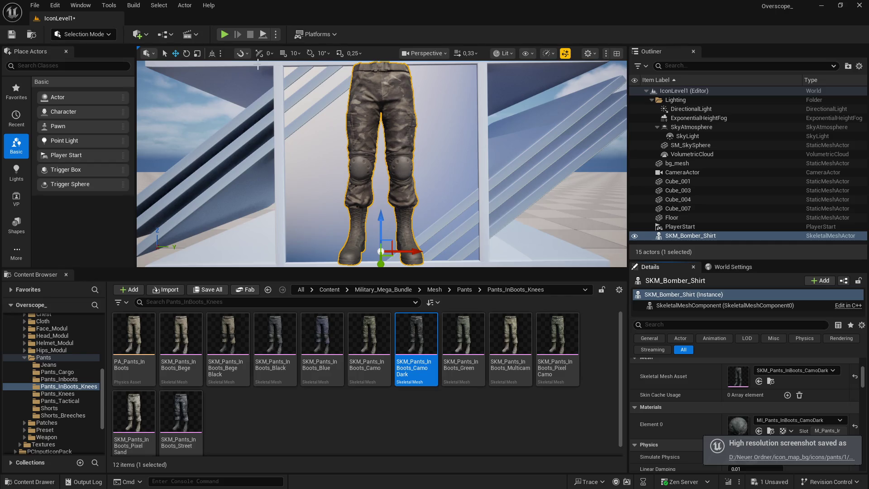
left_click(225, 35)
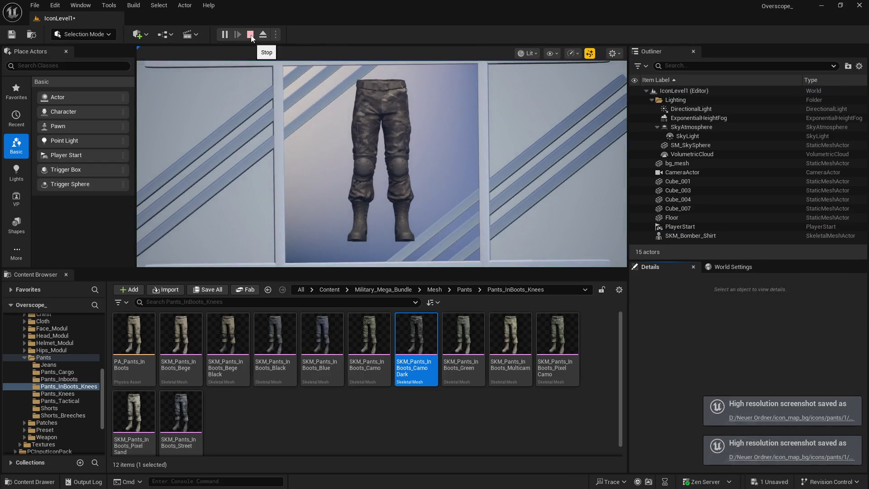
left_click(250, 35)
left_click(463, 344)
scroll(724, 364, "down", 2)
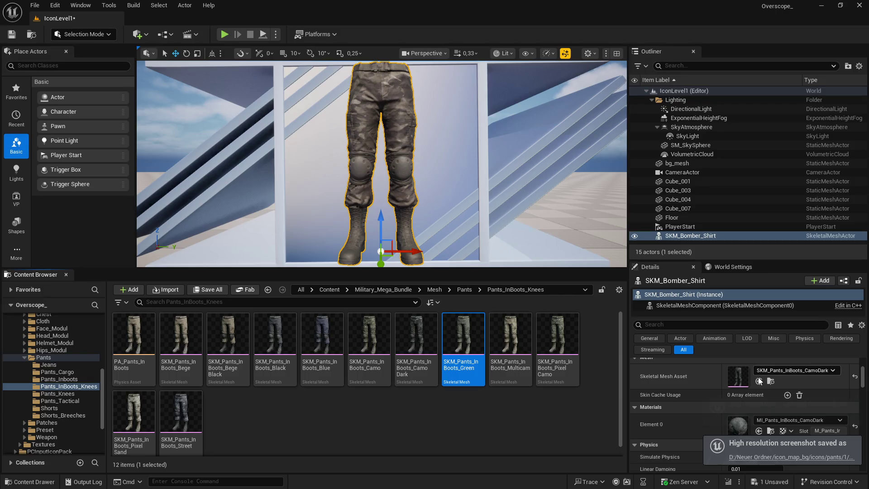
left_click(760, 382)
left_click(225, 34)
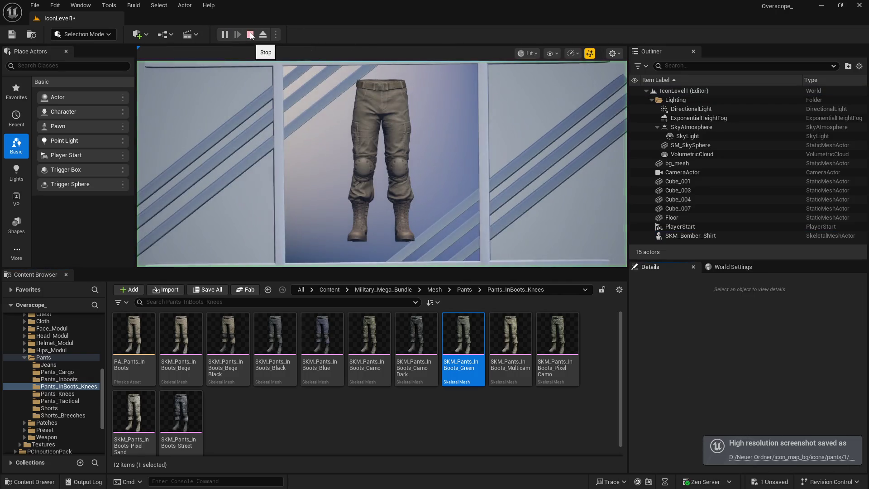
key("Escape")
Capture icon screenshots of the Multicam and Pixel Camo knee-pant meshes
scroll(724, 364, "down", 5)
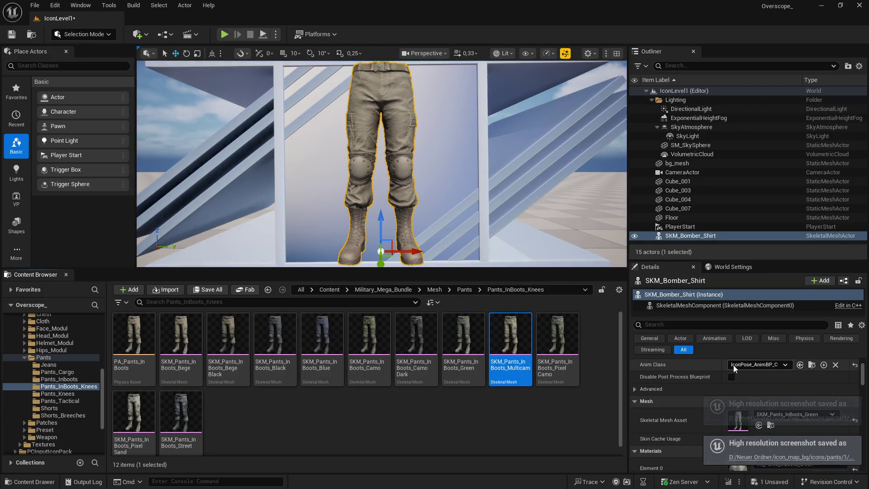
left_click(758, 381)
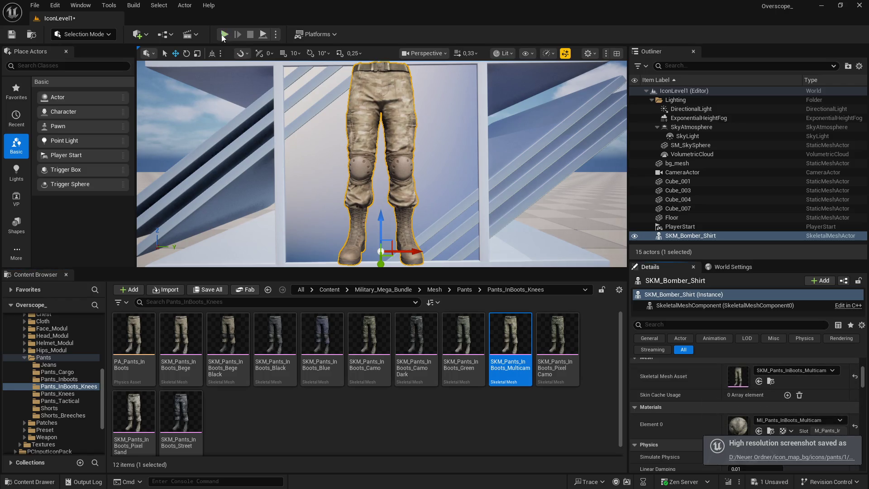
left_click(223, 37)
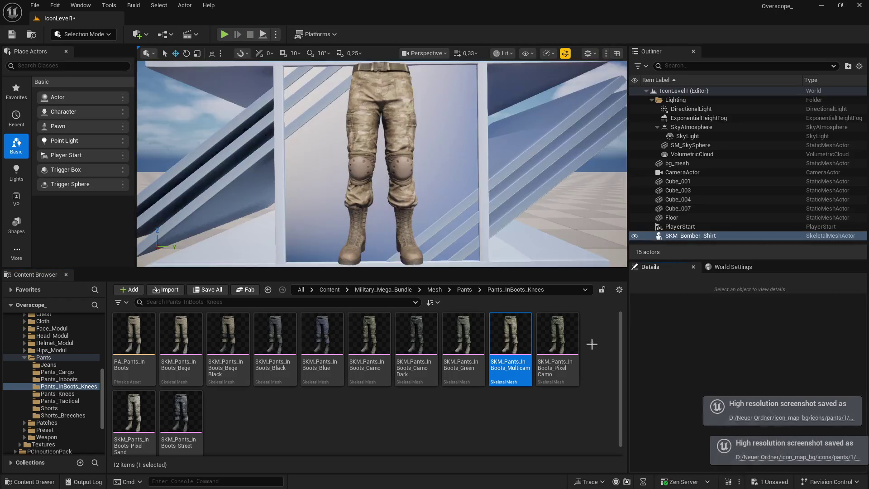
left_click(565, 339)
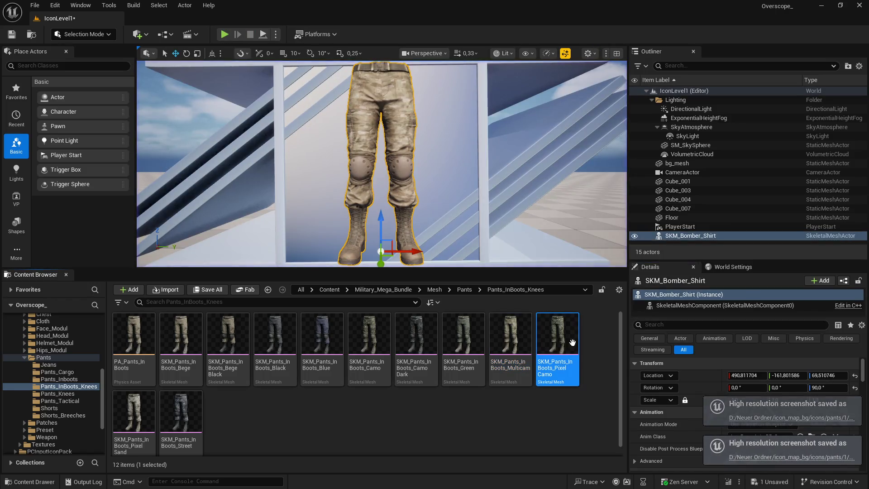
scroll(704, 377, "down", 5)
left_click(758, 382)
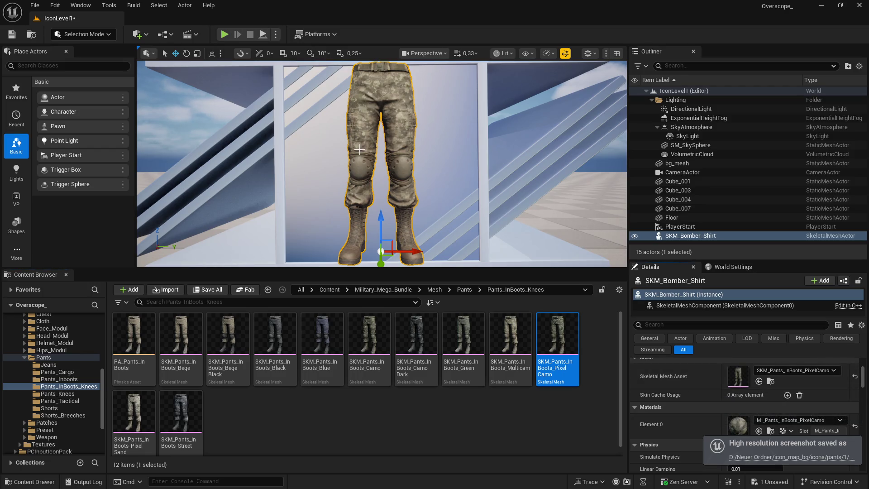
left_click(224, 35)
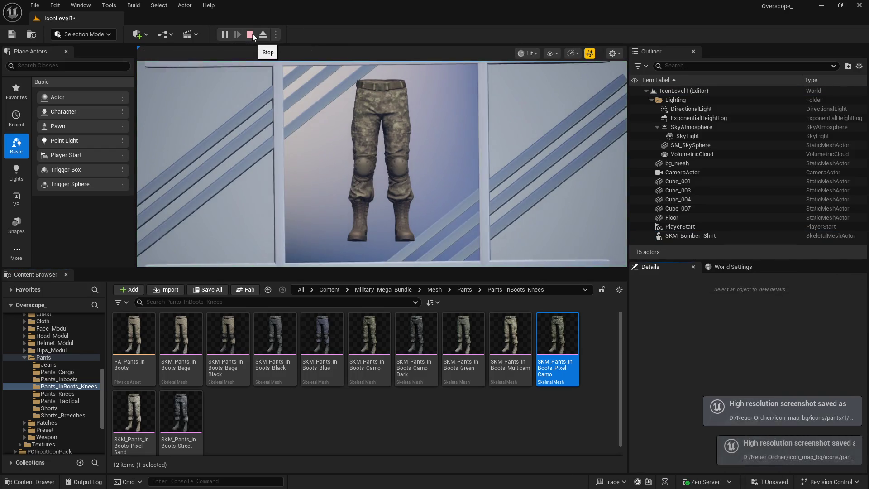
left_click(250, 35)
Capture icon screenshots of the Pixel Sand and Street knee-pant meshes
left_click(134, 421)
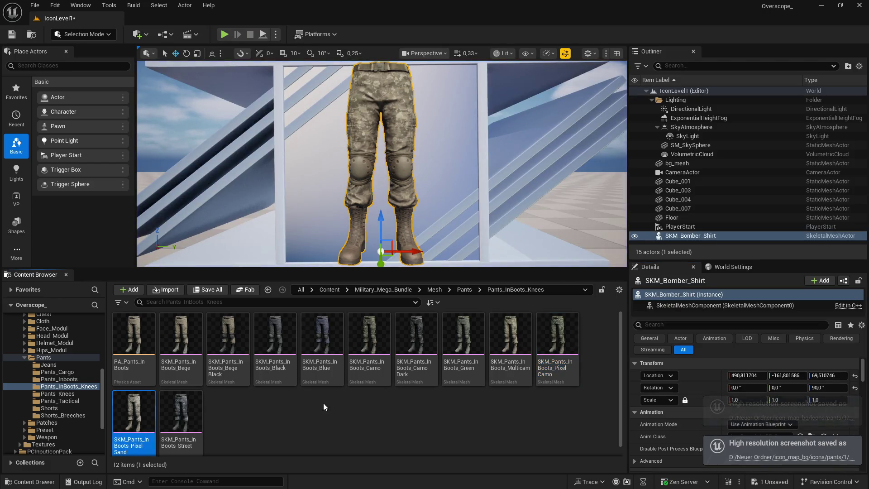
scroll(734, 382, "down", 2)
left_click(759, 407)
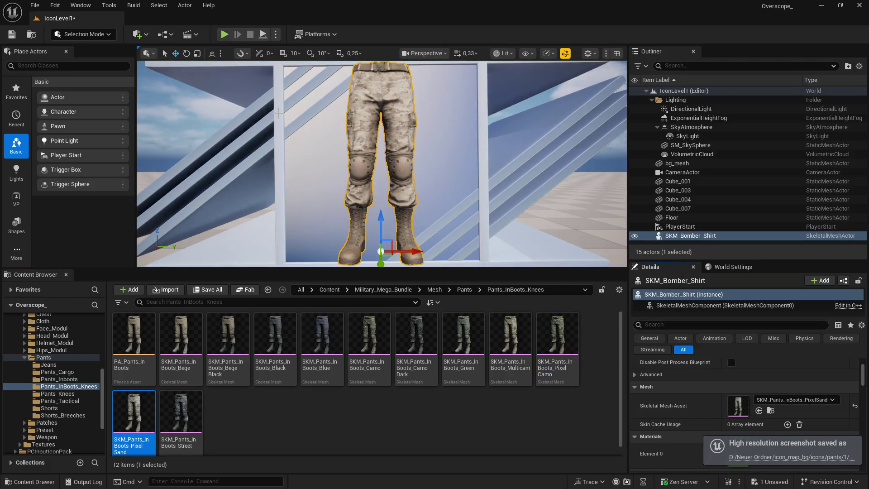
left_click(224, 34)
left_click(252, 35)
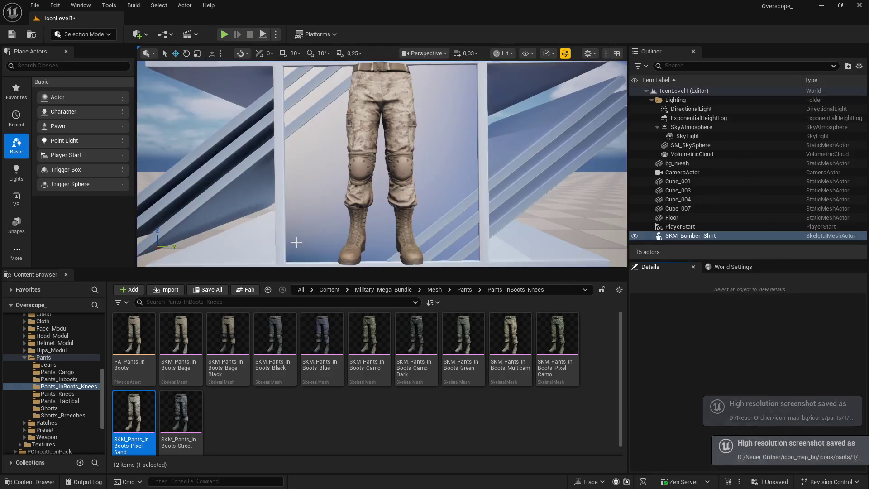
left_click(181, 414)
scroll(670, 390, "down", 2)
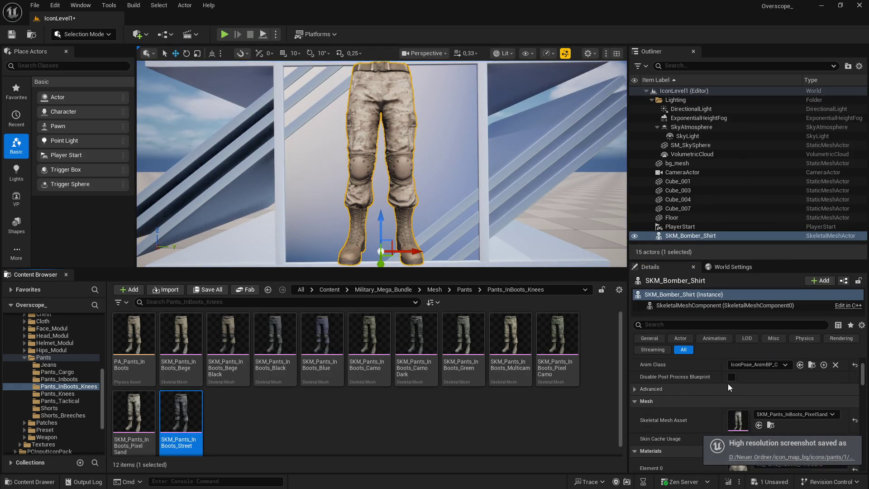
left_click(759, 410)
left_click(223, 36)
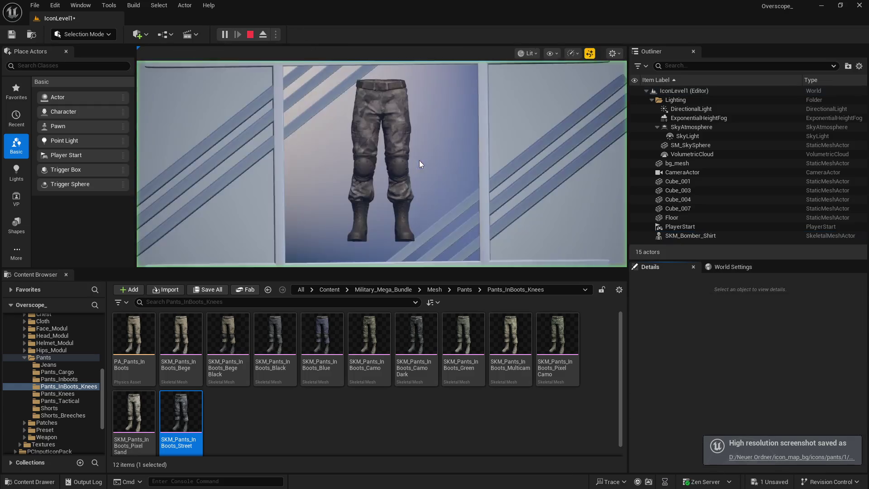
left_click(251, 35)
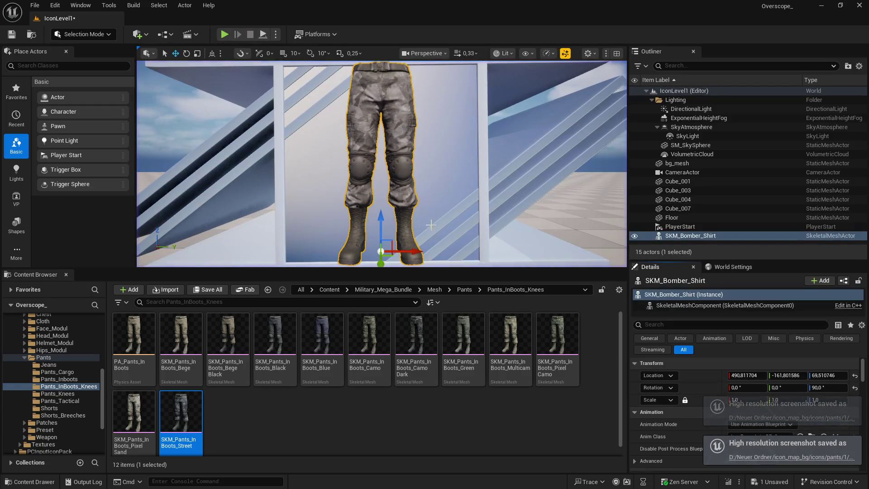
key("super+e")
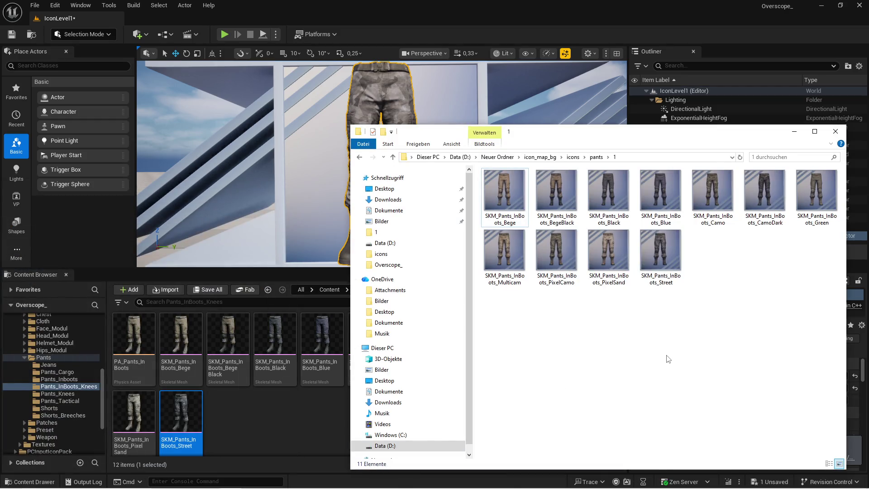
Create a new folder named InBoots_Knees inside the pants folder
mouse_move(536, 144)
left_mouse_down()
mouse_move(565, 401)
mouse_move(499, 191)
left_mouse_up()
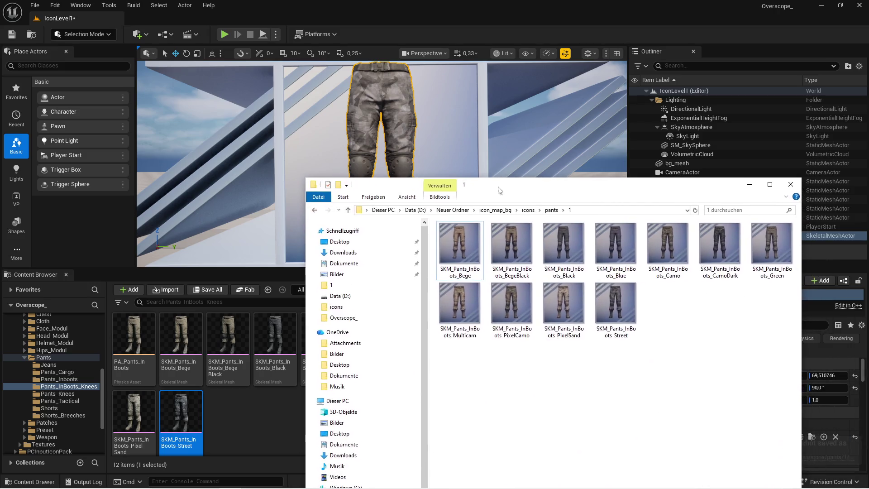
key("alt+Up")
right_click(482, 325)
mouse_move(566, 467)
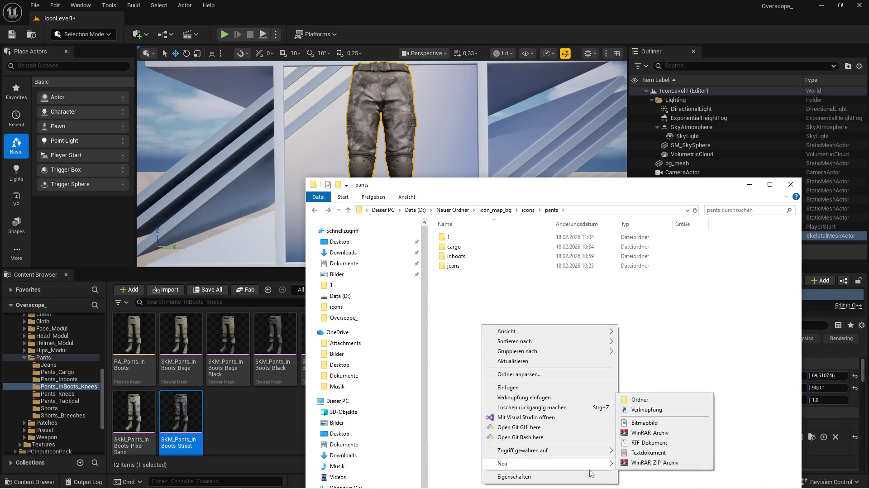
left_click(639, 400)
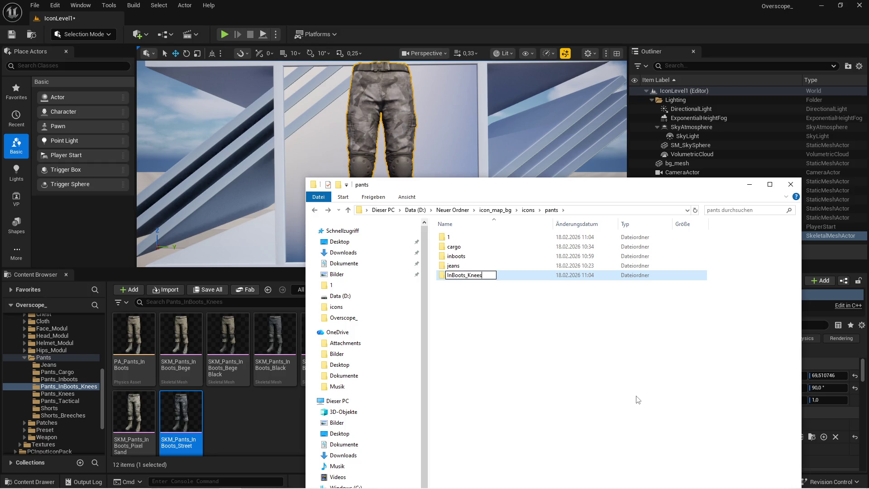
key("Return")
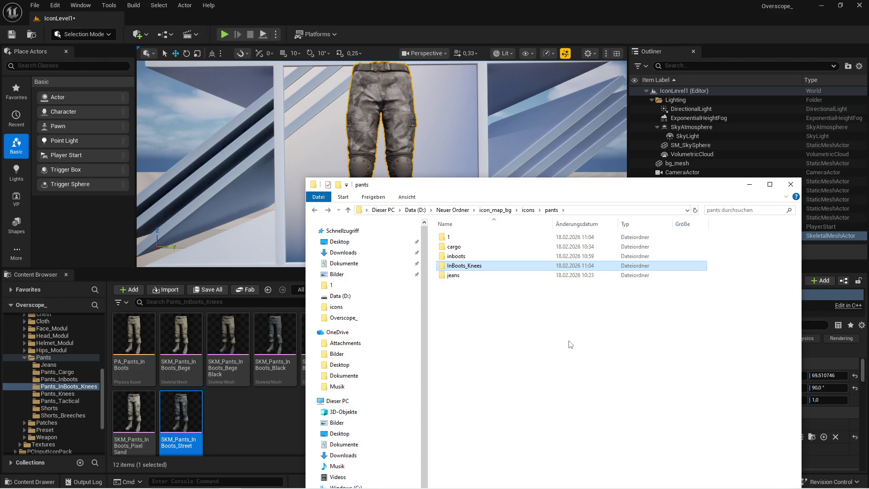
Move the eleven knee-pant screenshots from folder 1 into InBoots_Knees and return to Unreal
double_click(471, 237)
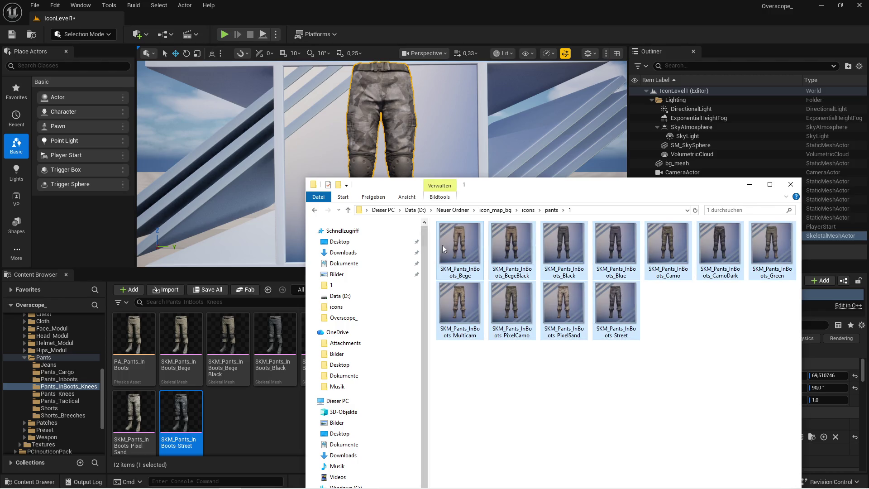
key("BackSpace")
double_click(464, 266)
key("ctrl+v")
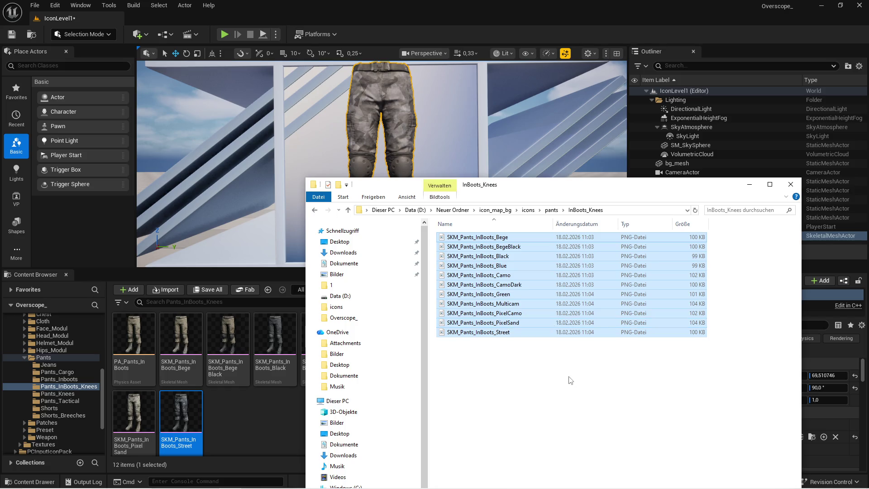
left_click(570, 380)
left_click(273, 405)
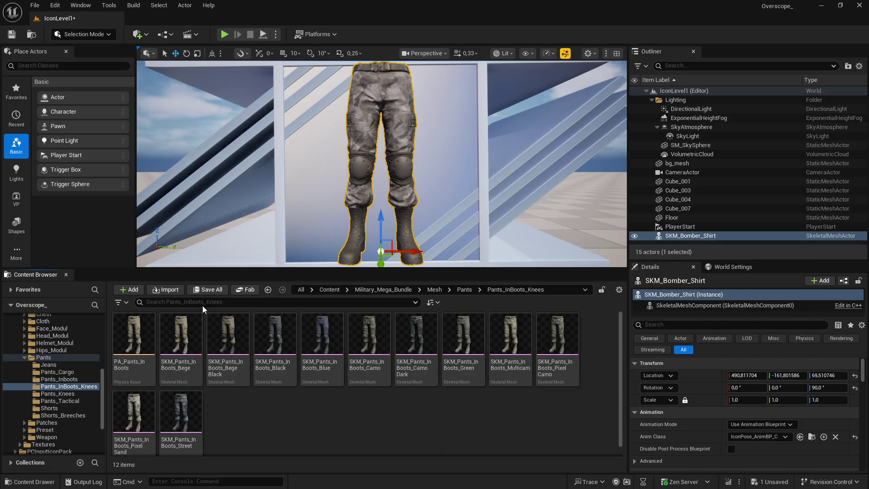
Save the level and browse to Content/IconMap/Icons/Lowerbody_Cloth_Pants
left_click(206, 289)
left_click(506, 352)
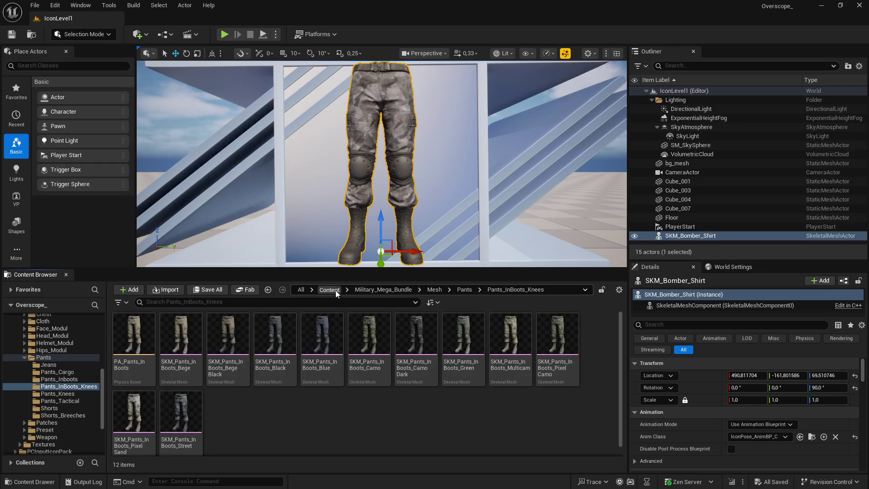
left_click(336, 289)
double_click(415, 334)
double_click(227, 337)
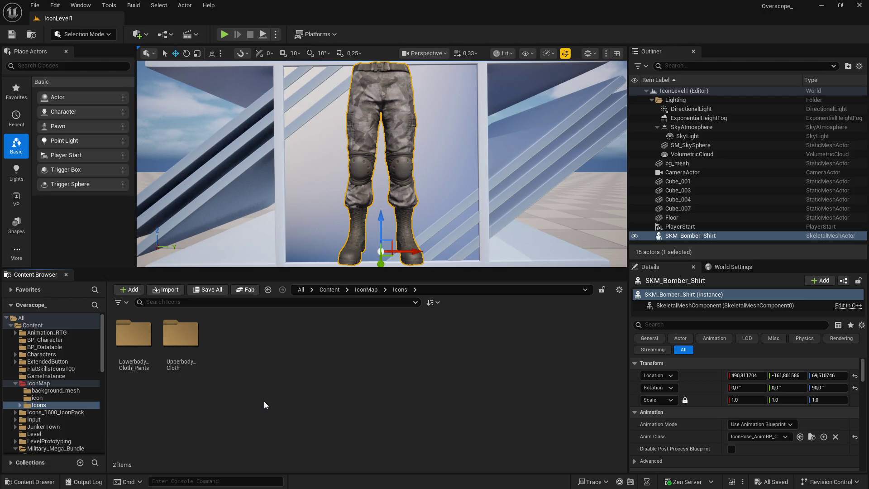
double_click(153, 360)
Create a new folder named InBoots_Knees in Lowerbody_Cloth_Pants and open it
right_click(292, 377)
left_click(348, 210)
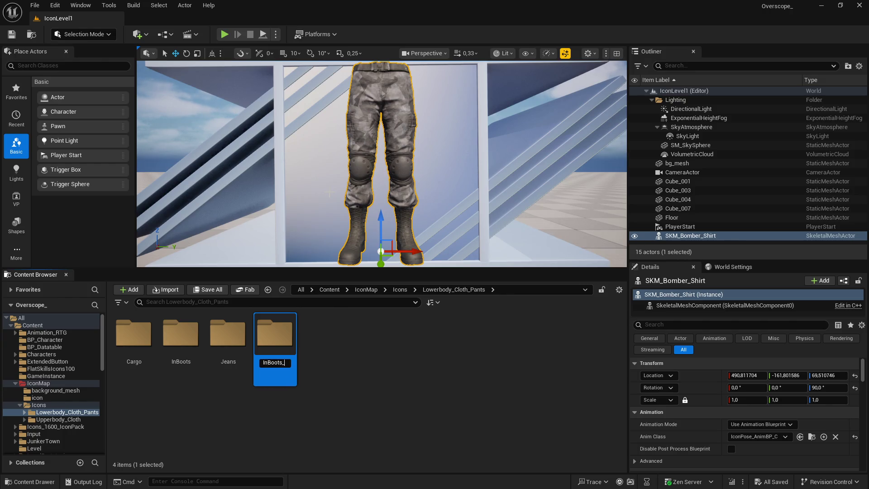
type("Knees")
key("Return")
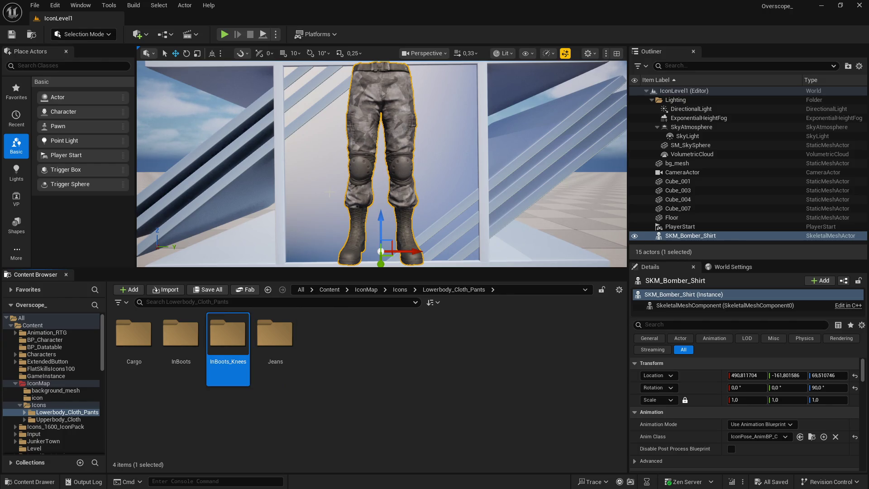
double_click(227, 344)
Import all eleven knee-pant PNG screenshots from Explorer into InBoots_Knees and save them
key("super")
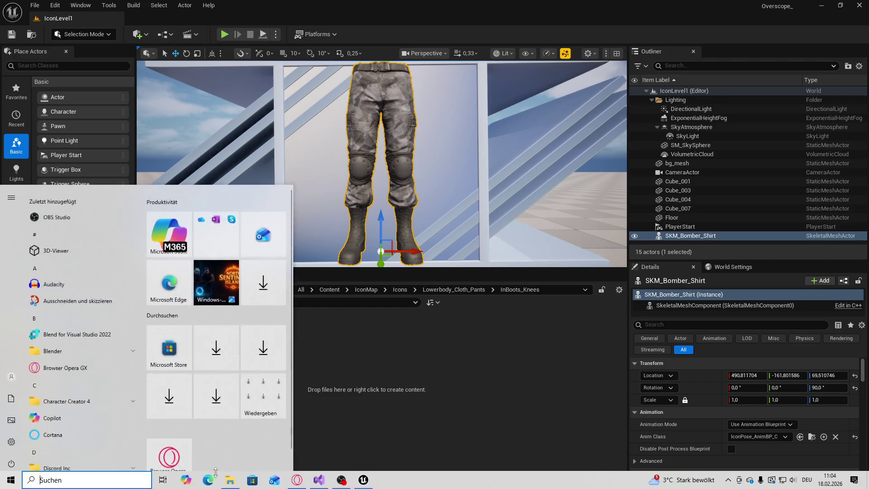
key("ctrl+a")
left_click_drag(211, 345, 209, 398)
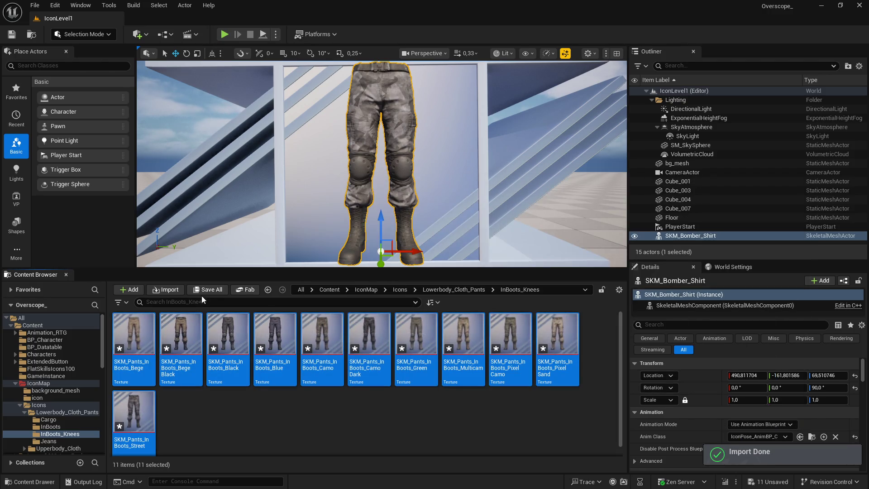
left_click(202, 291)
left_click(509, 352)
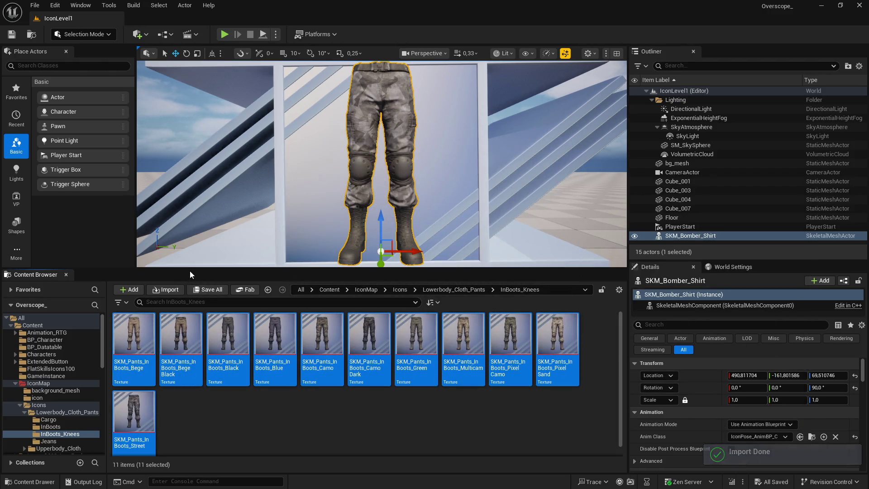
Enlarge the Content Browser and open the BP_Datatable folder from the Content root
left_click_drag(189, 271, 190, 234)
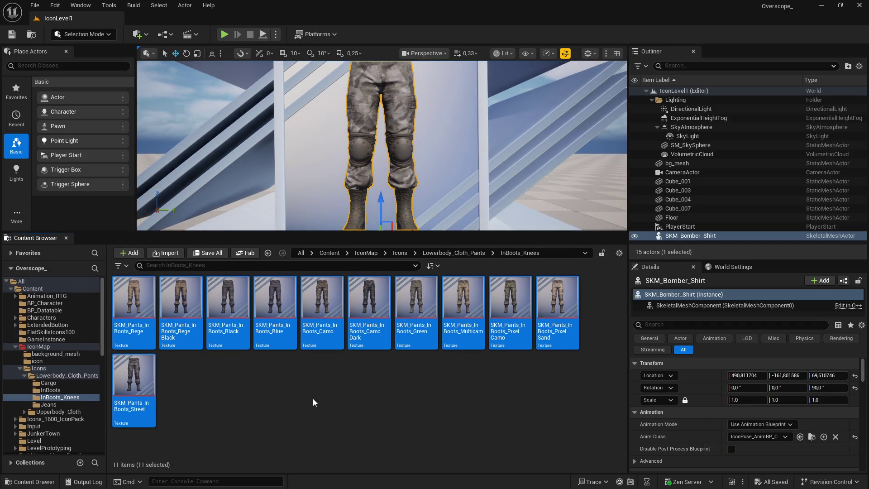
key("super")
key("super")
left_click(329, 253)
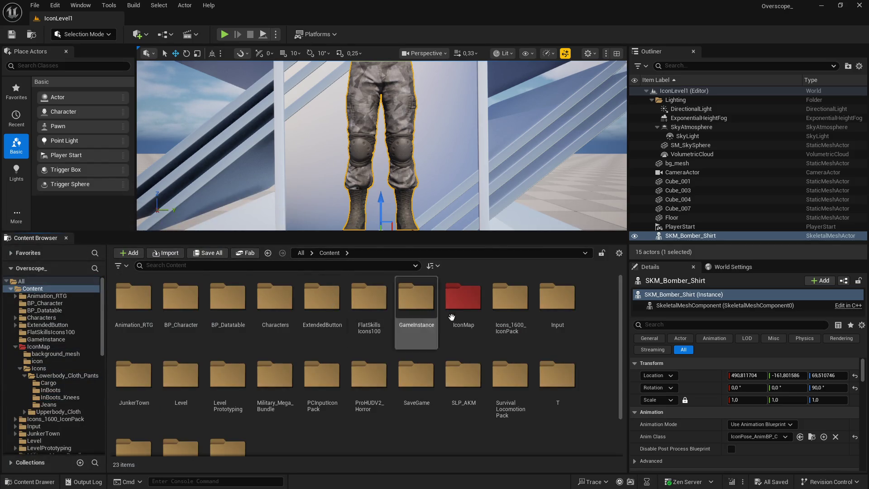
double_click(221, 292)
Filter data tables by 'er' and open DT_SK_LOWERBODY_CLOTH_BLACK and DT_SK_LOWERBODY_CLOTH_WHITE
left_click(206, 266)
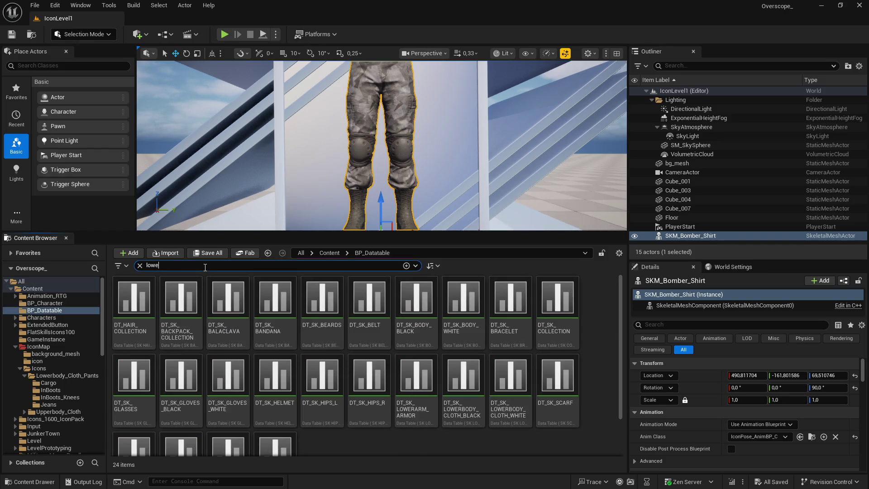
type("er")
left_click(297, 351)
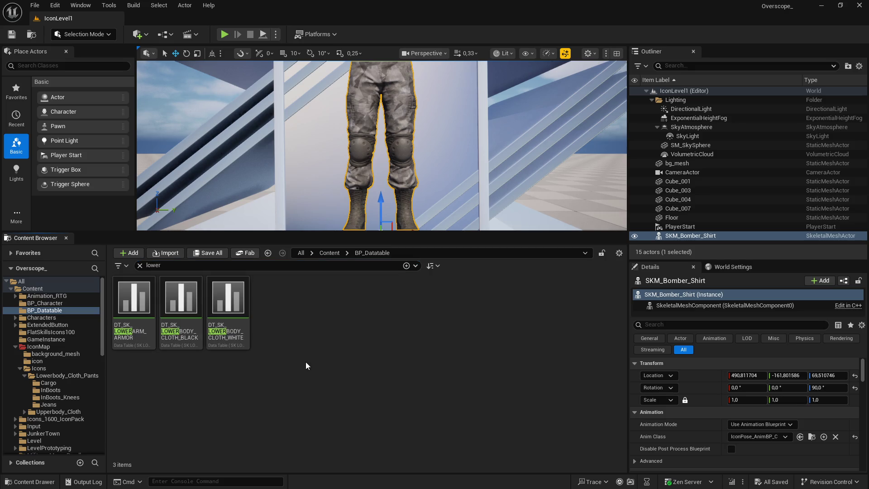
double_click(182, 312)
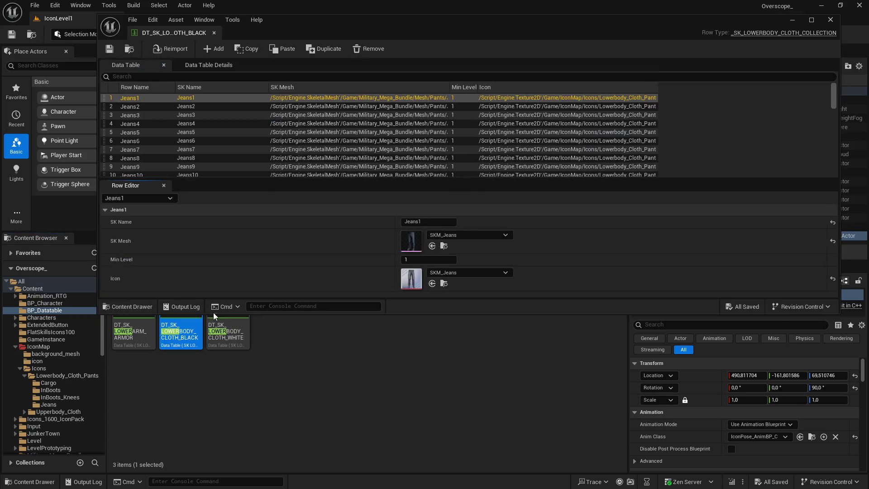
left_click_drag(83, 232, 83, 270)
double_click(227, 348)
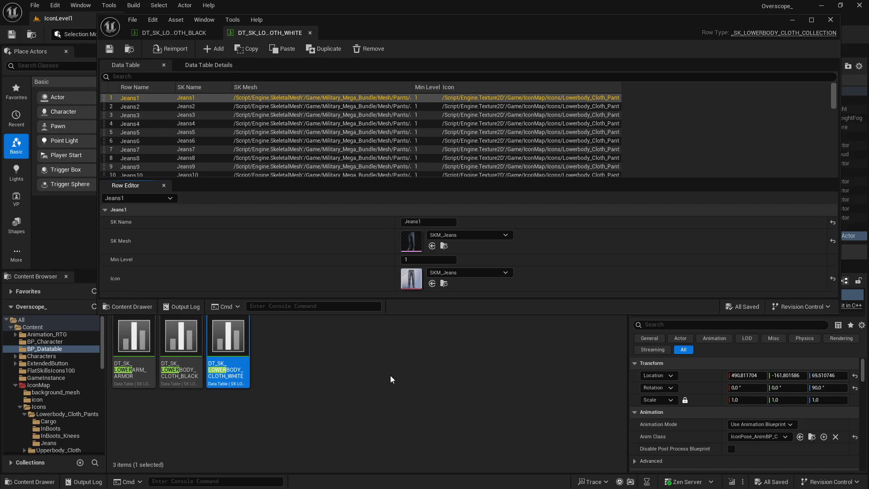
Show the InBoots_Knees textures, resizing panels so all 11 fit in one row
left_click_drag(79, 272, 80, 327)
left_click(268, 346)
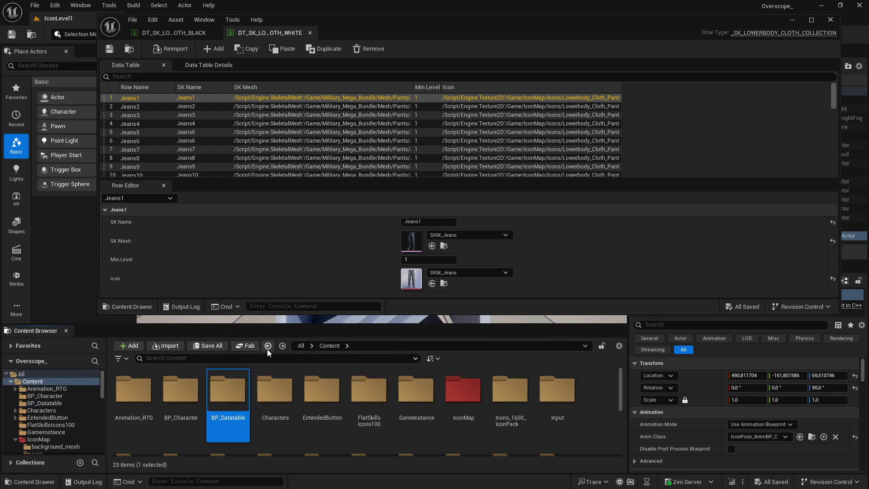
left_click(267, 348)
left_click_drag(101, 315, 107, 276)
left_click_drag(132, 325, 132, 286)
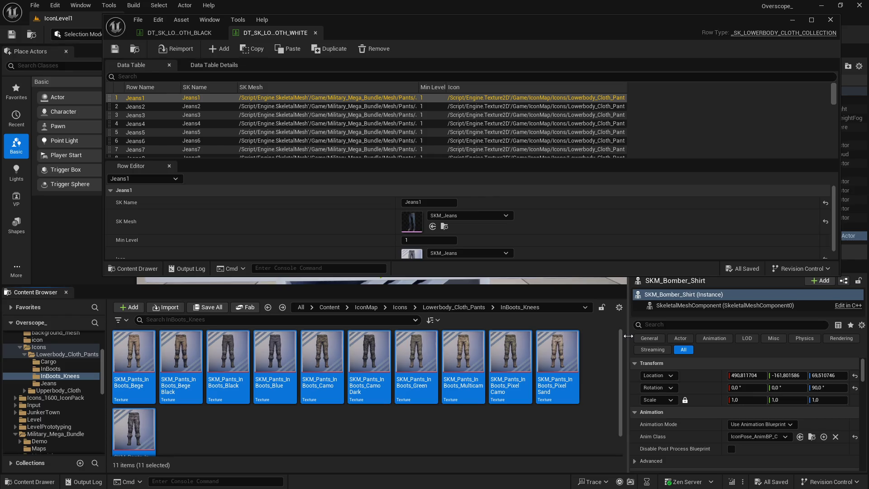
left_click_drag(628, 336, 653, 337)
left_click_drag(268, 286, 265, 329)
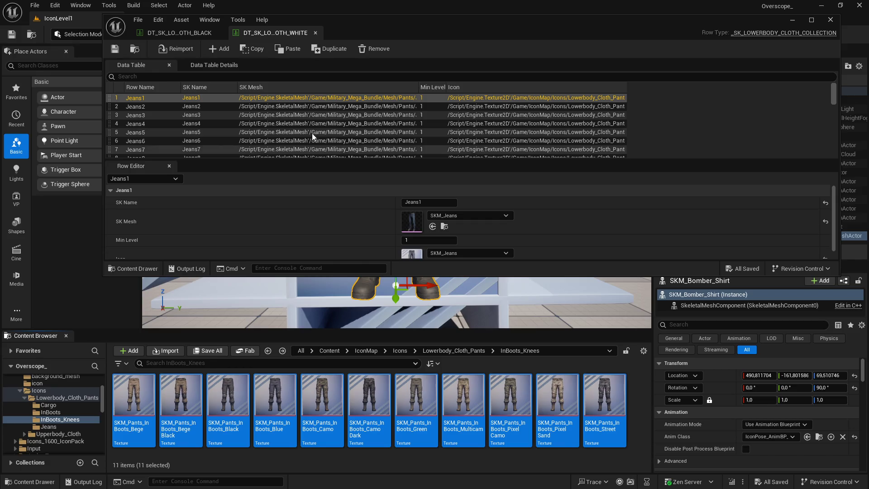
In the black data table, scroll down and select the PantsInBootsKnee1 row
left_click(180, 32)
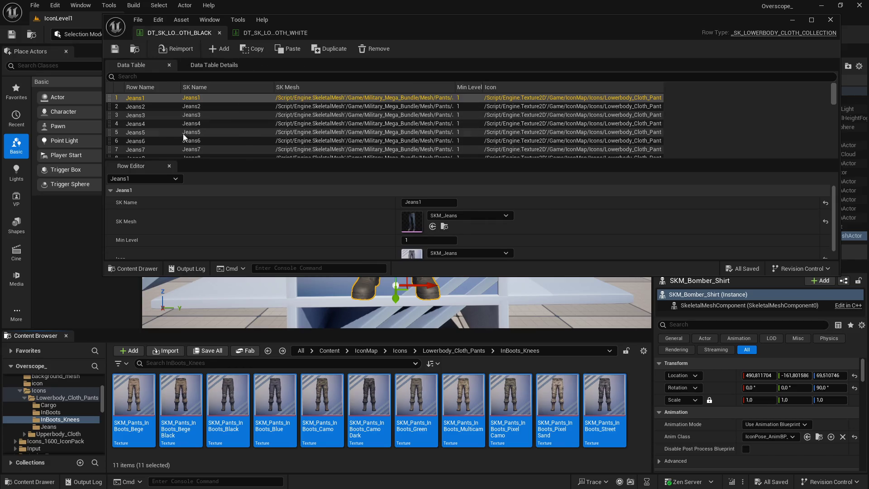
scroll(173, 138, "up", 2)
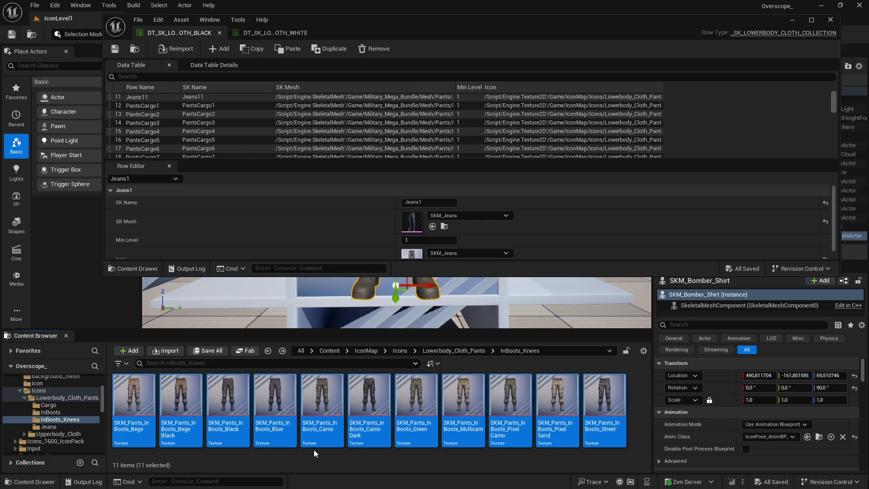
key("super")
key("alt+Tab")
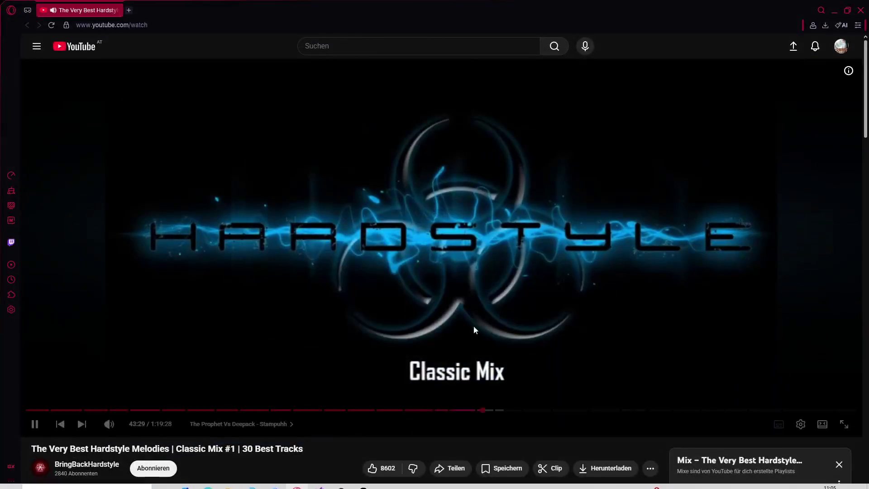
left_click(833, 11)
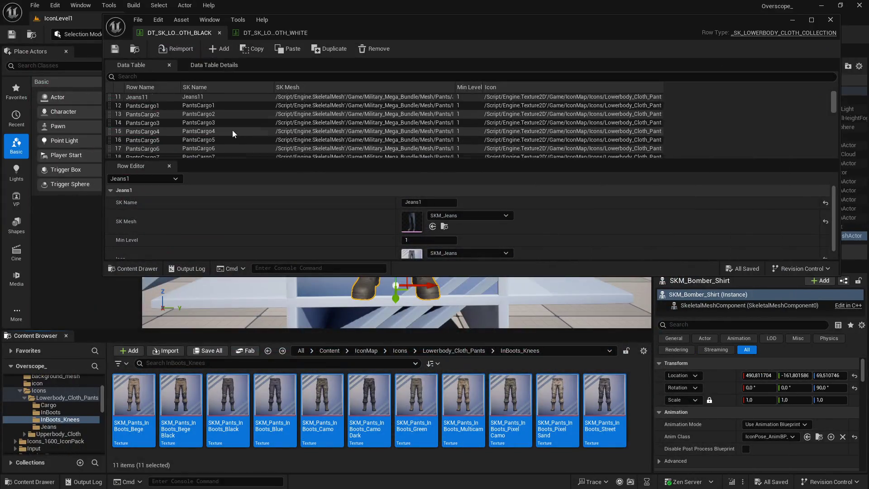
scroll(232, 131, "down", 3)
left_click_drag(104, 275, 68, 328)
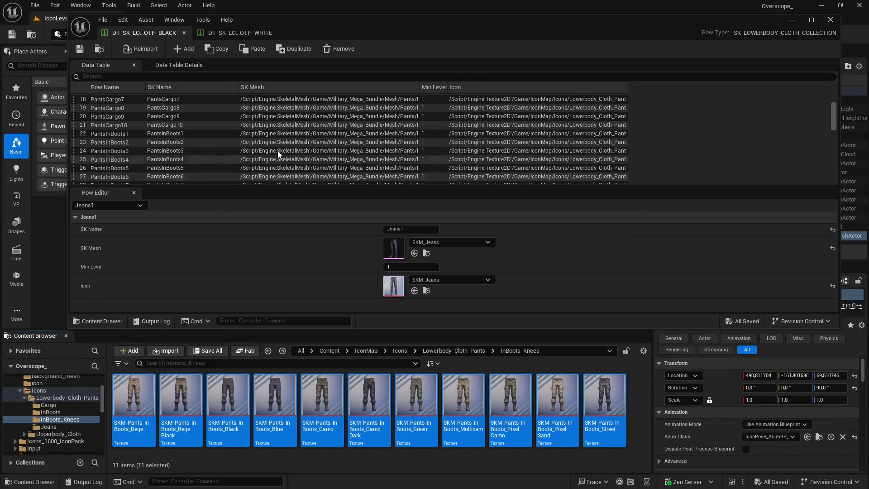
scroll(153, 136, "down", 4)
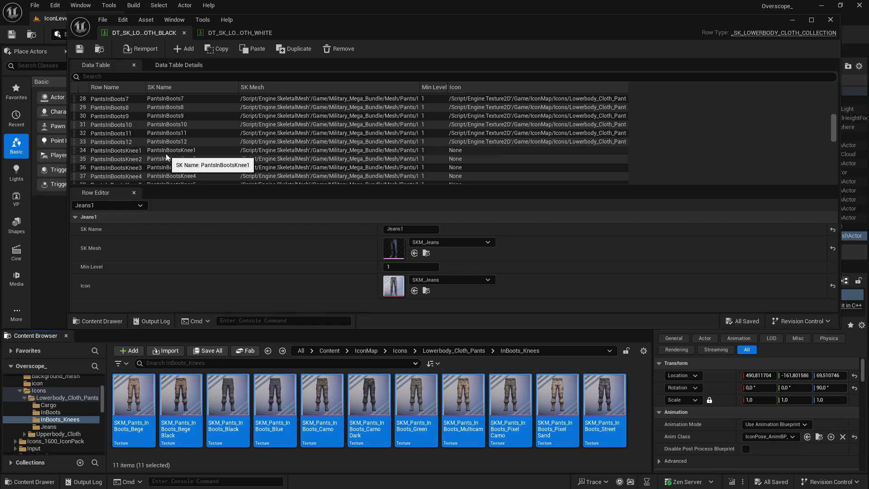
left_click(168, 150)
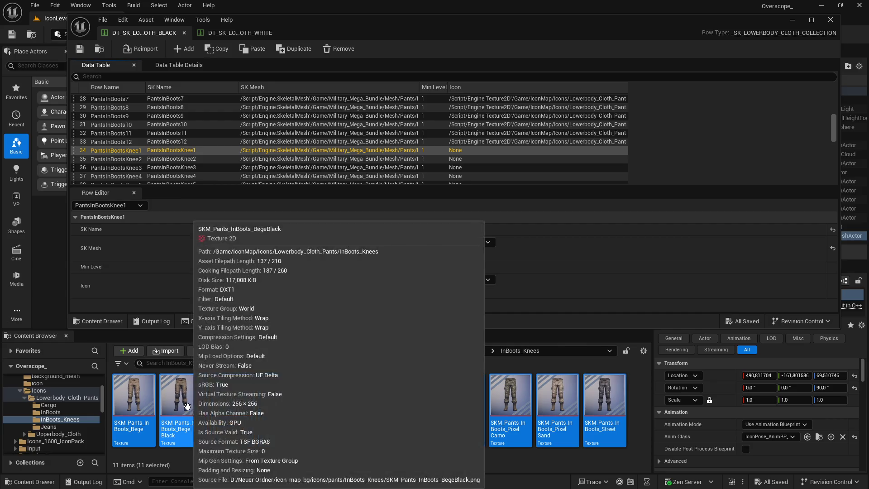
Set Knee1–4 icons to the Bege, Bege Black, black and blue pants textures
left_click(134, 396)
left_click(414, 291)
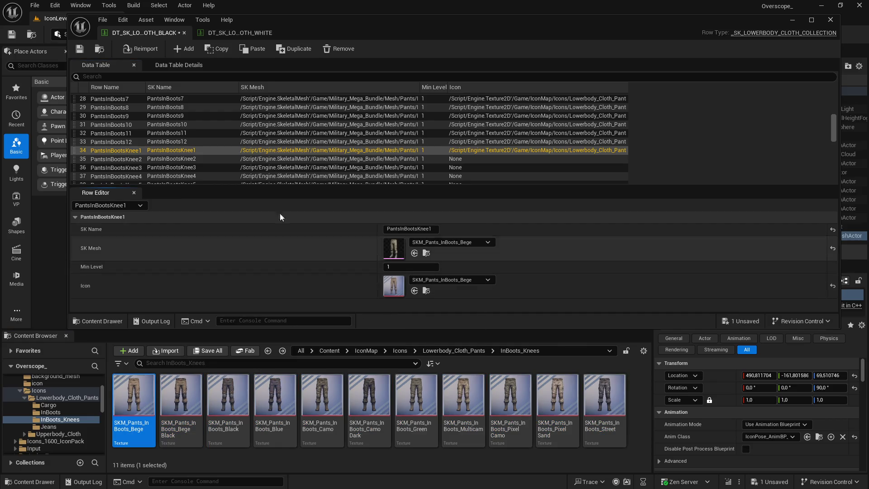
left_click(152, 159)
left_click(183, 395)
left_click(414, 290)
left_click(151, 167)
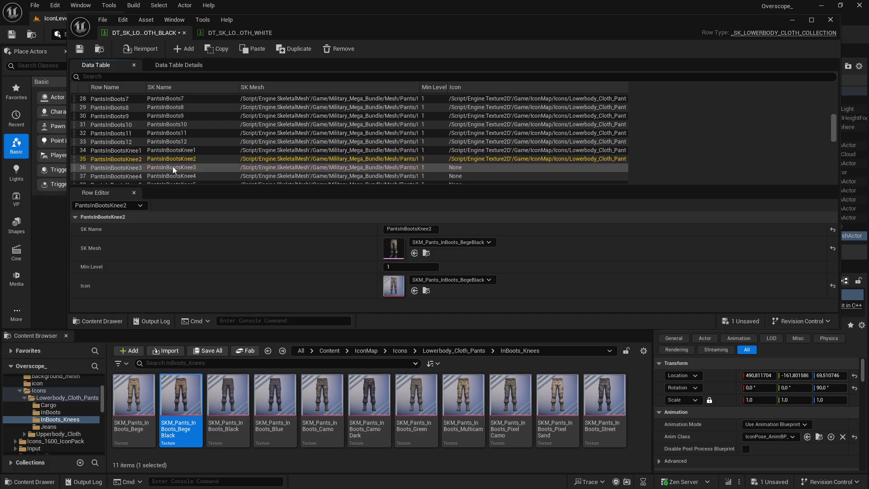
left_click(228, 396)
left_click(414, 291)
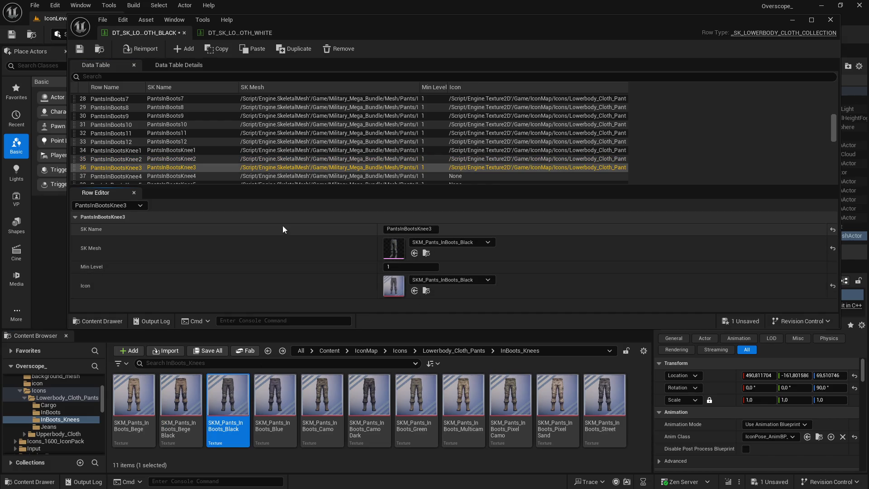
left_click(152, 176)
left_click(275, 396)
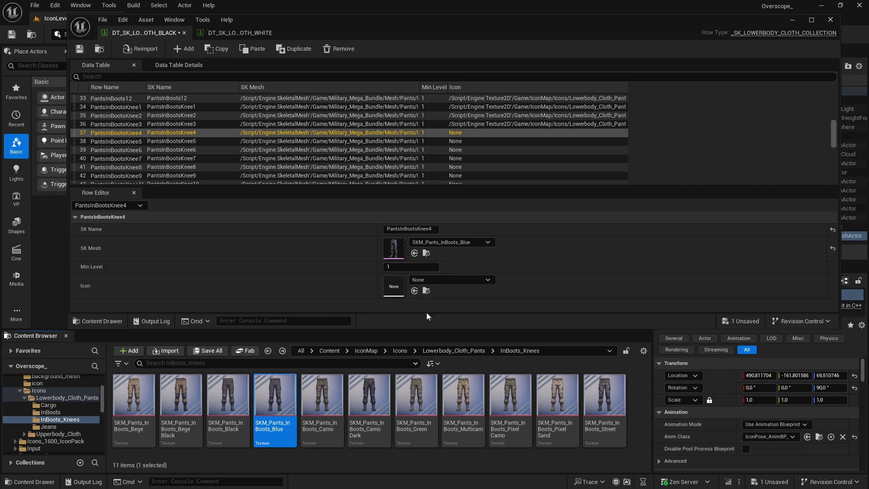
left_click(414, 290)
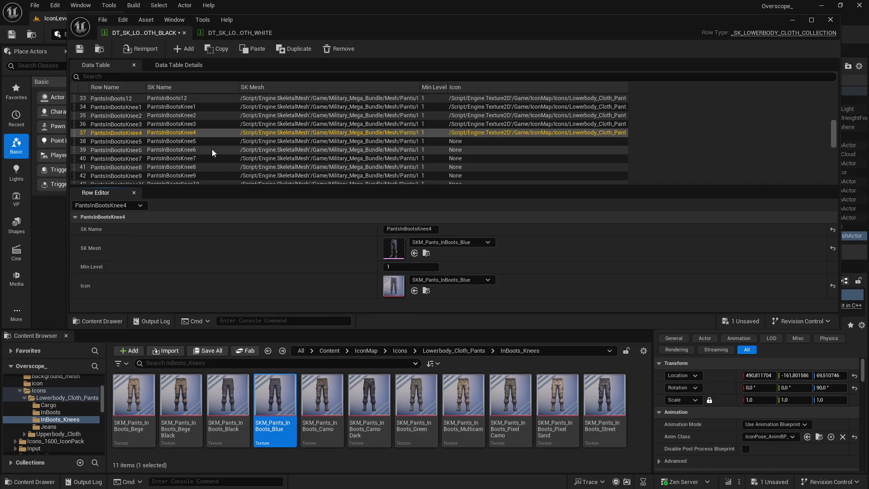
Set Knee5–8 icons to the camo, Camo Dark, green and Multicam textures
left_click(151, 141)
left_click(321, 396)
left_click(414, 291)
left_click(414, 149)
left_click(371, 396)
left_click(414, 290)
left_click(366, 158)
left_click(427, 397)
left_click(414, 291)
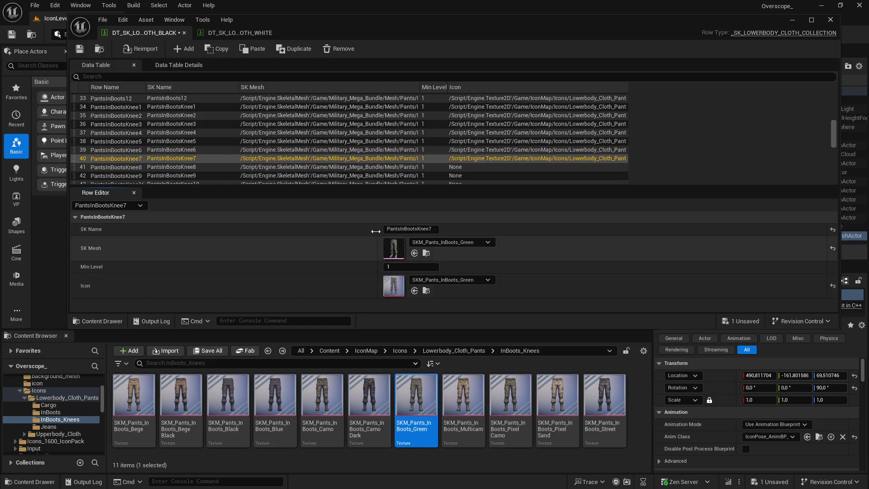
left_click(385, 167)
left_click(459, 392)
left_click(414, 290)
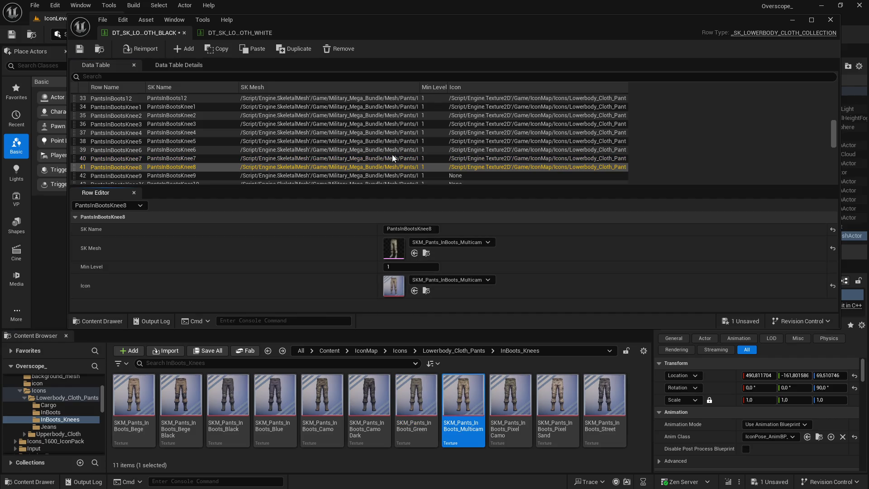
Set Knee9–10 icons to Pixel Camo and Pixel Sand, then pick Street for Knee11
scroll(385, 167, "down", 1)
left_click(376, 161)
left_click(500, 390)
left_click(414, 291)
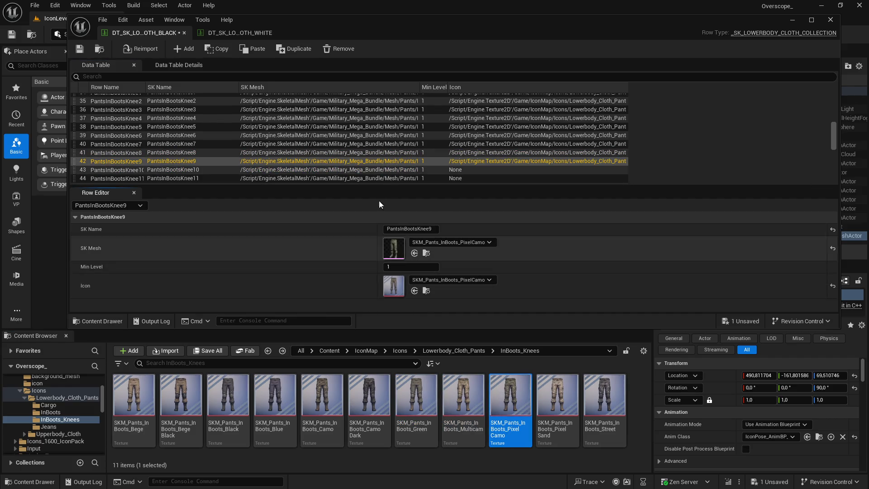
scroll(183, 165, "down", 1)
left_click(186, 155)
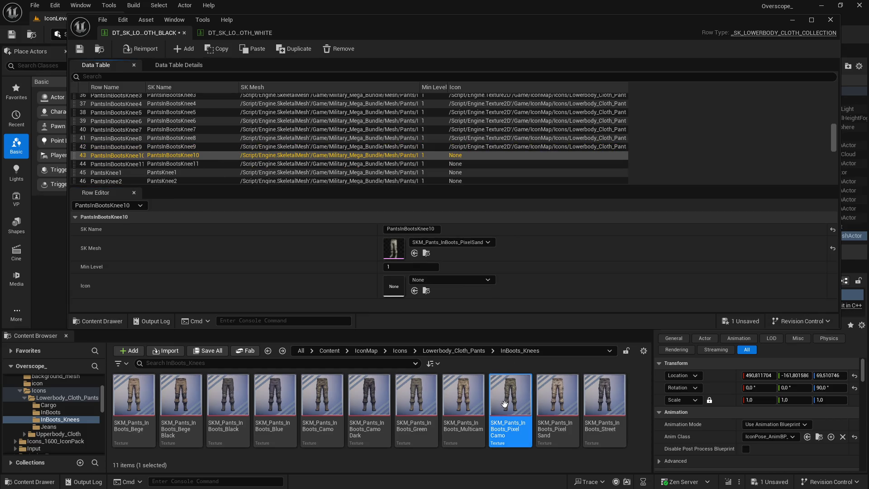
left_click(557, 393)
left_click(415, 291)
left_click(413, 164)
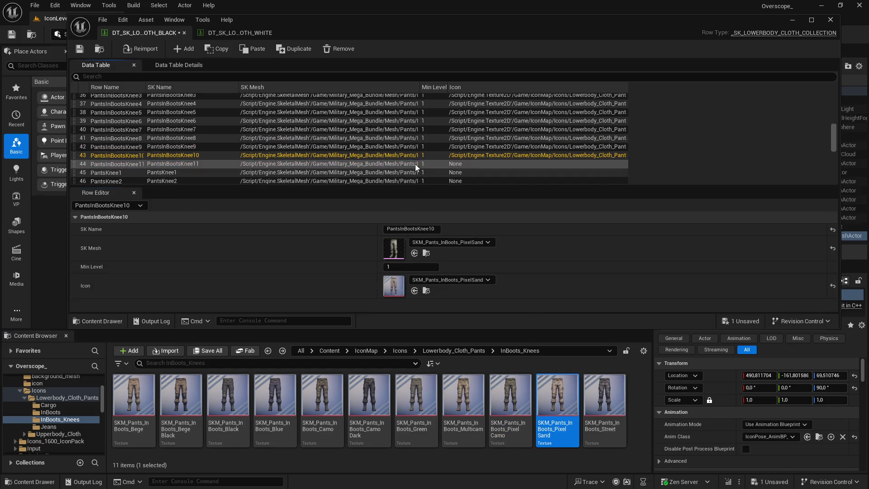
left_click(604, 393)
Save the black data table and switch to the white lowerbody cloth table
left_click(208, 350)
left_click(517, 351)
left_click(237, 34)
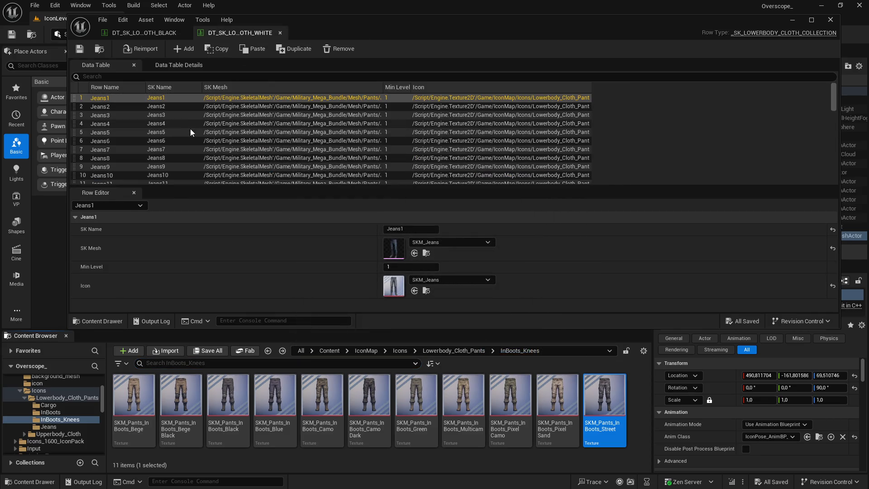
In the white table, set Knee1 and Knee2 icons to the Bege and Bege Black textures
scroll(195, 140, "down", 9)
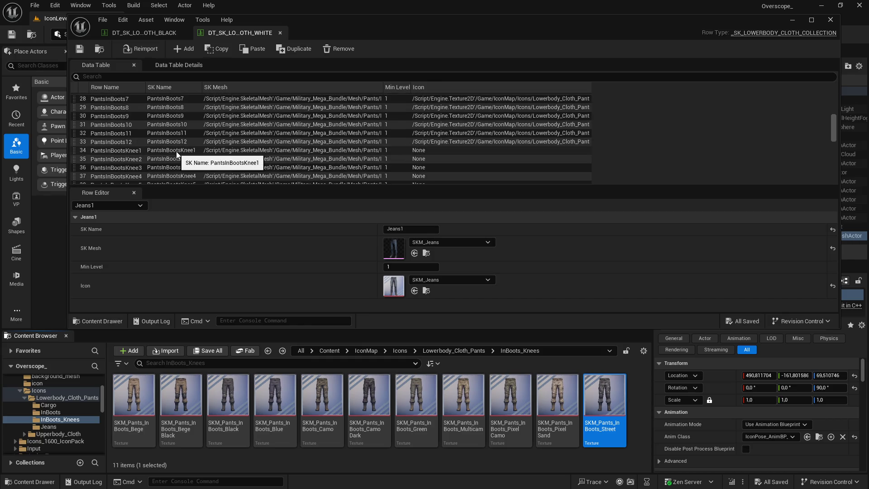
scroll(181, 151, "down", 1)
left_click(145, 124)
scroll(196, 153, "down", 1)
scroll(197, 153, "down", 3)
left_click_drag(146, 88, 153, 90)
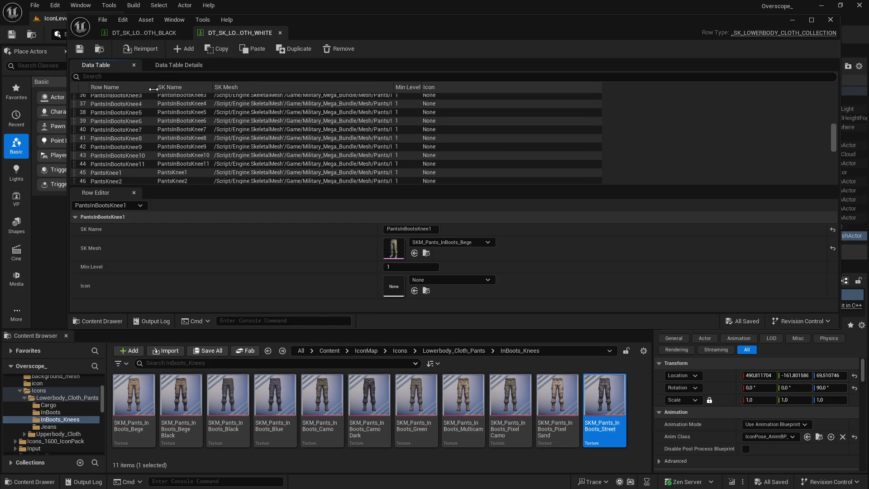
scroll(182, 154, "up", 5)
left_click(150, 392)
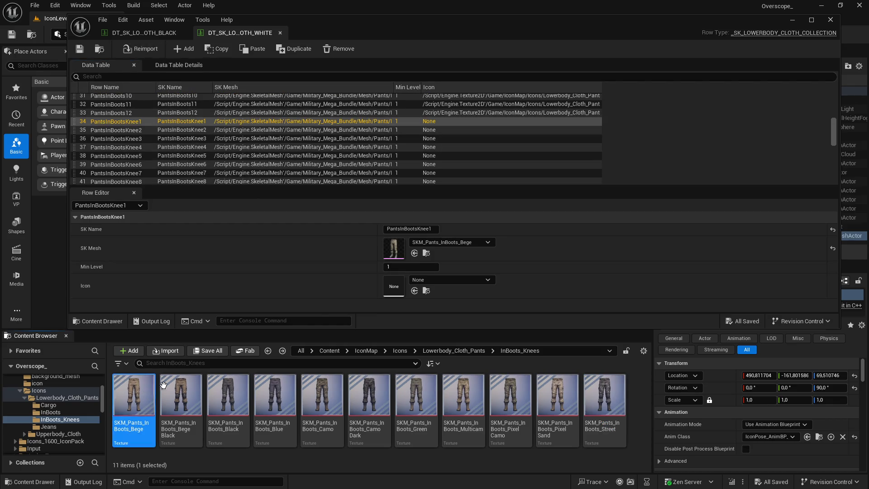
left_click(414, 290)
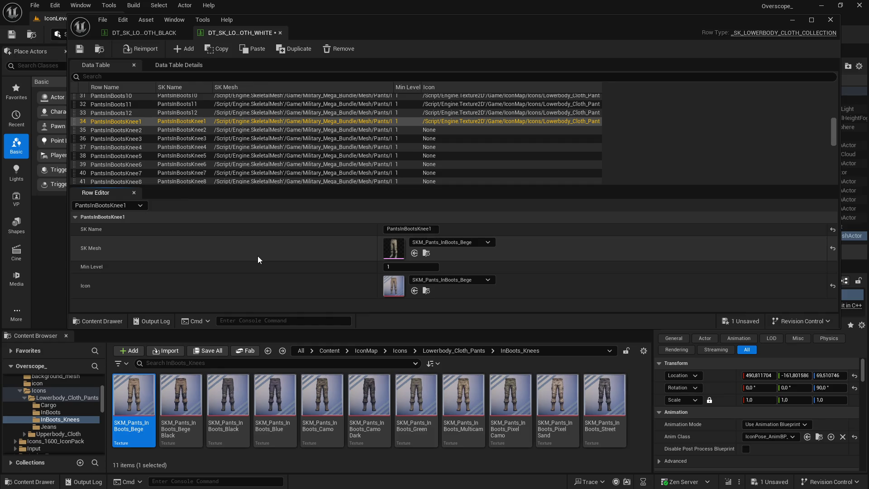
left_click(143, 130)
left_click(181, 395)
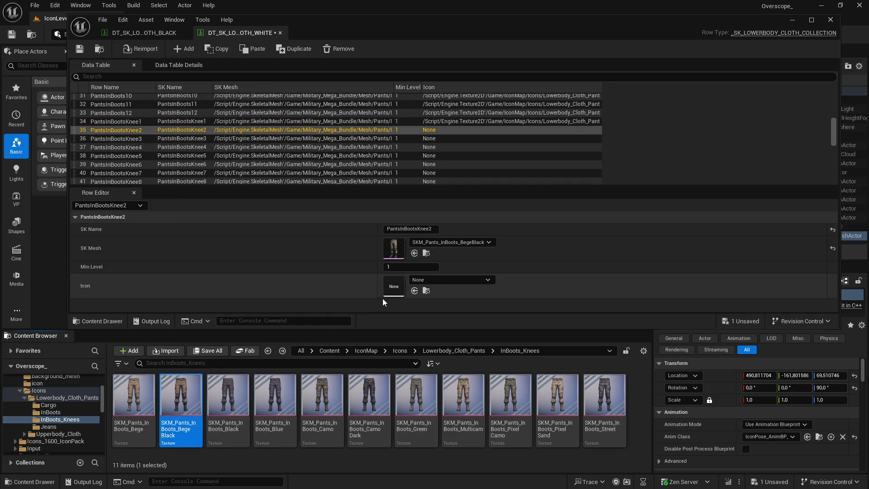
left_click(414, 290)
Set Knee3–7 icons to the black, blue, camo, Camo Dark and green textures
left_click(227, 394)
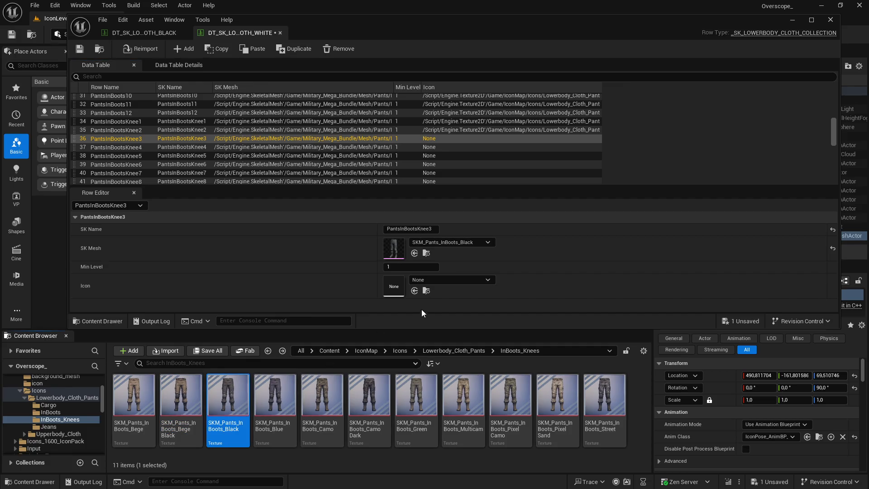
left_click(414, 291)
left_click(254, 147)
left_click(320, 400)
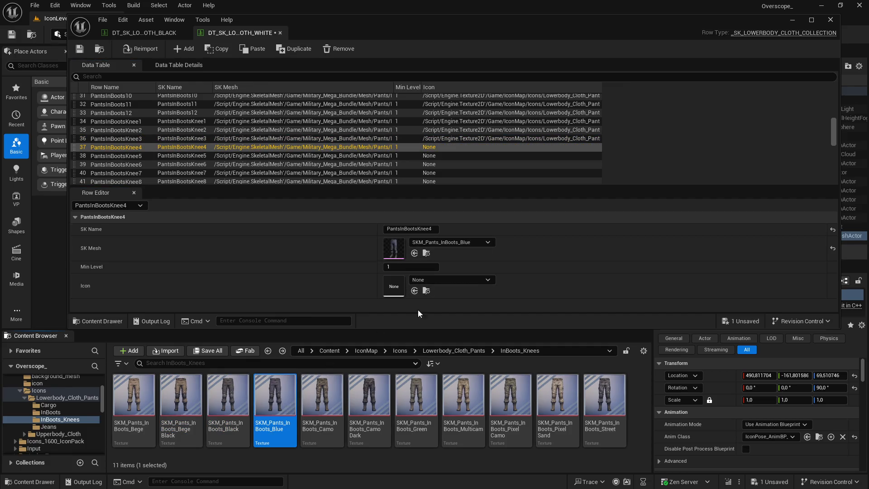
left_click(414, 290)
left_click(307, 156)
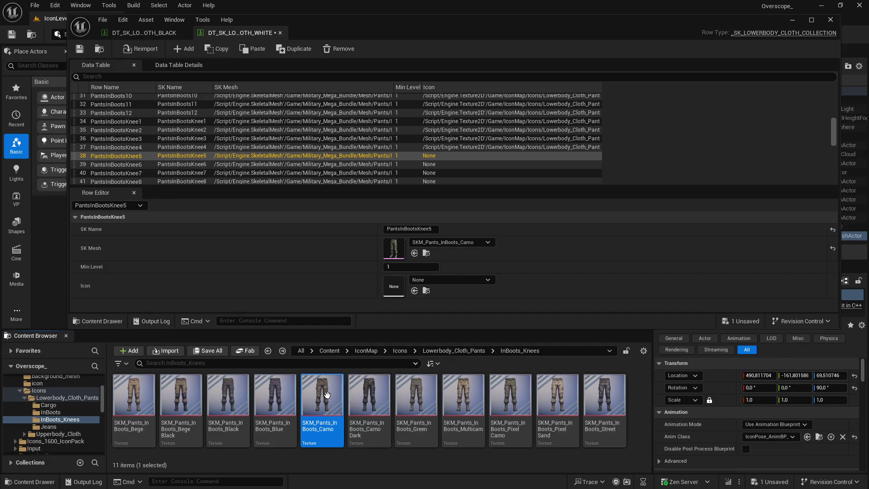
left_click(414, 290)
left_click(243, 167)
left_click(369, 396)
left_click(414, 290)
left_click(294, 172)
left_click(415, 396)
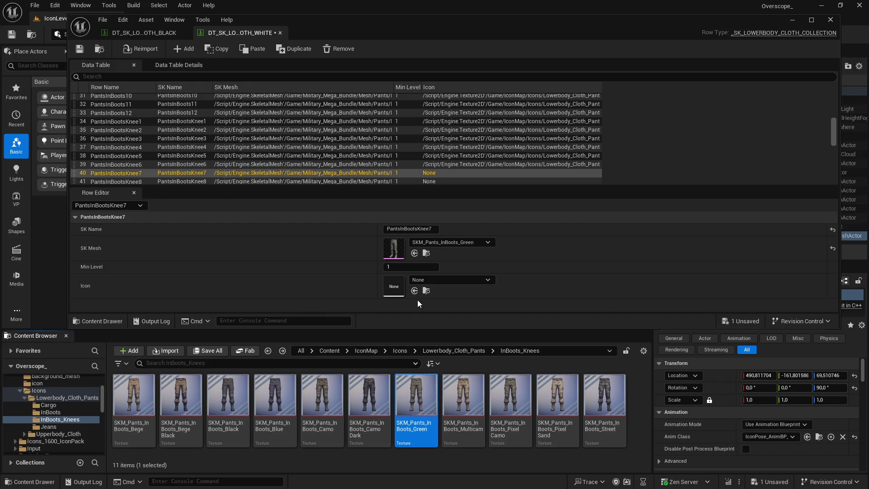
left_click(414, 290)
Set Knee8–11 icons to the Multicam, Pixel Camo, Pixel Sand and Street textures
scroll(295, 149, "down", 1)
left_click(294, 152)
left_click(463, 396)
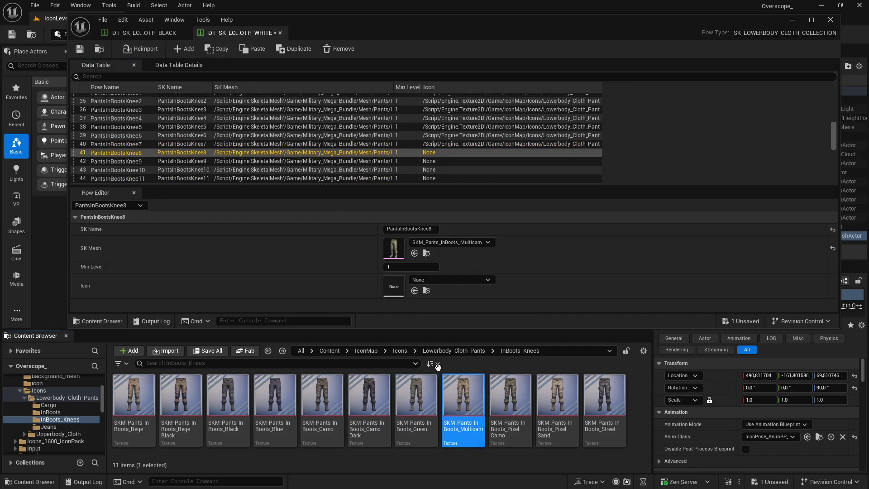
left_click(415, 291)
left_click(211, 161)
left_click(510, 396)
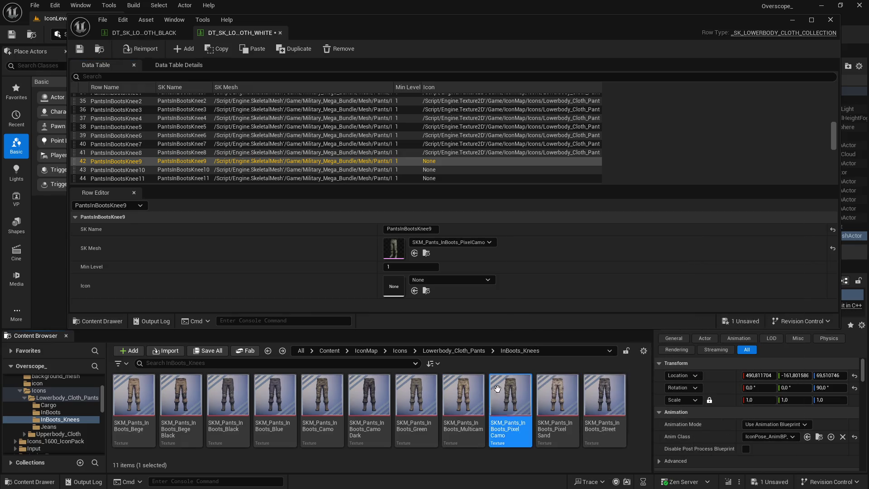
left_click(414, 291)
scroll(238, 167, "down", 1)
left_click(271, 155)
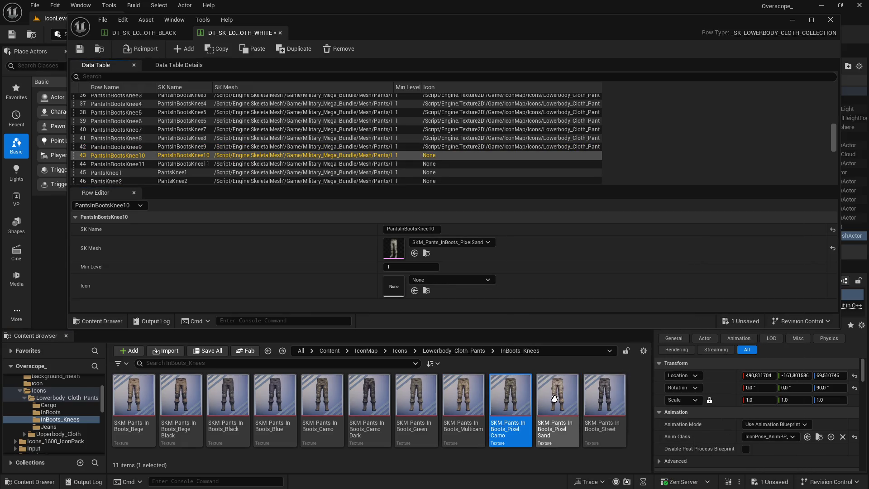
left_click(557, 396)
left_click(414, 291)
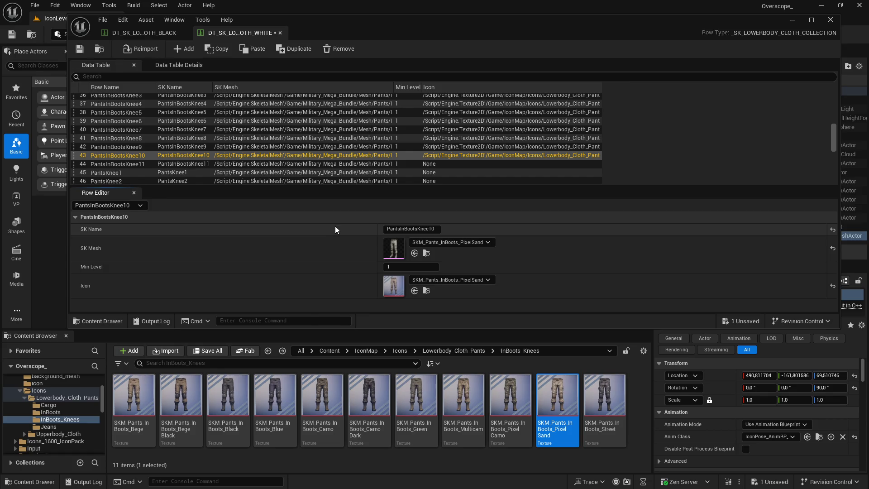
left_click(295, 164)
left_click(604, 396)
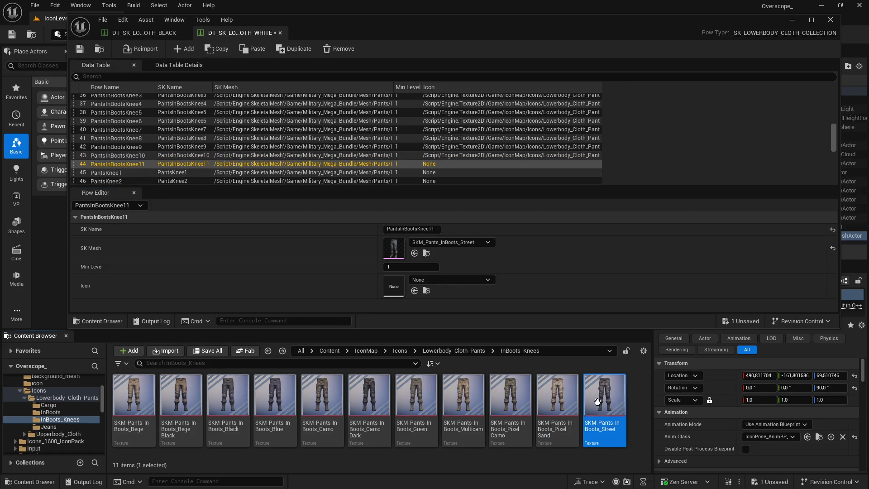
Save all changes to the white lowerbody cloth data table
left_click(207, 350)
left_click(506, 349)
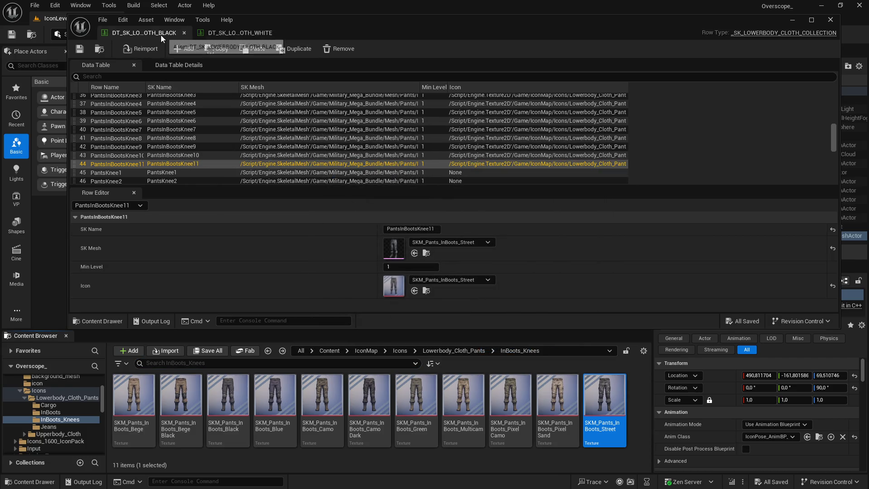
scroll(210, 158, "down", 3)
Select the PantsKnee1 row and locate its pants mesh in the Content Browser
scroll(234, 155, "down", 6)
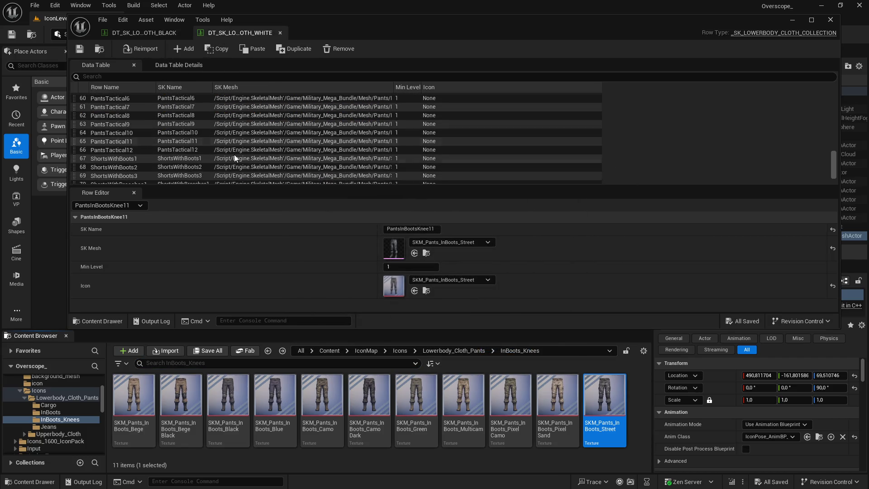
scroll(237, 153, "up", 7)
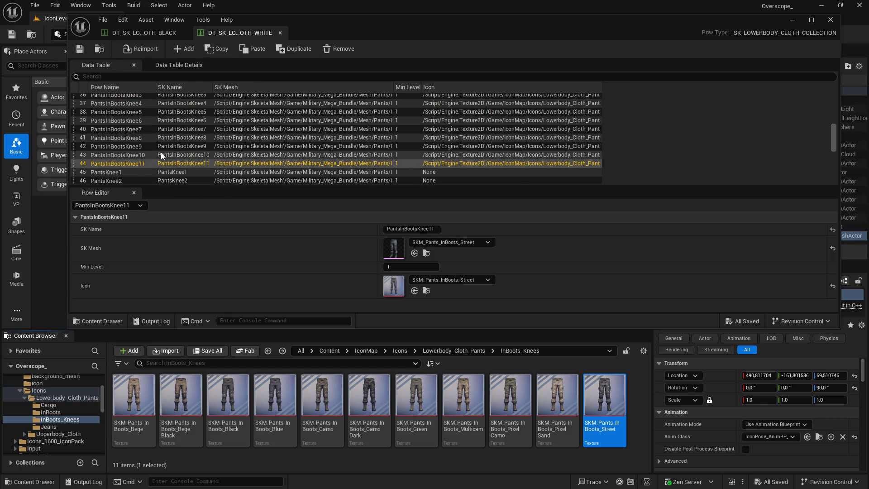
left_click(161, 157)
scroll(253, 154, "down", 4)
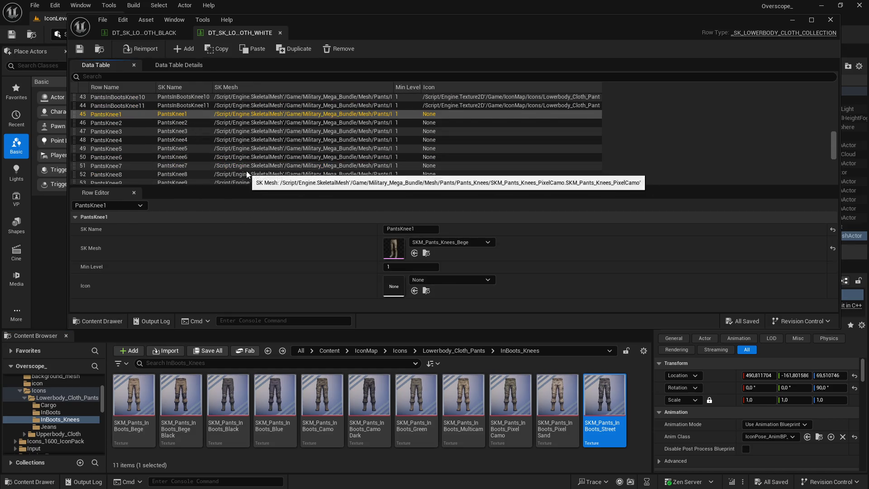
scroll(268, 160, "up", 1)
left_click(426, 253)
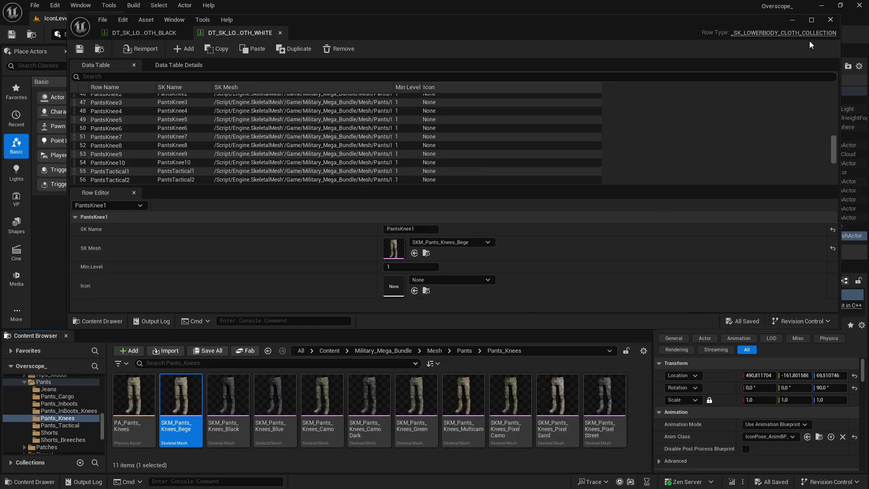
Close the data table and give the level's pants actor the SKM_Pants_Knees_Bege mesh
left_click(797, 24)
left_click_drag(233, 329, 234, 326)
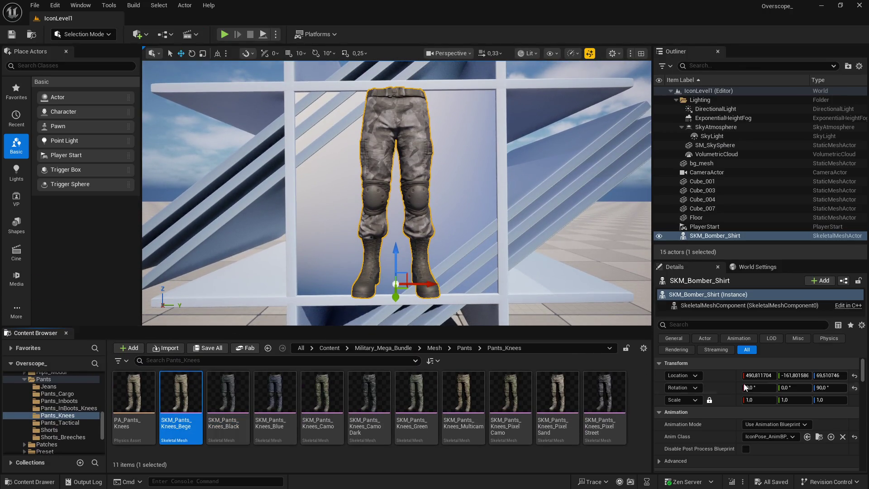
scroll(713, 381, "down", 3)
left_click(774, 439)
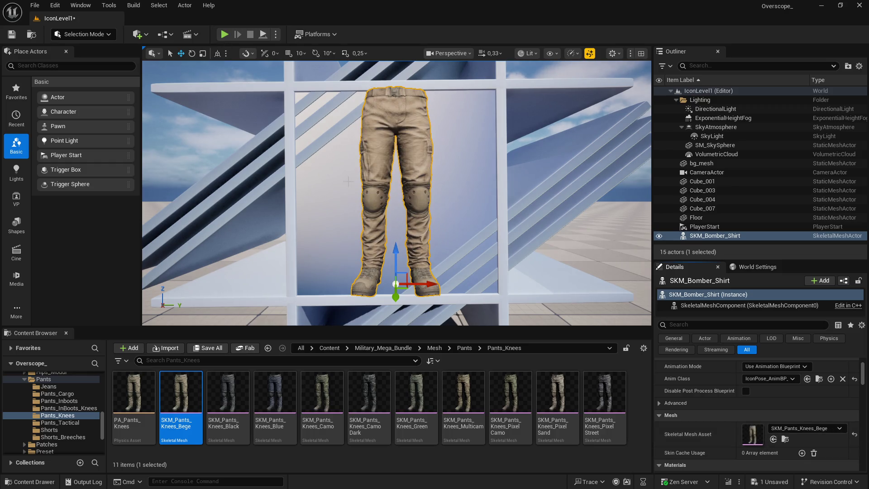
Open folder 1 in the pants icons folder in the file browser
key("super")
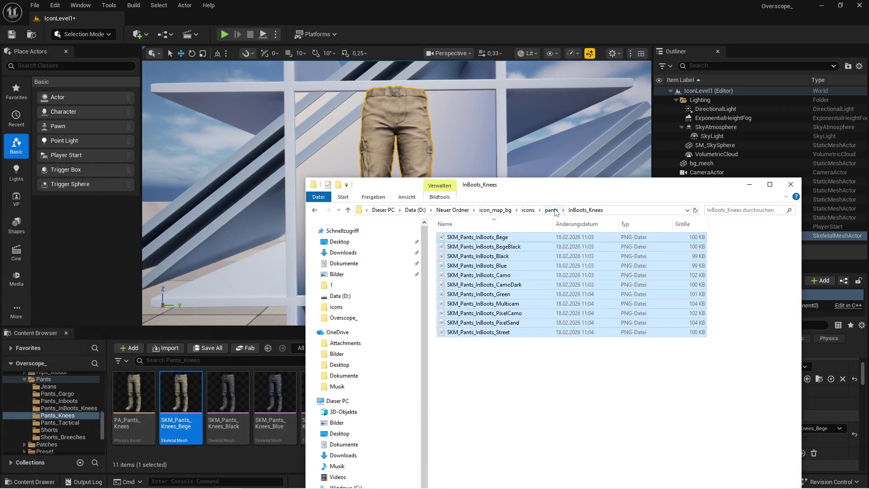
left_click(551, 210)
double_click(446, 238)
Clear the old screenshots from folder 1 and capture a first knee-pants icon screenshot
key("Delete")
key("alt+Tab")
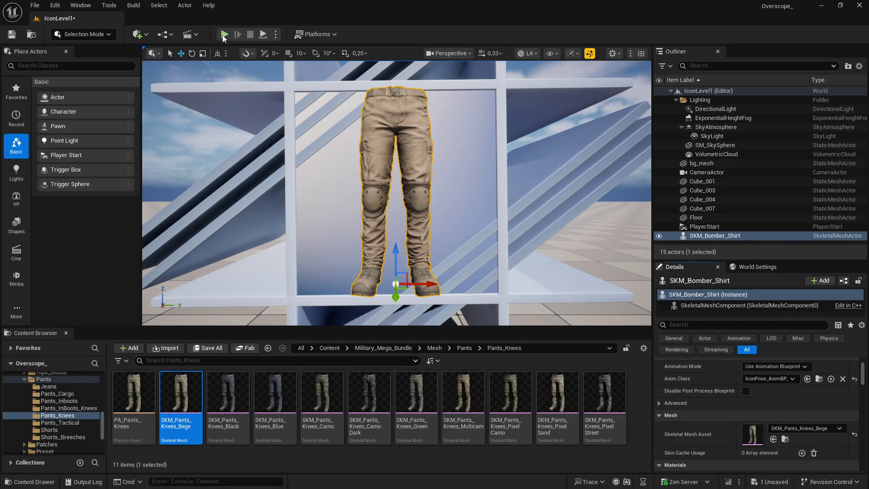
left_click(223, 36)
left_click(250, 35)
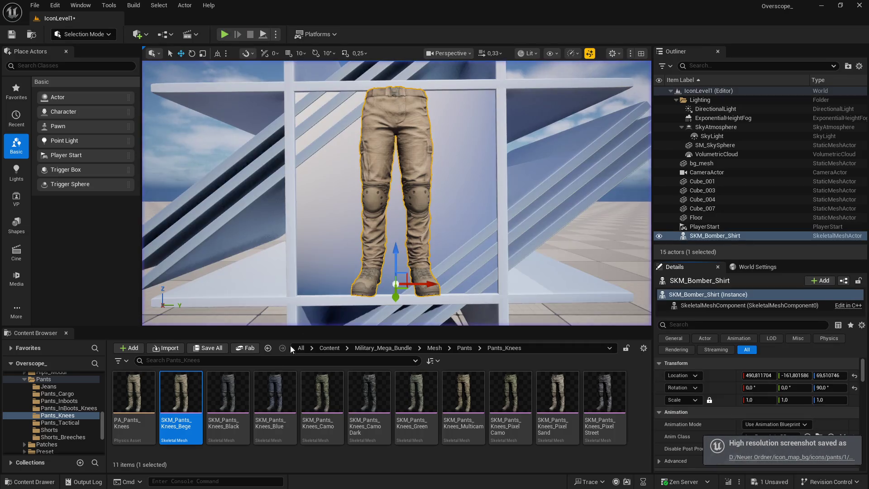
Capture icon screenshots of the Black and Blue knee pants
left_click(228, 393)
scroll(760, 398, "down", 5)
left_click(772, 396)
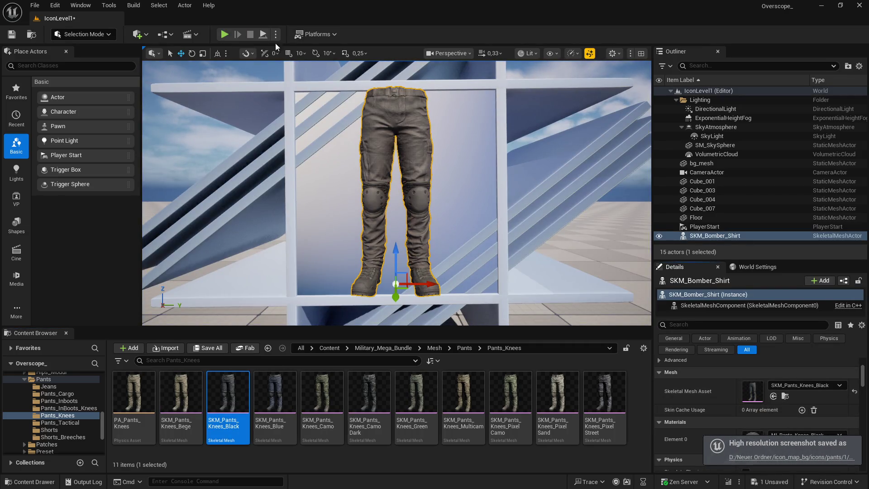
left_click(224, 33)
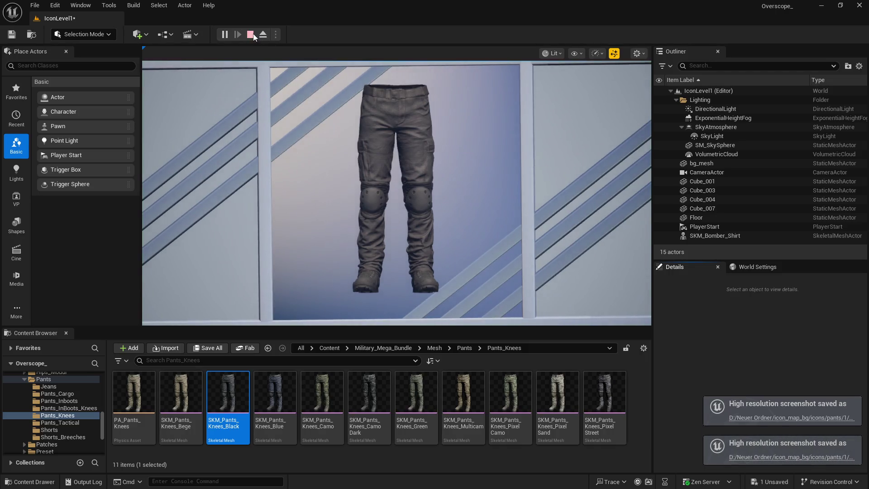
left_click(250, 35)
left_click(286, 393)
scroll(760, 399, "down", 5)
left_click(774, 381)
left_click(224, 34)
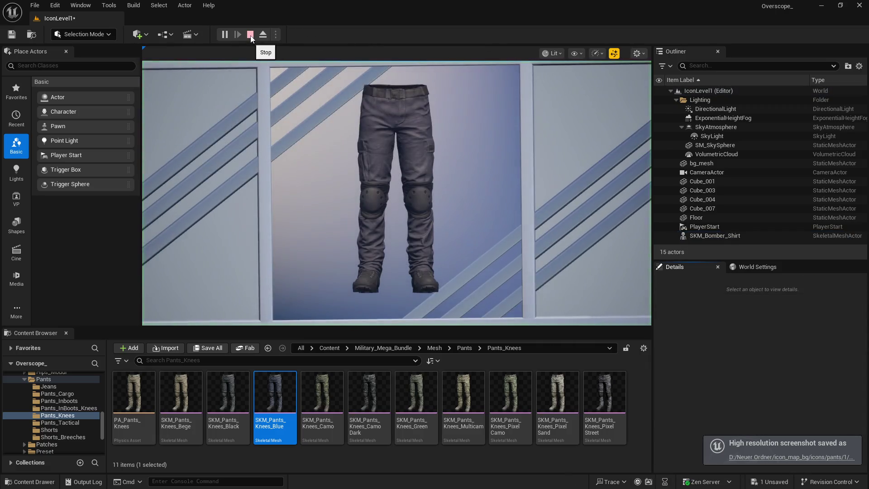
left_click(250, 35)
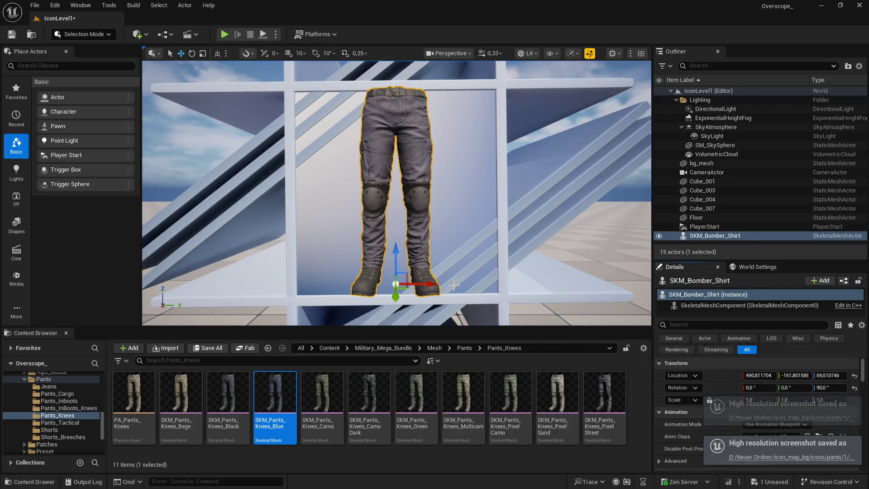
Minimize the data table editor and bring the pants icons file browser forward
key("super")
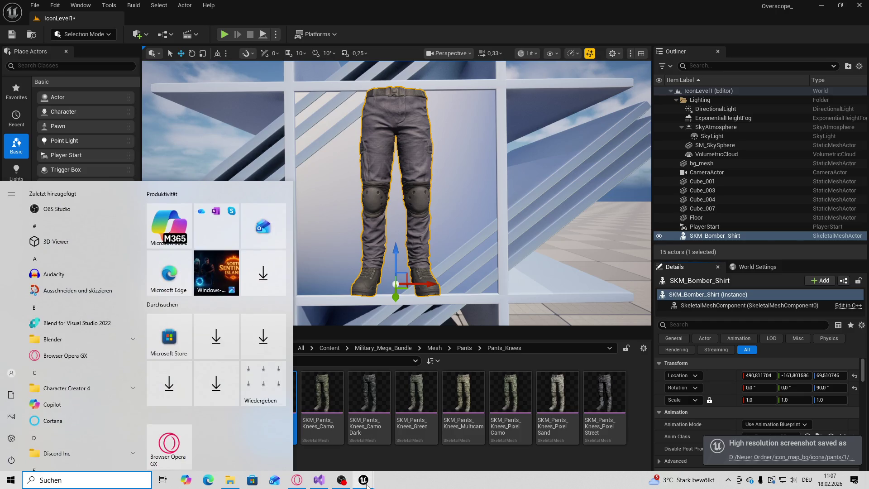
key("alt+Tab")
scroll(197, 160, "up", 3)
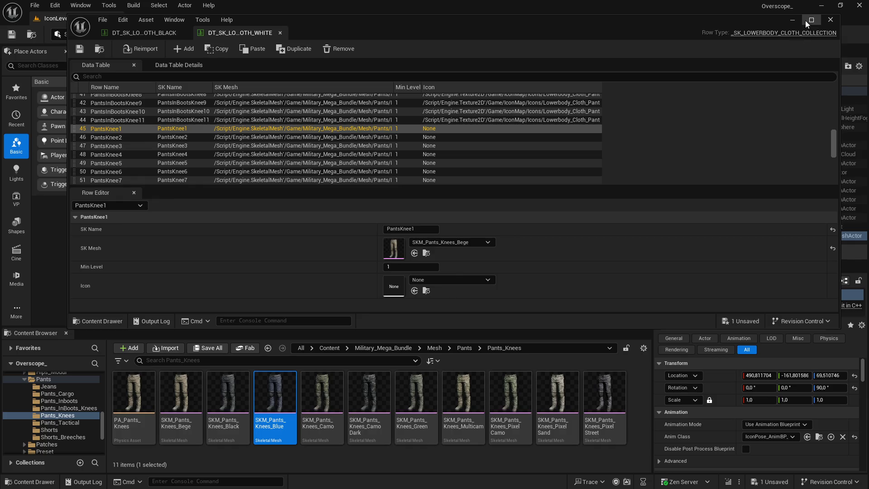
left_click(792, 19)
key("super")
key("alt+Tab")
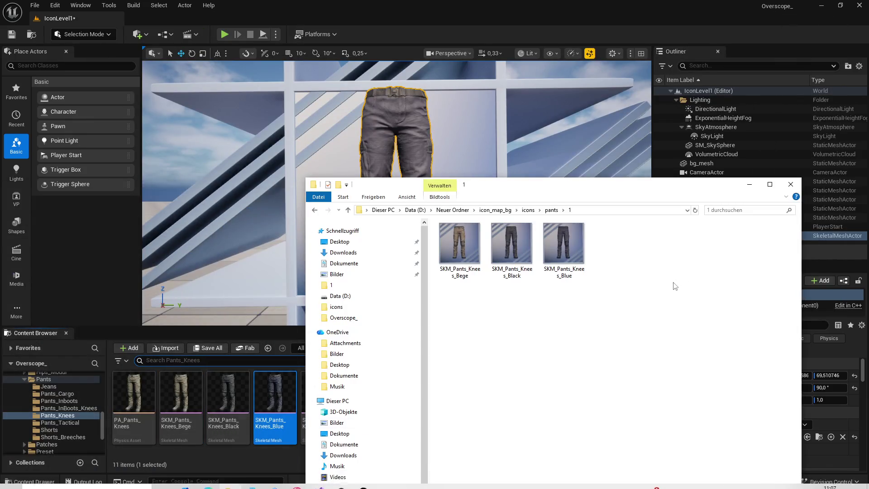
Capture icon screenshots of the Camo and Camo Dark knee pants
left_click(749, 184)
key("Right")
scroll(792, 407, "down", 5)
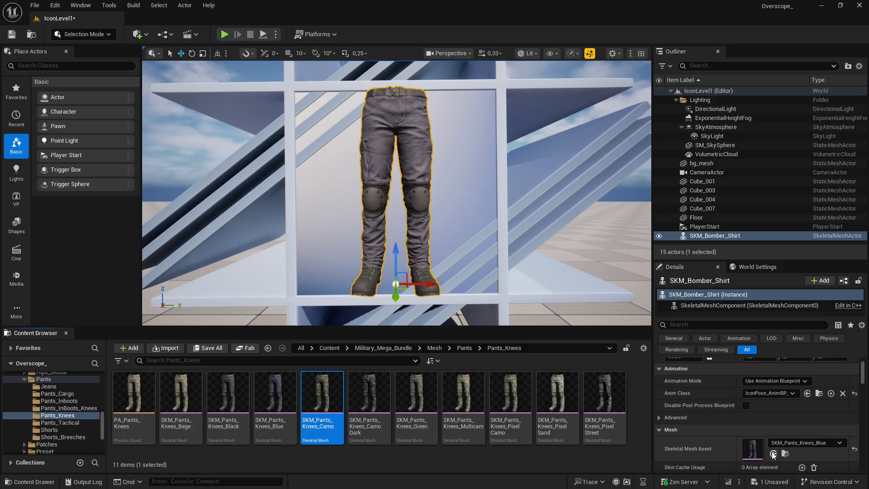
left_click(773, 454)
left_click(224, 34)
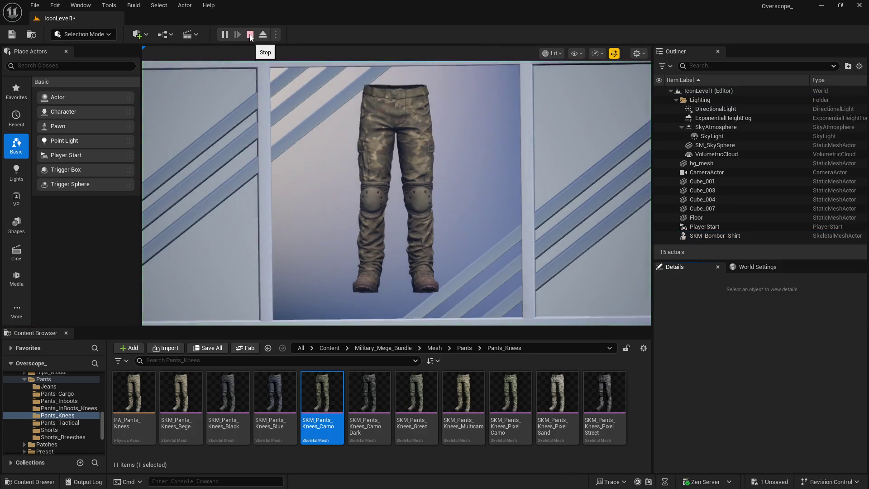
left_click(250, 35)
key("Right")
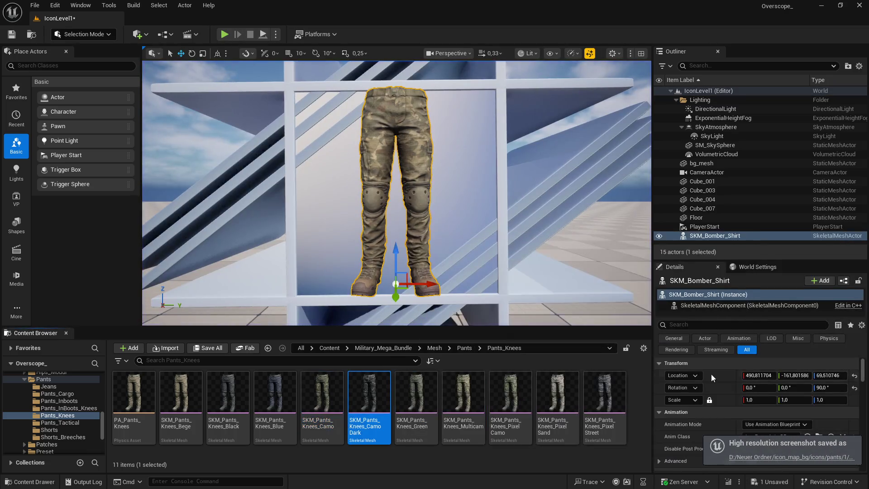
scroll(766, 389, "down", 5)
left_click(774, 397)
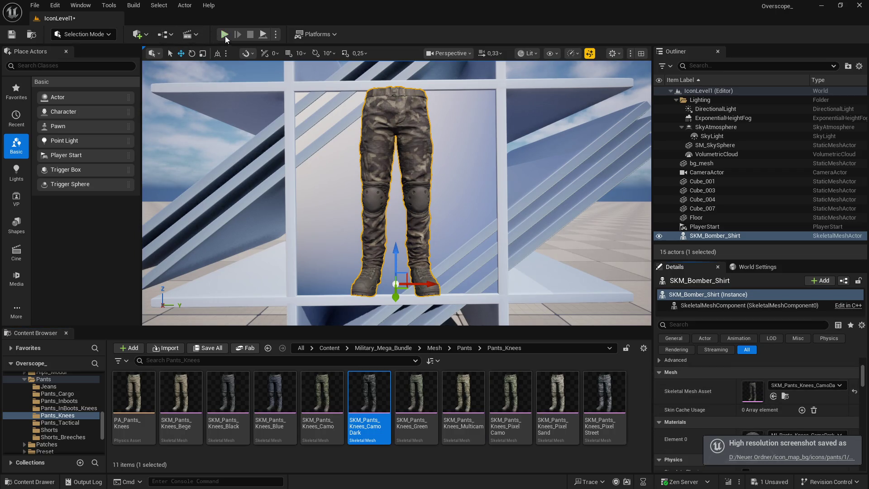
left_click(224, 35)
left_click(251, 35)
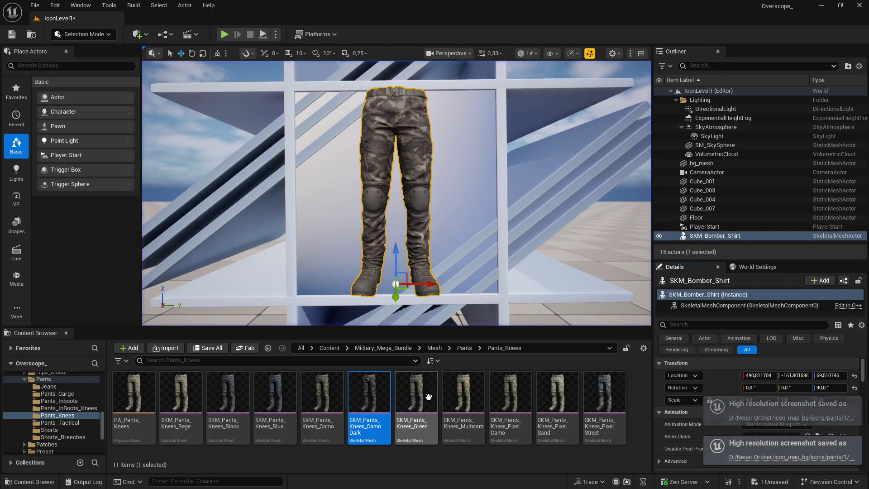
Capture icon screenshots of the Green and Multicam knee pants
left_click(428, 397)
scroll(705, 359, "down", 5)
left_click(773, 367)
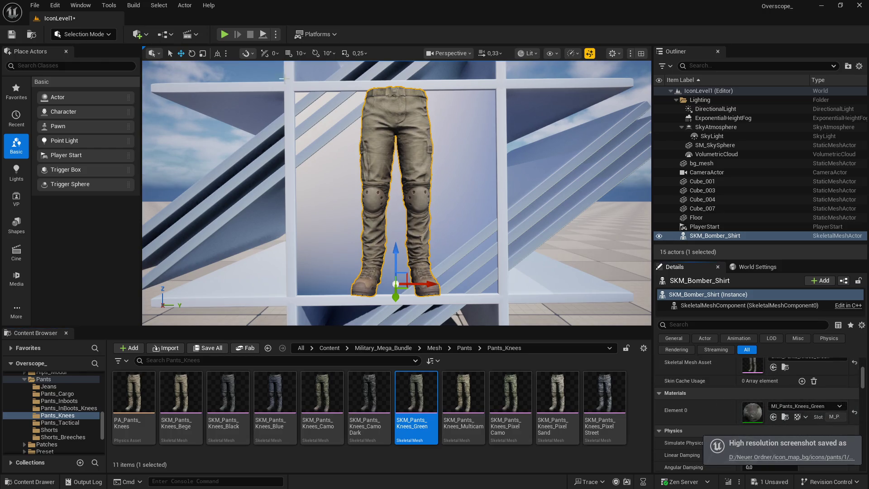
left_click(224, 36)
left_click(250, 34)
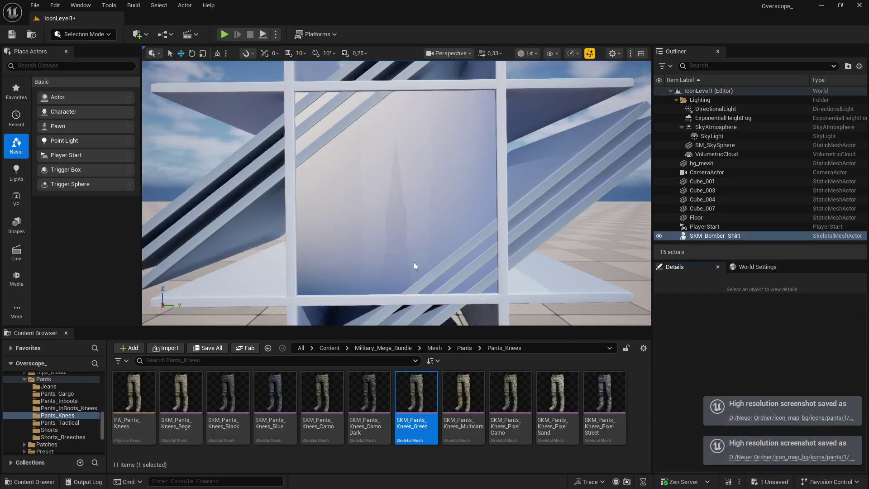
left_click(471, 435)
scroll(701, 375, "down", 5)
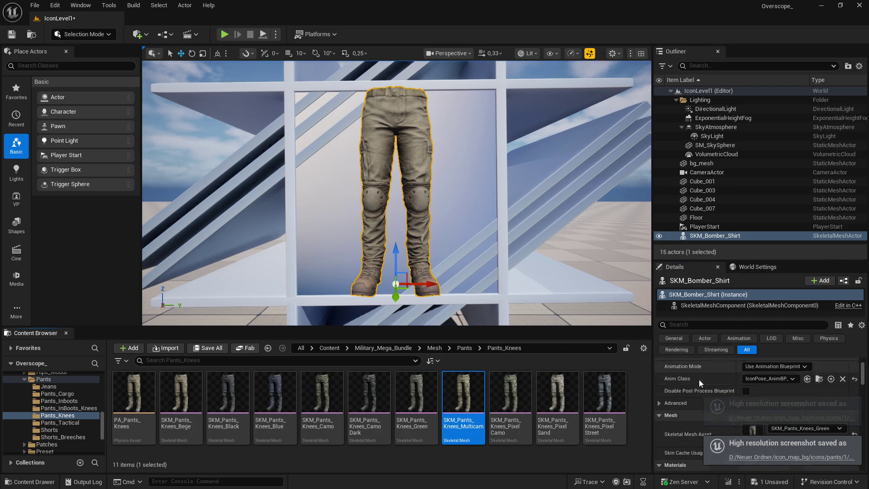
left_click(774, 368)
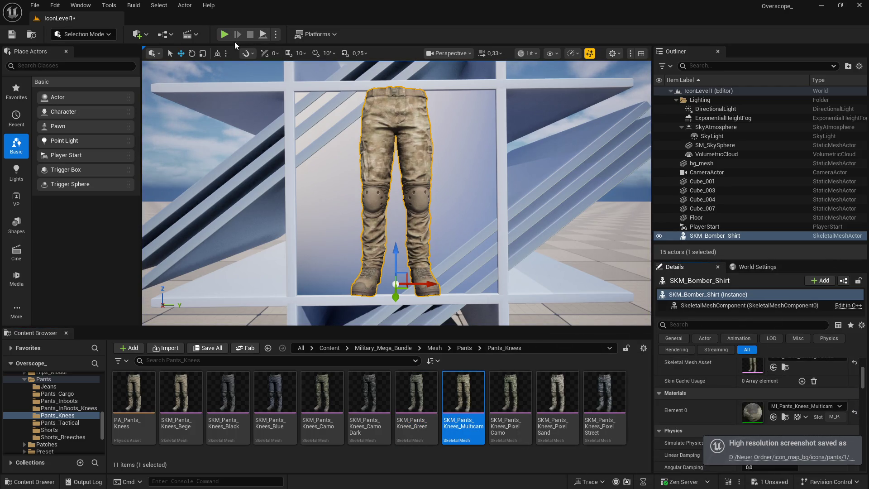
left_click(224, 35)
left_click(250, 35)
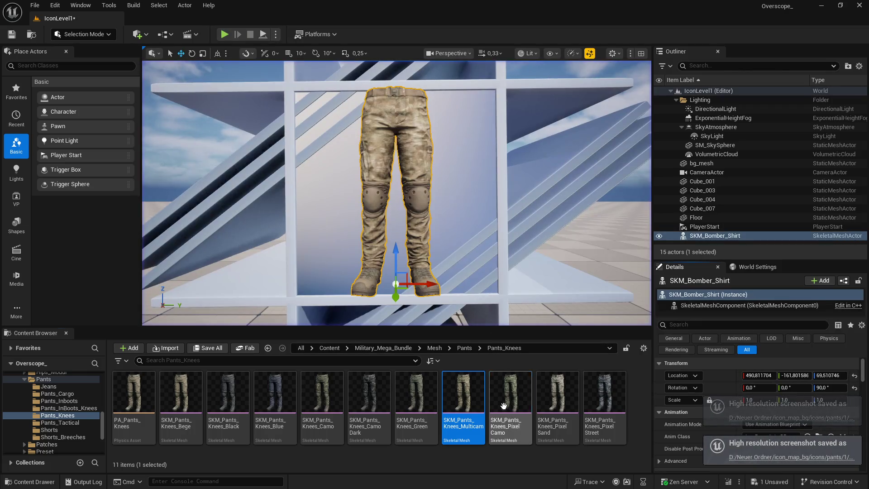
Capture an icon screenshot of the Pixel Camo knee pants
left_click(510, 407)
scroll(704, 368, "down", 5)
left_click(773, 381)
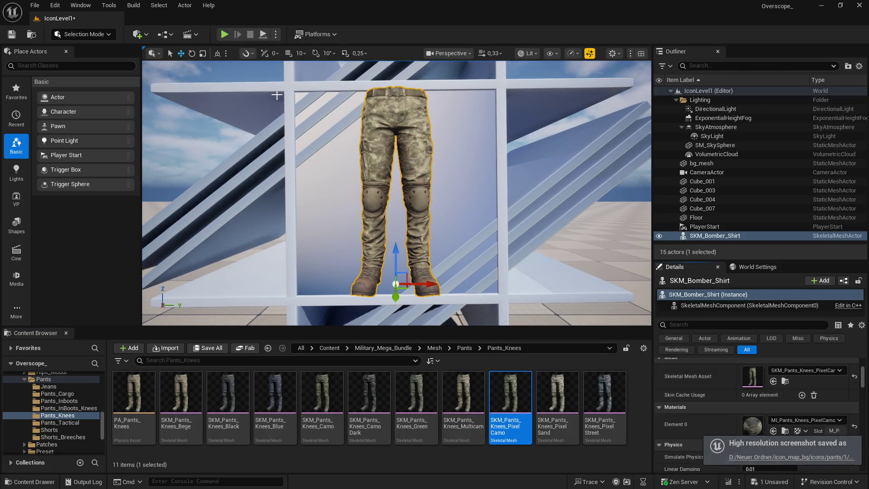
left_click(225, 35)
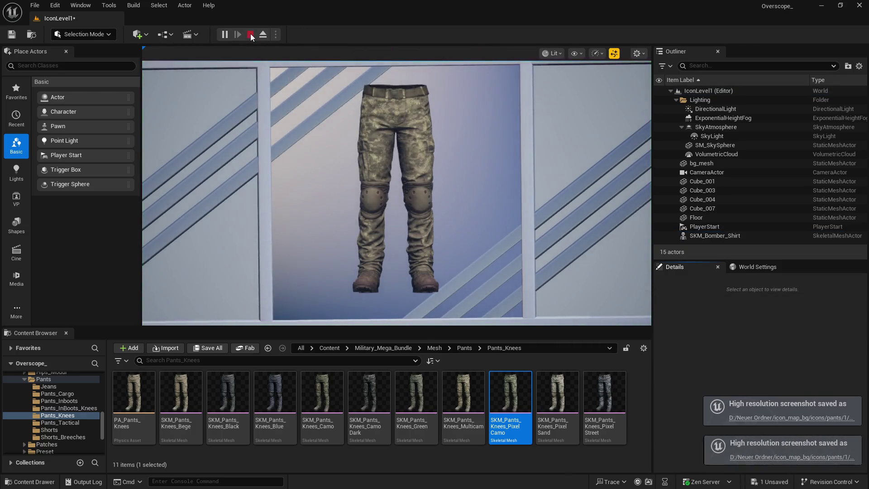
left_click(250, 35)
Swap in SKM_Pants_Knees_PixelSand, then PixelStreet, capturing an icon screenshot of each
left_click(557, 398)
scroll(729, 379, "down", 5)
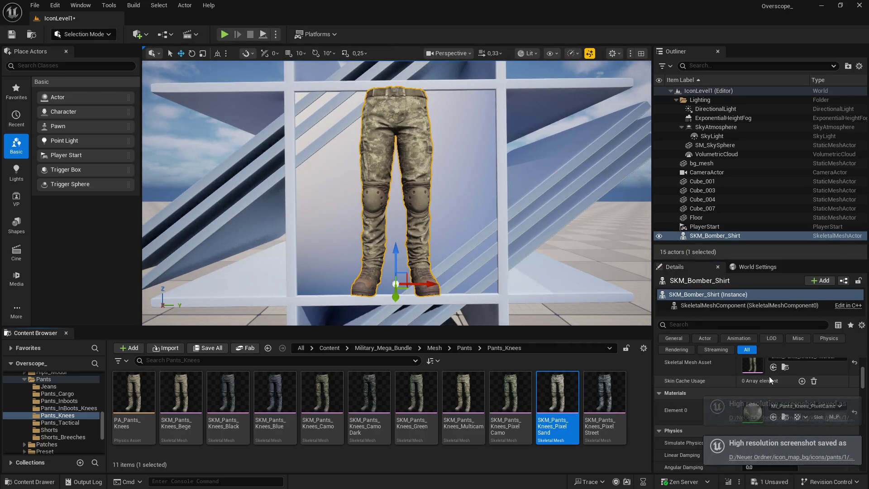
left_click(773, 367)
left_click(225, 35)
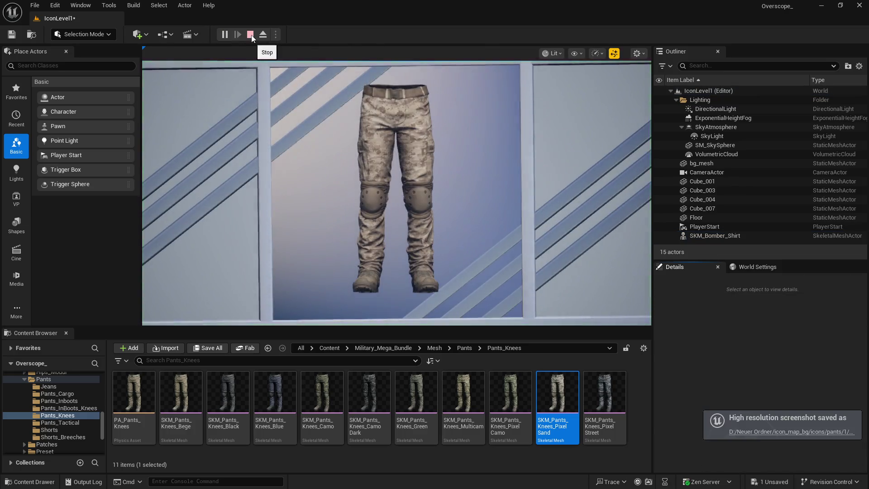
left_click(250, 35)
left_click(618, 403)
scroll(725, 379, "down", 5)
left_click(774, 381)
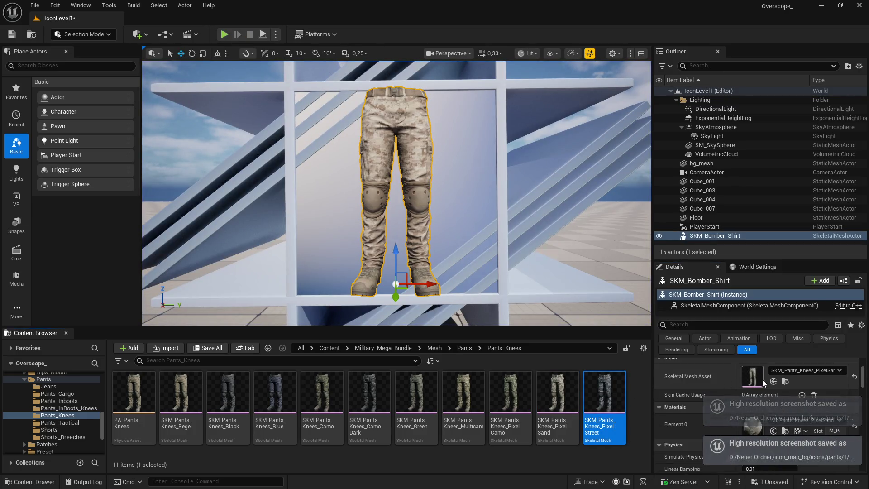
left_click(225, 35)
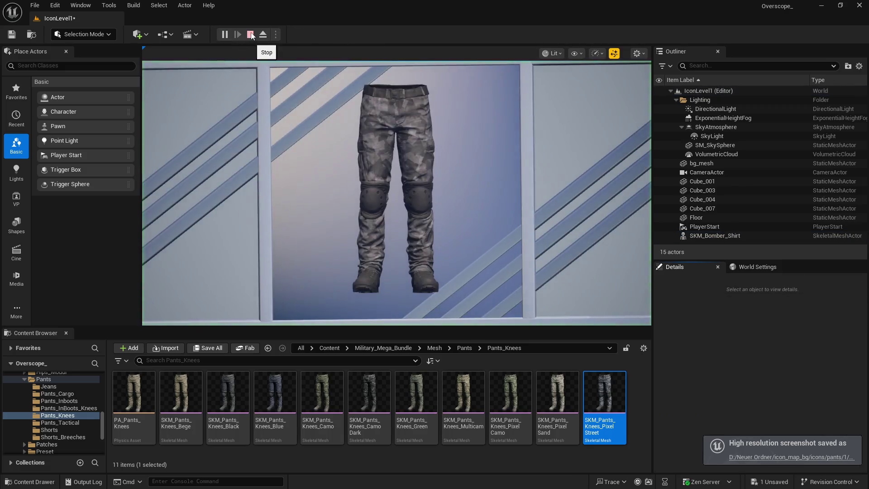
left_click(250, 35)
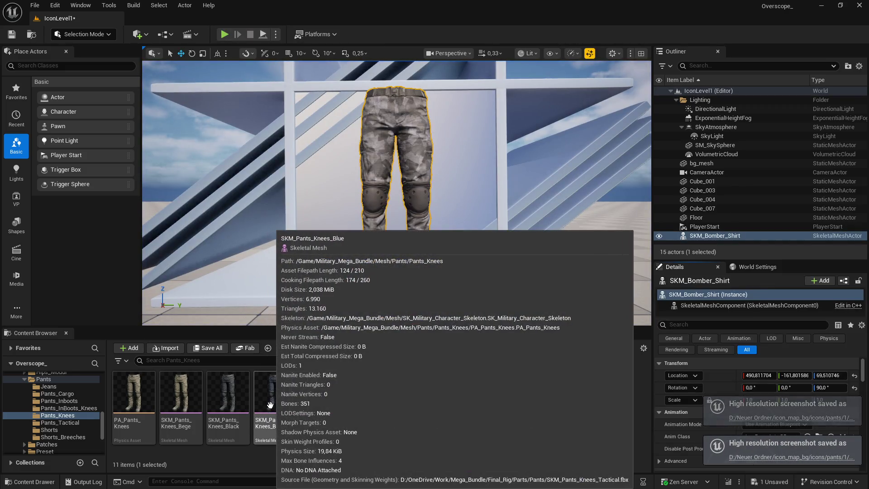
key("super")
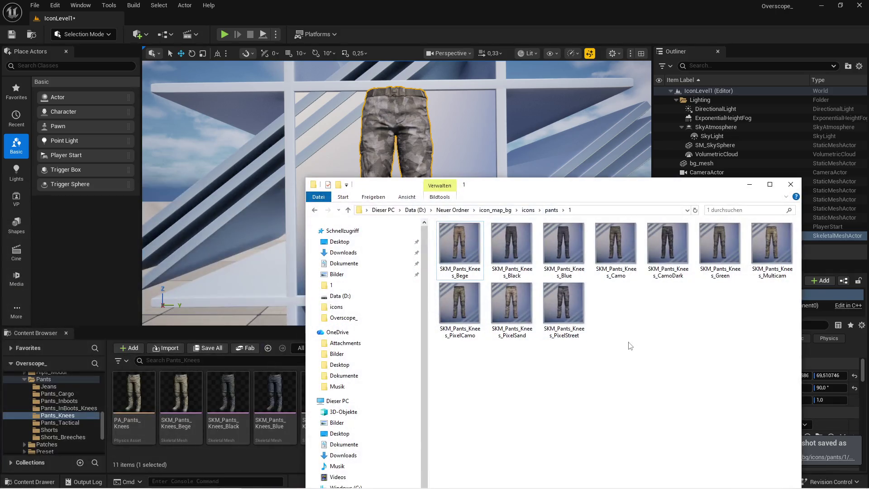
Go up to the icons/pants folder after checking the InBoots_Knees icons folder
key("alt+Up")
double_click(464, 267)
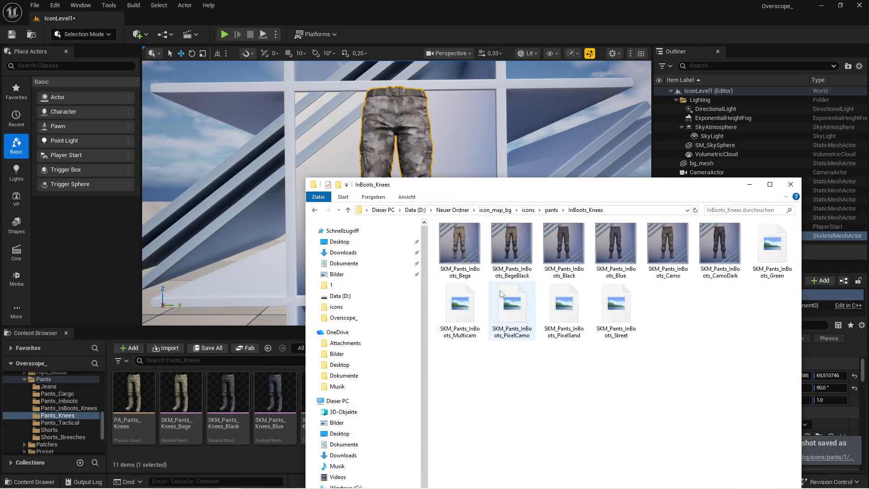
mouse_move(506, 190)
left_mouse_down()
mouse_move(528, 454)
mouse_move(516, 182)
left_mouse_up()
key("alt+Up")
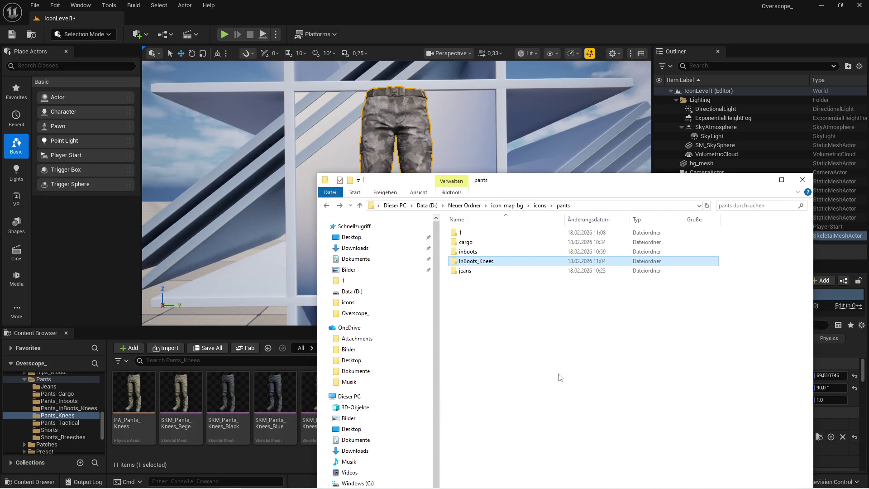
Create and open a new Knees folder under pants, then save the Unreal level
right_click(501, 324)
mouse_move(524, 463)
left_click(657, 337)
type("Knees")
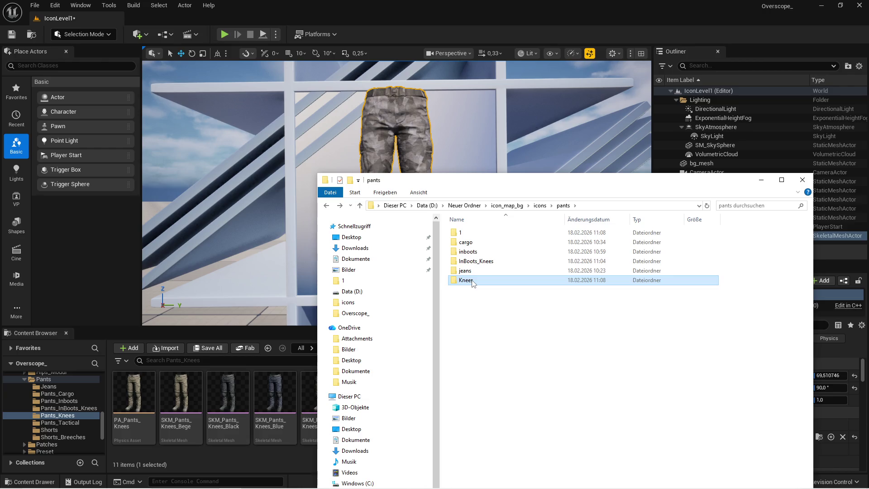
double_click(466, 281)
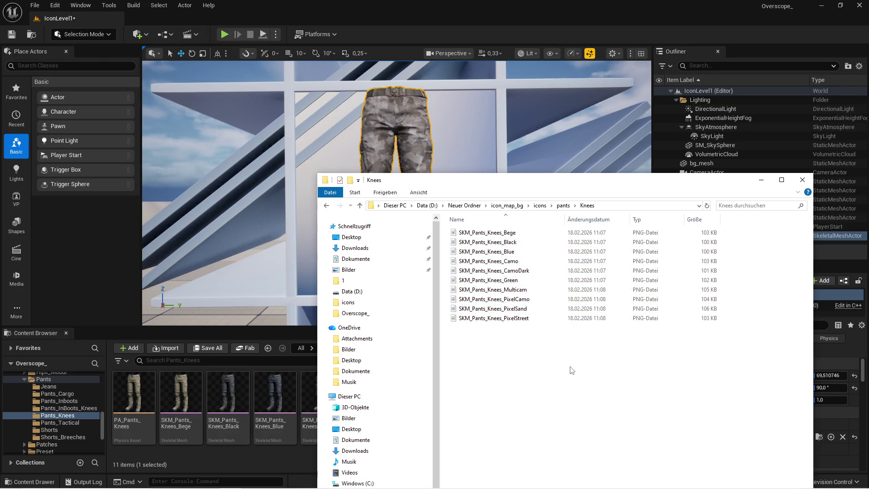
mouse_move(235, 323)
left_mouse_down()
mouse_move(265, 330)
mouse_move(265, 247)
left_mouse_up()
key("ctrl+shift+s")
left_click(503, 351)
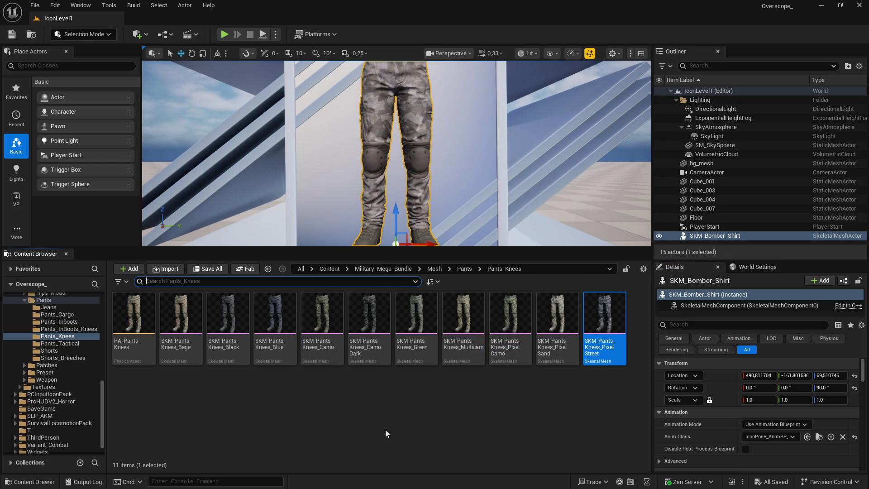
Create and open a Knees folder under IconMap/Icons/Lowerbody_Cloth_Pants
left_click(329, 269)
double_click(462, 312)
double_click(240, 309)
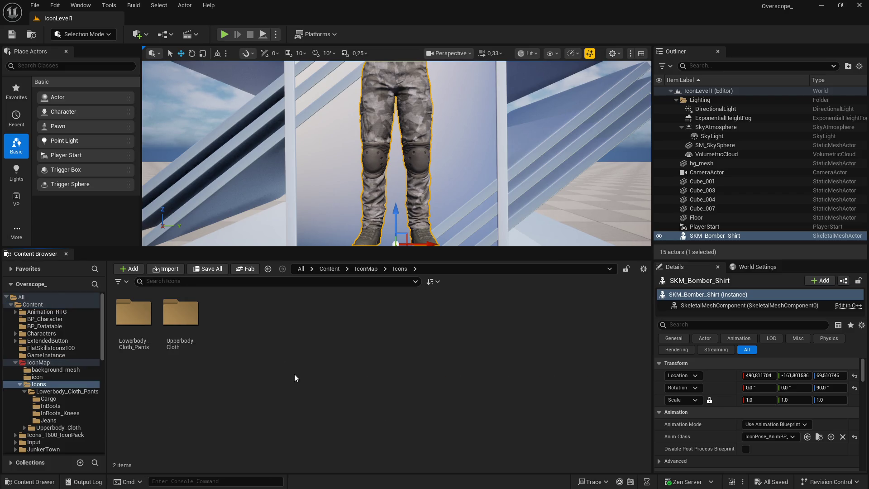
double_click(134, 317)
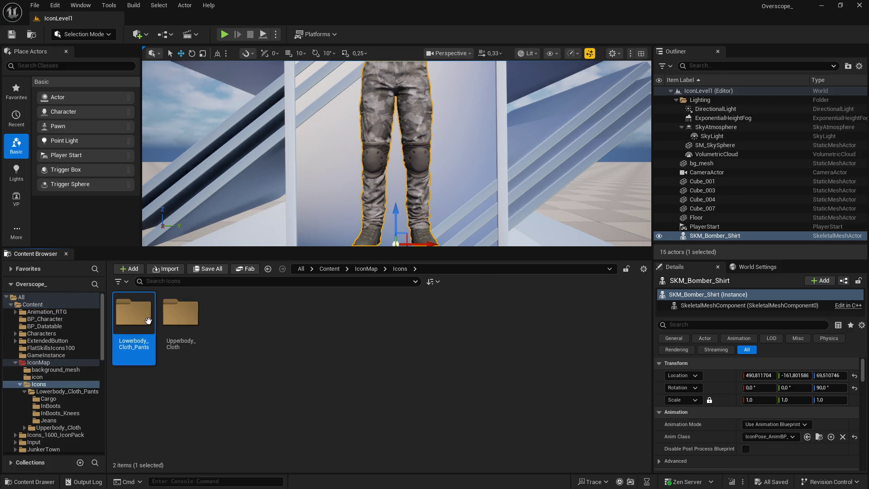
right_click(224, 393)
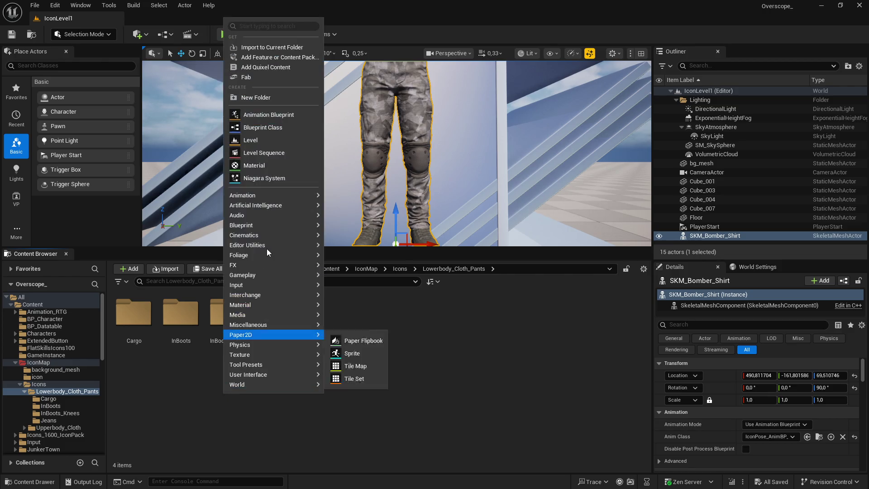
left_click(256, 95)
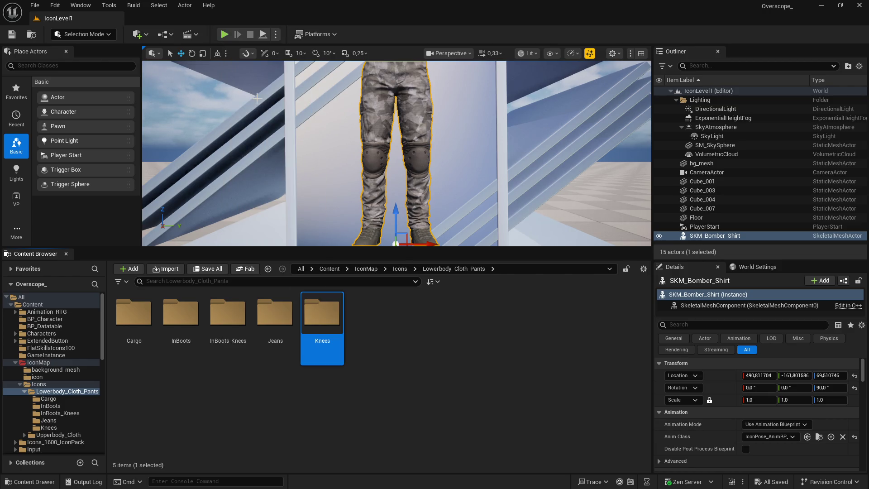
double_click(322, 317)
Import all ten knee-pants PNGs into Knees as textures and save them
key("super")
key("ctrl+a")
mouse_move(226, 340)
left_mouse_down()
mouse_move(227, 333)
mouse_move(224, 394)
left_mouse_up()
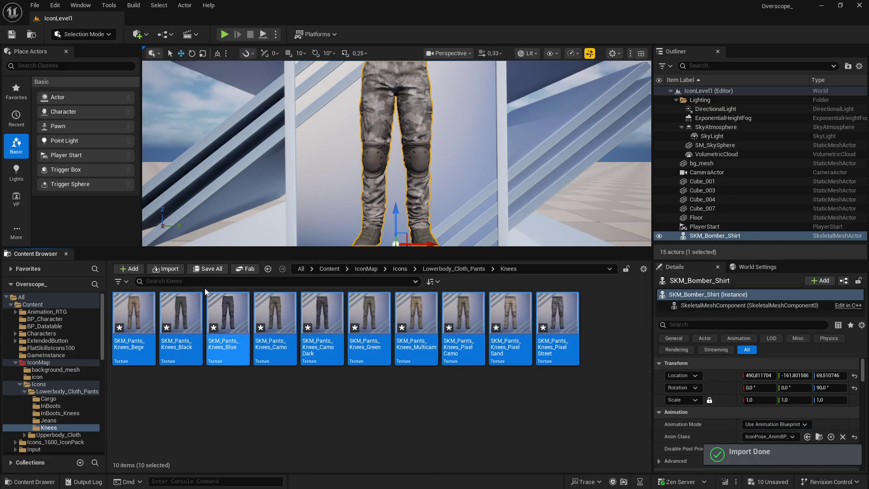
left_click(206, 268)
left_click(507, 351)
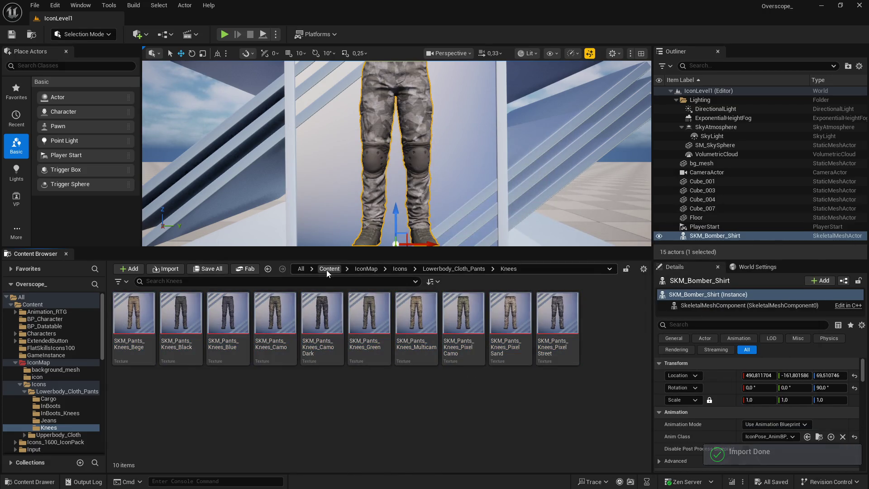
left_click(327, 270)
Open DT_SK_LOWERBODY_CLOTH_BLACK from BP_Datatable and select its PantsKnee1 row
double_click(228, 316)
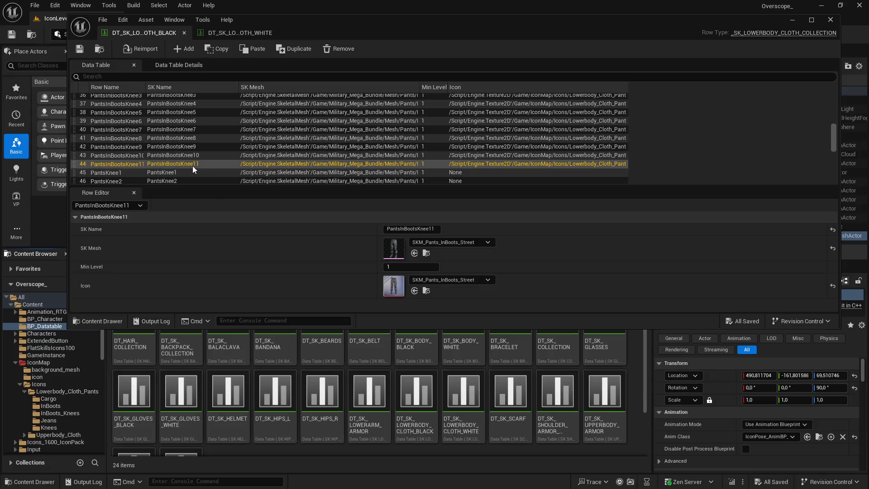
left_click(177, 171)
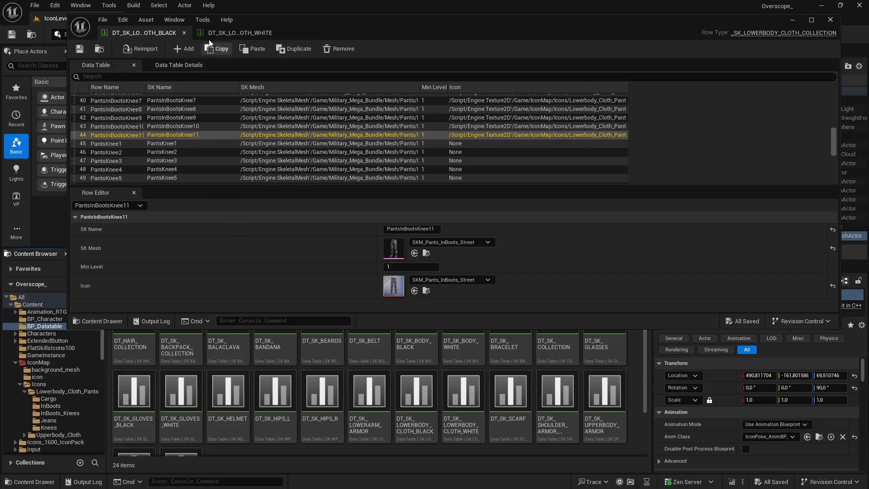
left_click(227, 32)
left_click(147, 120)
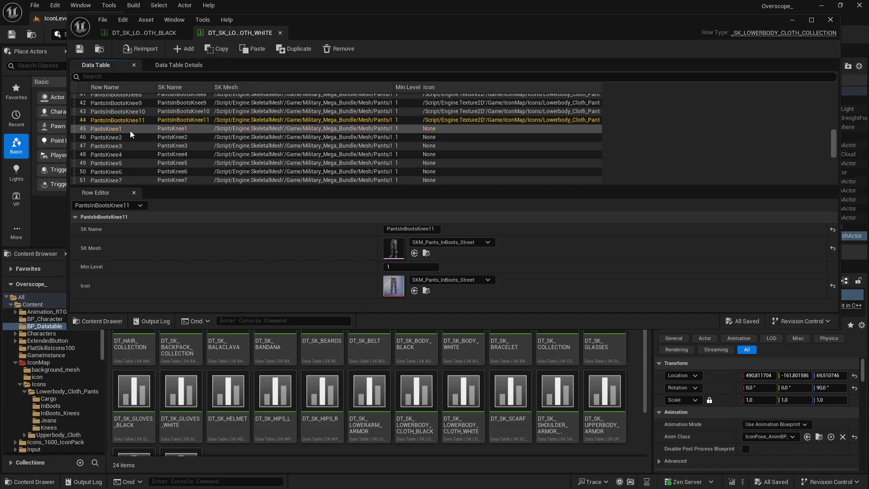
left_click(141, 33)
left_click(118, 145)
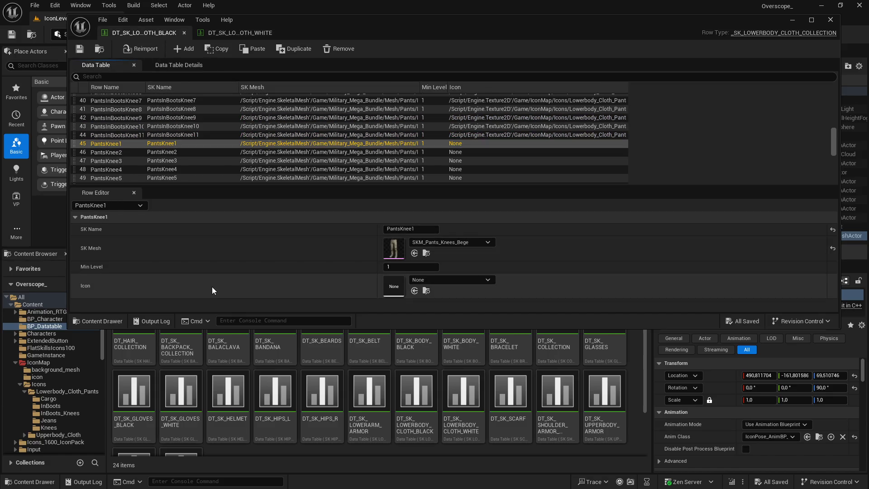
Show the Icons/Lowerbody_Cloth_Pants/Knees textures beside the data table
mouse_move(69, 326)
left_mouse_down()
mouse_move(104, 274)
mouse_move(89, 305)
left_mouse_up()
left_click(268, 326)
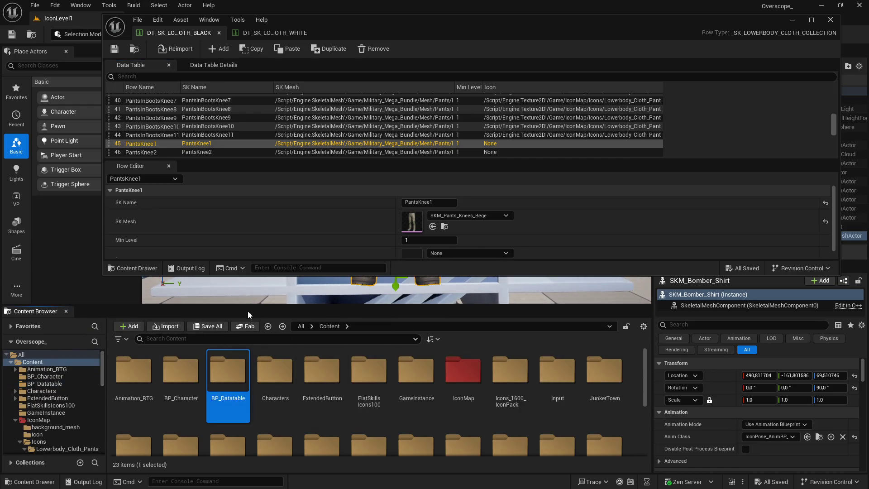
left_click_drag(251, 305, 226, 290)
left_click(268, 310)
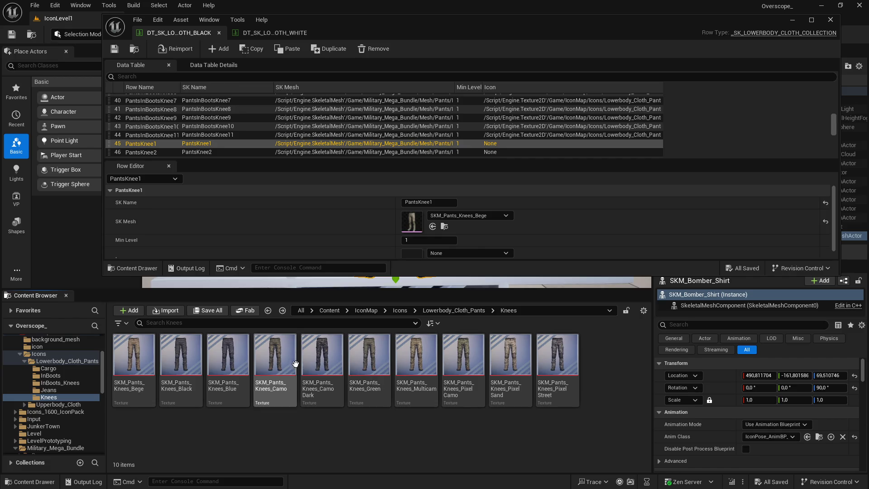
scroll(202, 144, "down", 2)
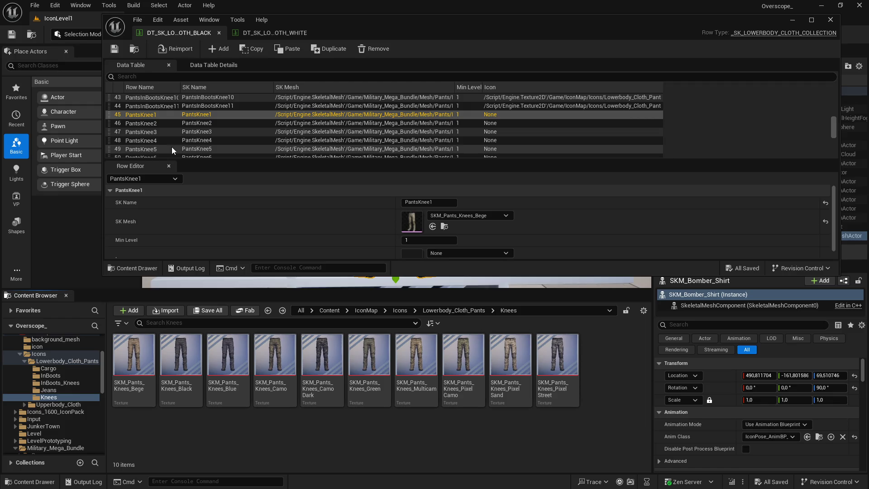
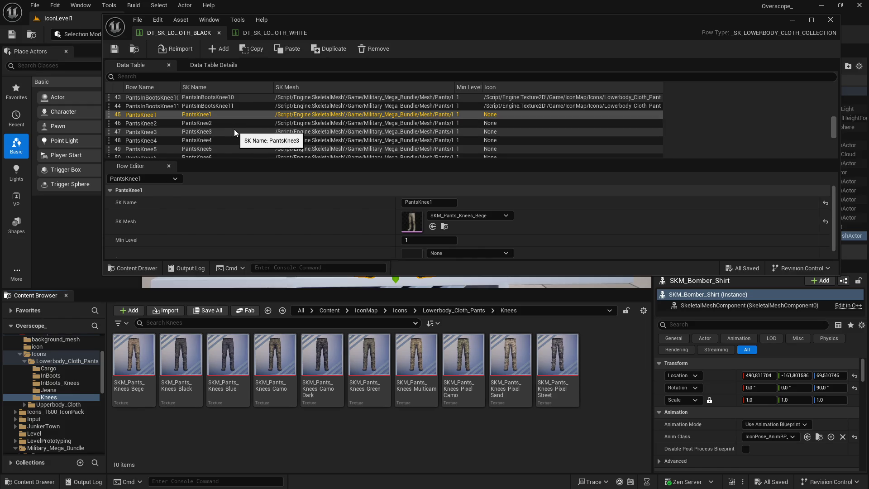
In the black table, give PantsKnee1–3 the Bege, Black and Blue knees icon textures
left_click(163, 125)
left_click(164, 115)
mouse_move(134, 362)
left_mouse_down()
mouse_move(135, 378)
mouse_move(413, 221)
mouse_move(412, 246)
left_mouse_up()
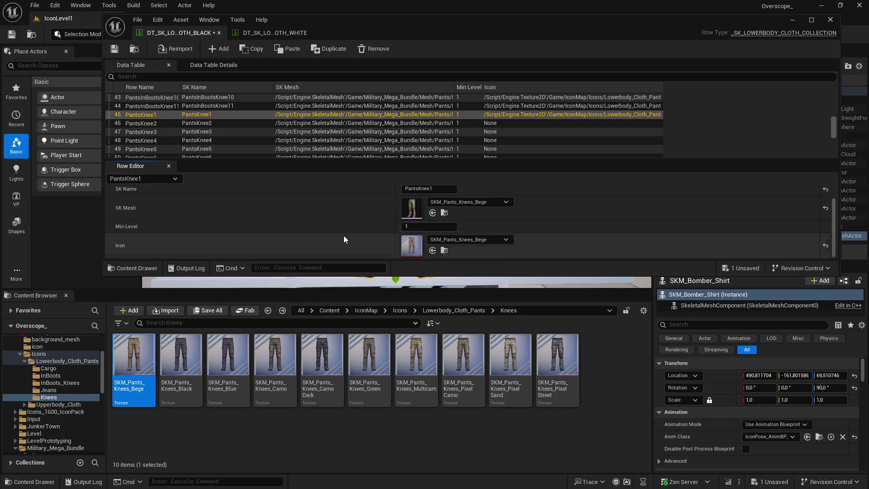
left_click(180, 124)
left_click_drag(193, 367, 420, 254)
left_click(195, 132)
mouse_move(228, 358)
left_mouse_down()
mouse_move(450, 253)
mouse_move(412, 247)
left_mouse_up()
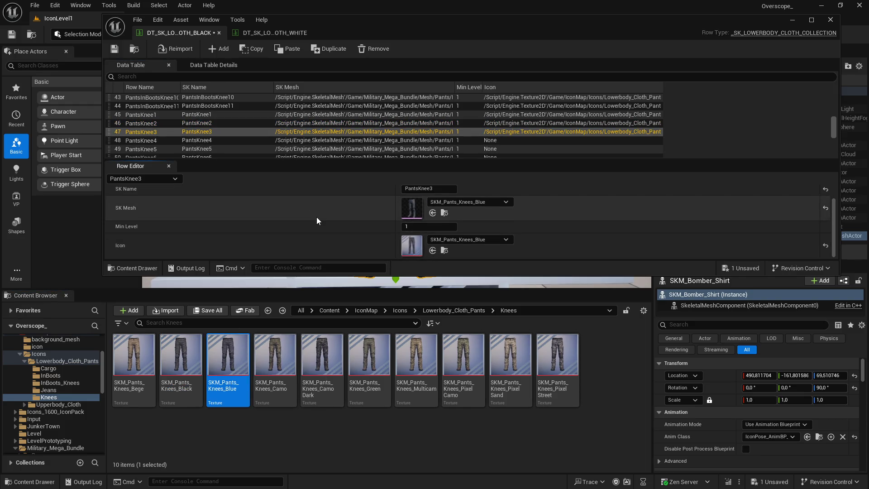
Assign the Camo, Camo Dark and Green knees textures as icons for PantsKnee4–6
left_click(143, 140)
left_click(274, 357)
left_click(433, 251)
left_click(235, 149)
left_click(322, 357)
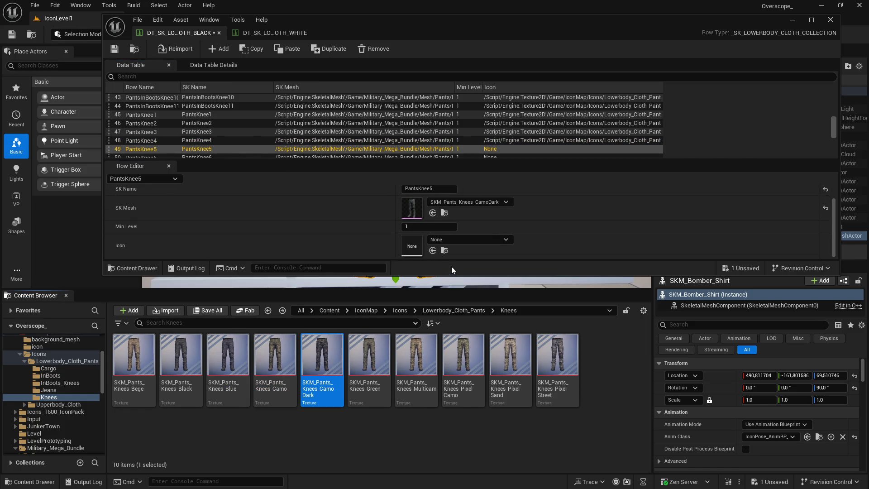
left_click(433, 251)
scroll(210, 131, "down", 2)
left_click(210, 128)
left_click(368, 358)
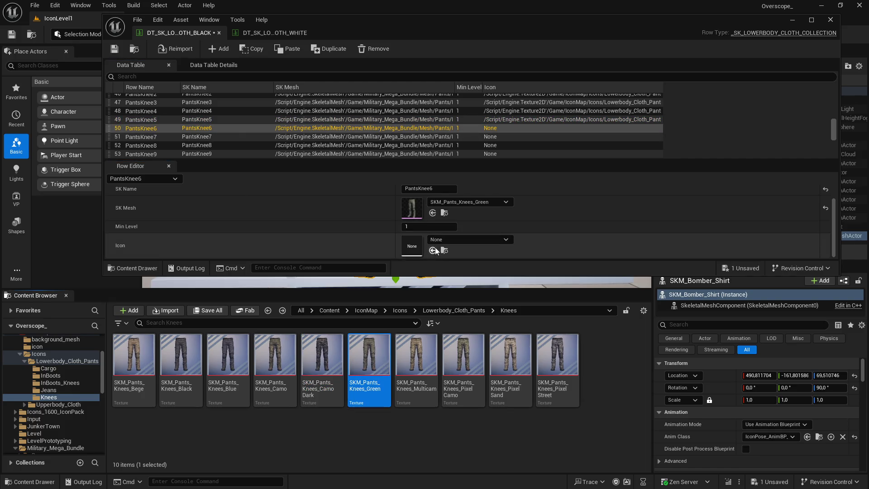
left_click(433, 251)
Assign the Multicam, Pixel Camo and Pixel Sand knees textures as icons for PantsKnee7–9
left_click(212, 136)
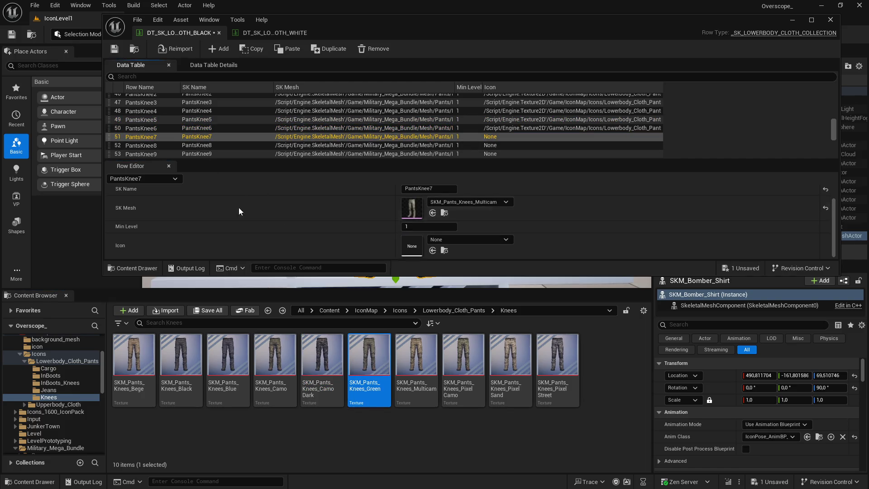
left_click(415, 357)
left_click(433, 250)
scroll(226, 125, "down", 2)
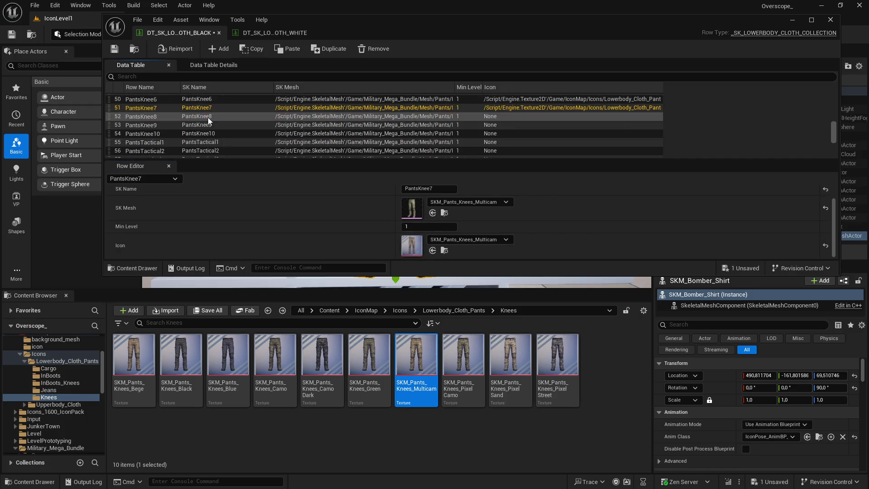
left_click(207, 116)
left_click(463, 358)
left_click(432, 250)
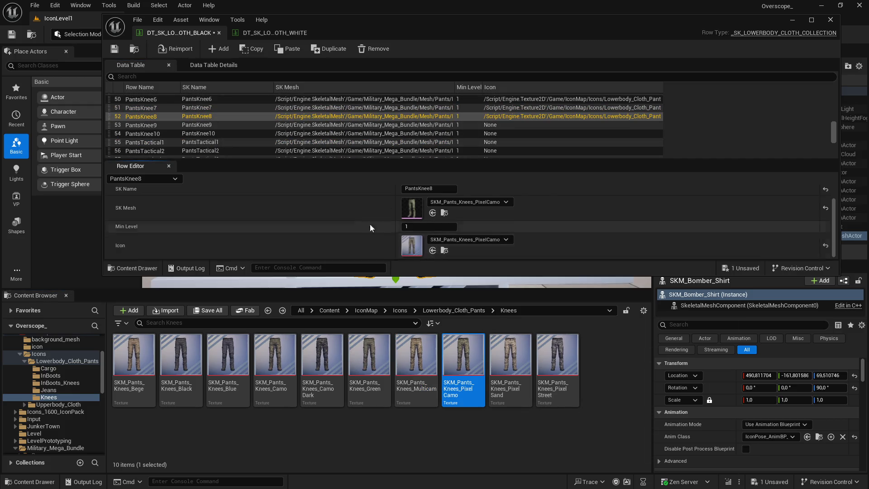
left_click(300, 125)
left_click(510, 358)
left_click(433, 250)
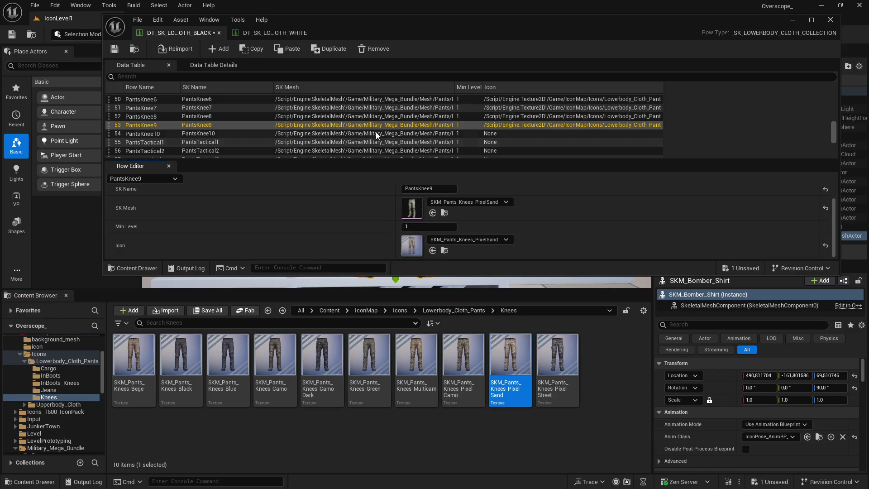
Give PantsKnee10 the Pixel Street knees icon, then switch to the white lowerbody data table
left_click(171, 133)
left_click(557, 358)
left_click(433, 251)
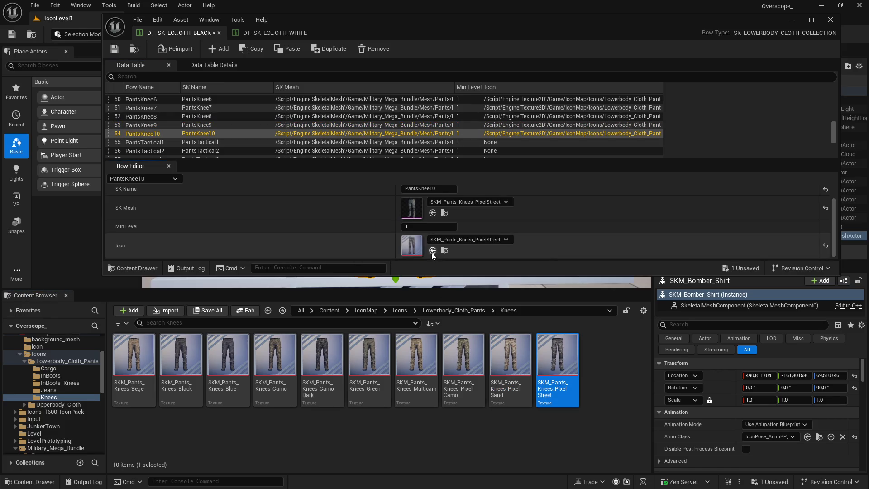
left_click(280, 34)
scroll(190, 151, "down", 2)
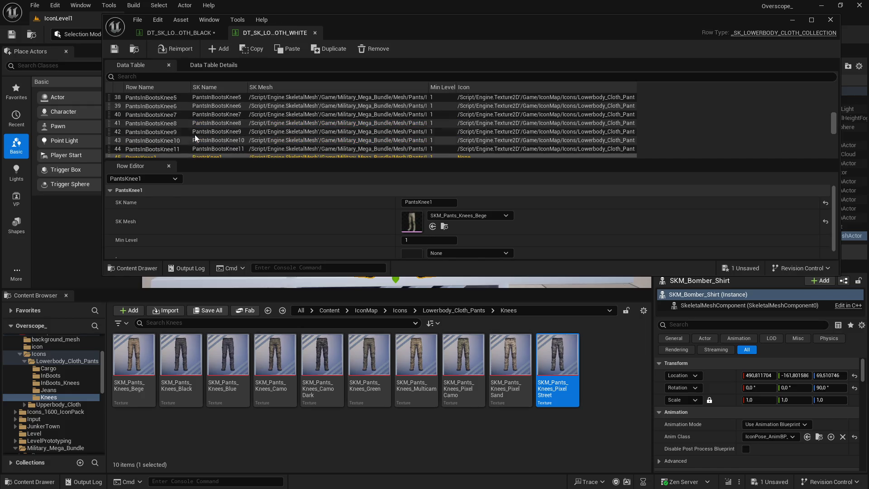
In the white table, give PantsKnee1–3 the Bege, Black and Blue knees icon textures
scroll(307, 227, "down", 1)
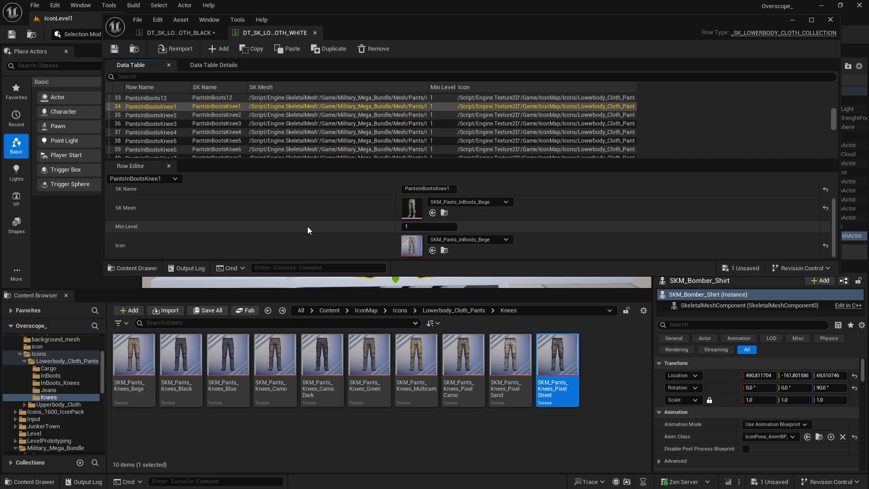
scroll(185, 136, "down", 2)
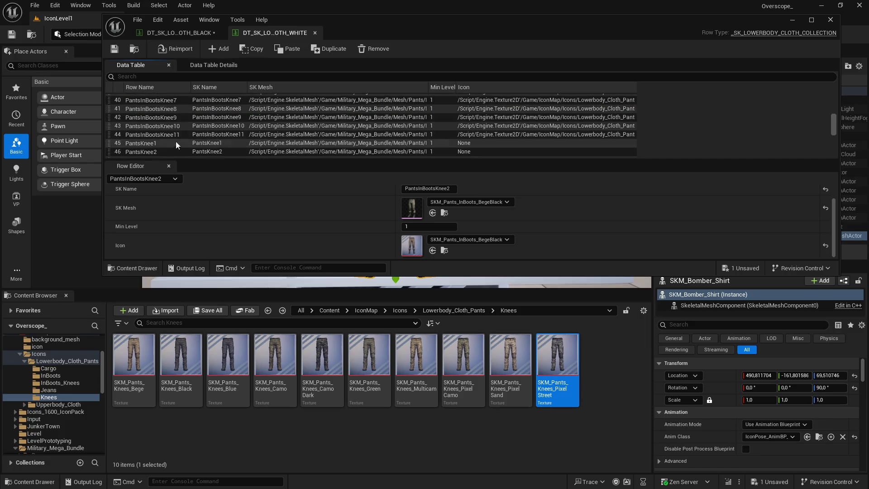
left_click(186, 144)
scroll(194, 144, "down", 1)
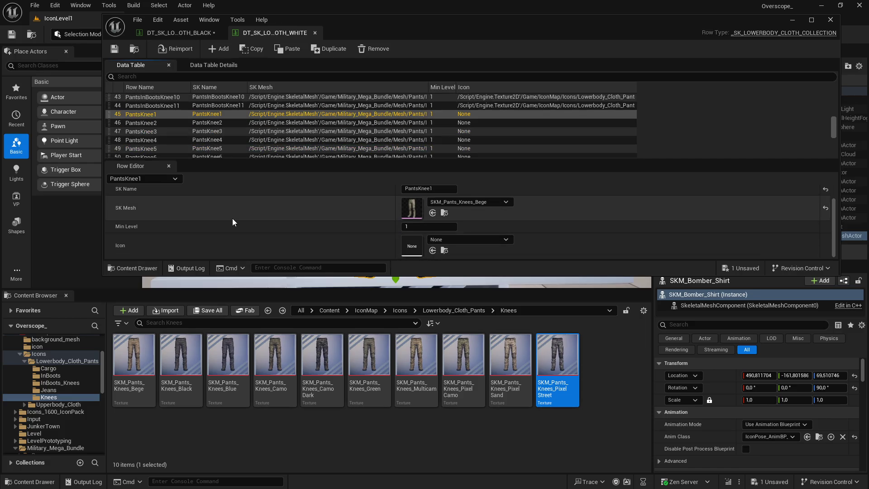
left_click(133, 357)
left_click(433, 250)
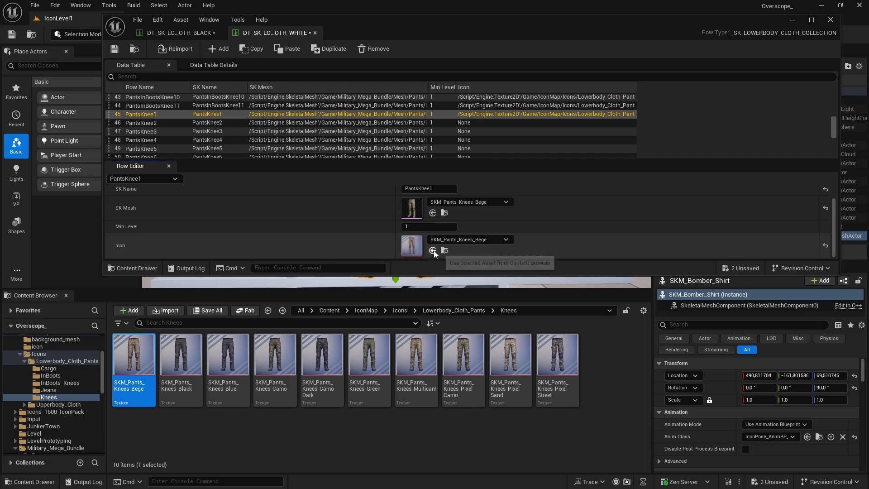
left_click(159, 123)
left_click(180, 357)
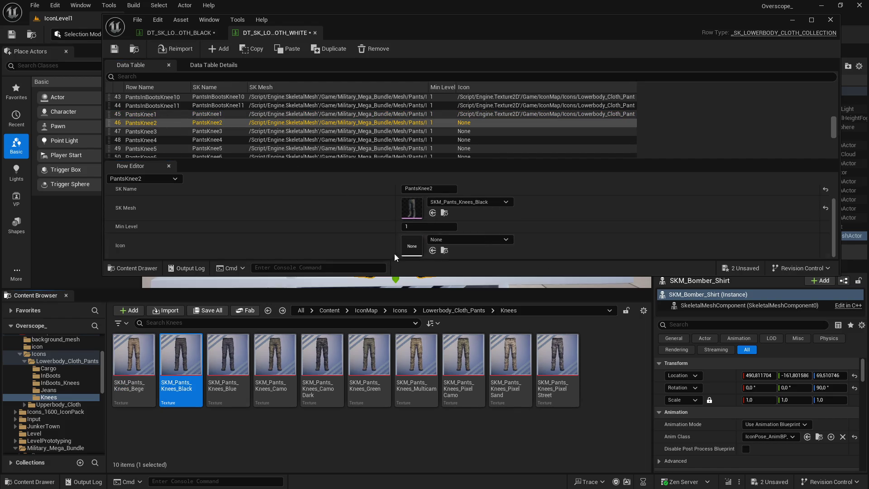
left_click(433, 250)
left_click(183, 131)
left_click(228, 357)
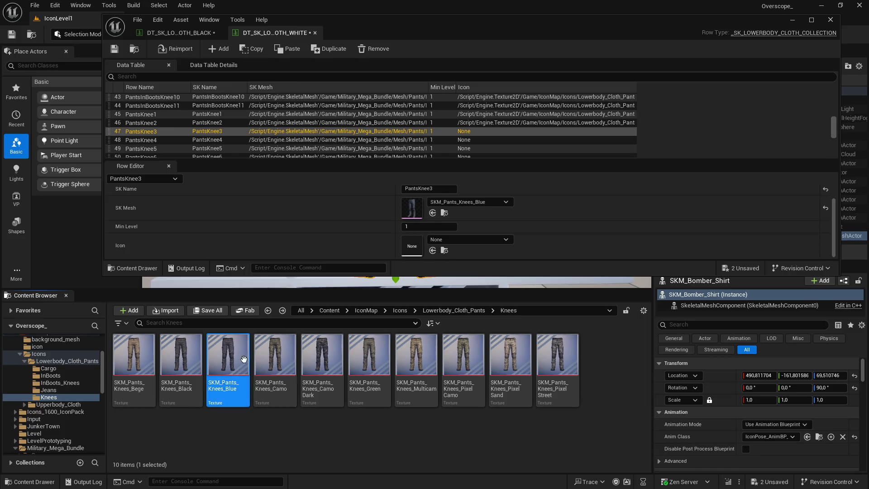
left_click(432, 250)
Assign the Camo, Camo Dark and Green knees textures as icons for PantsKnee4–6
left_click(196, 139)
left_click(275, 357)
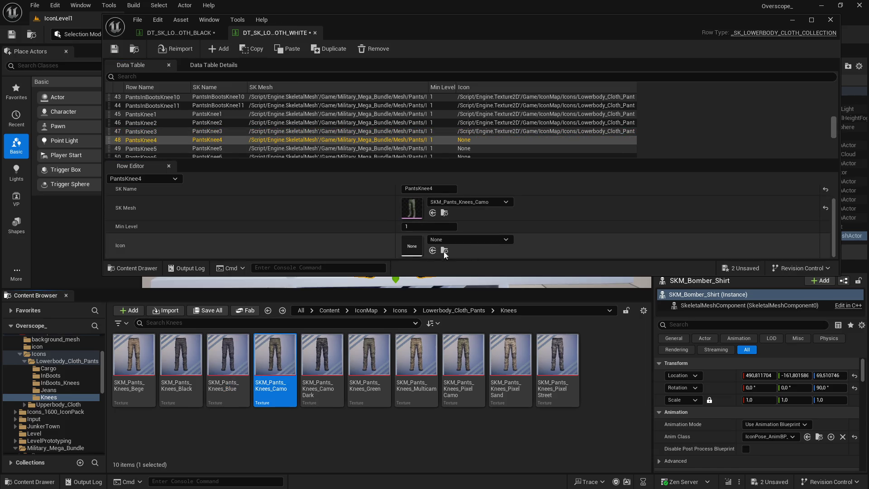
left_click(433, 250)
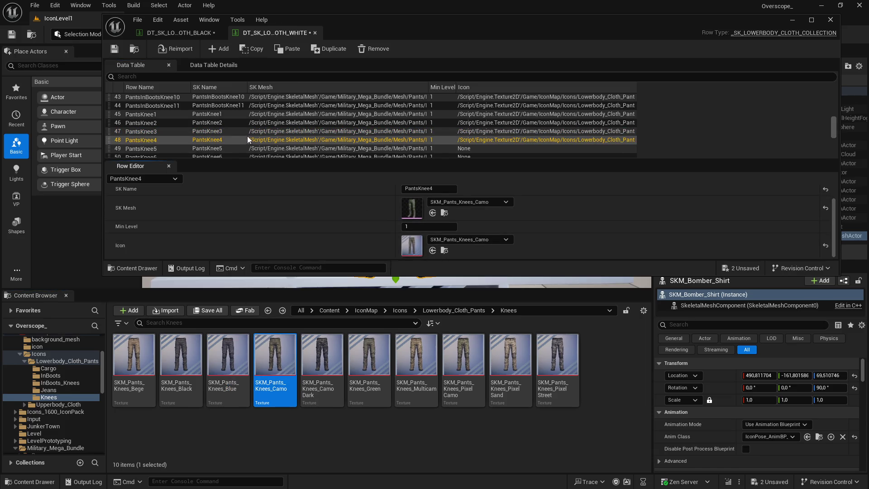
left_click(204, 148)
left_click(315, 362)
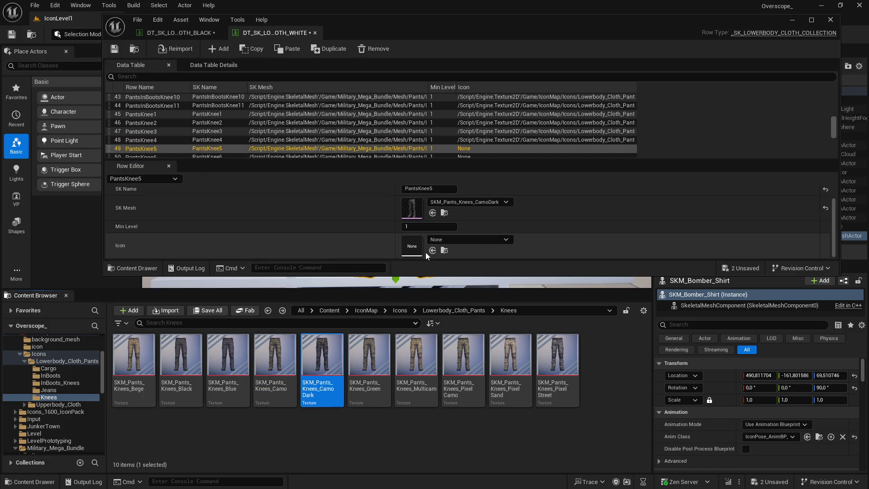
left_click(432, 250)
left_click(203, 156)
left_click(369, 357)
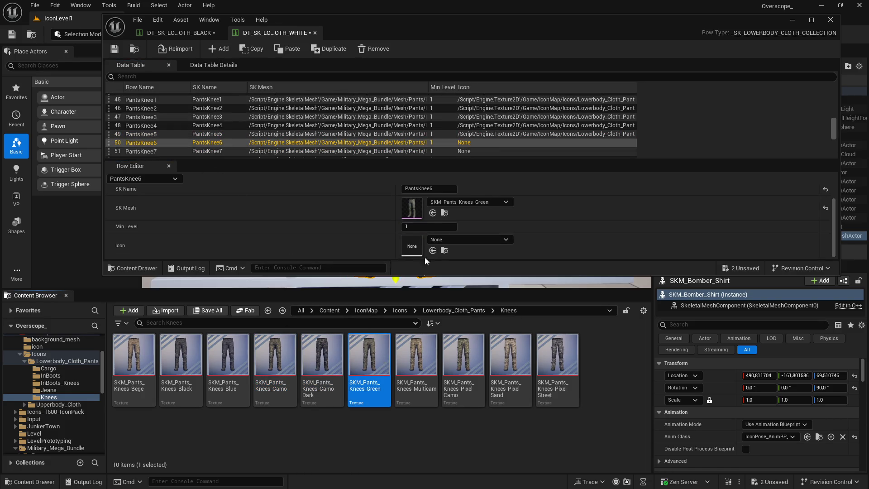
left_click(433, 250)
Assign Multicam, Pixel Camo, Pixel Sand and Pixel Street knees icons to PantsKnee7–10
left_click(235, 151)
left_click(401, 340)
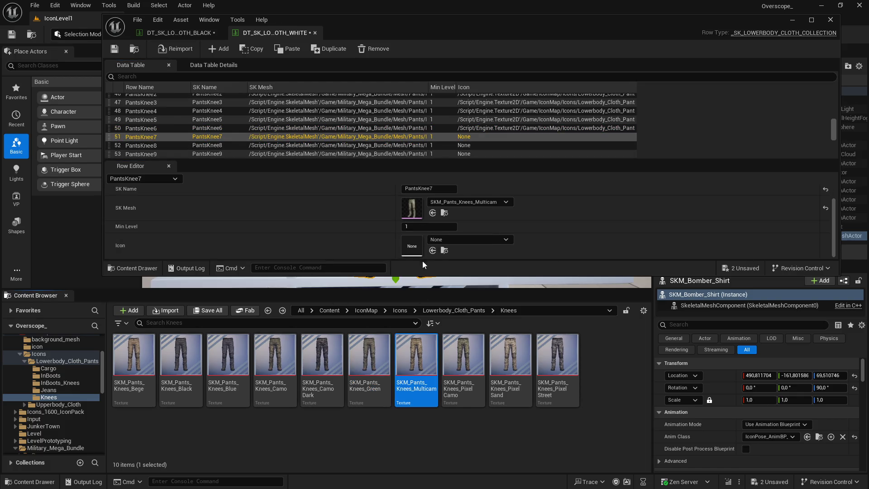
left_click(433, 250)
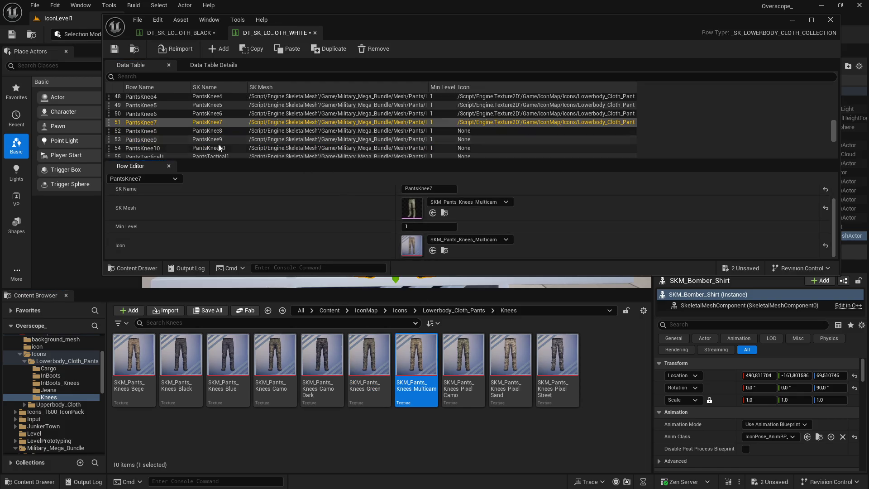
left_click(235, 130)
left_click(463, 357)
left_click(432, 251)
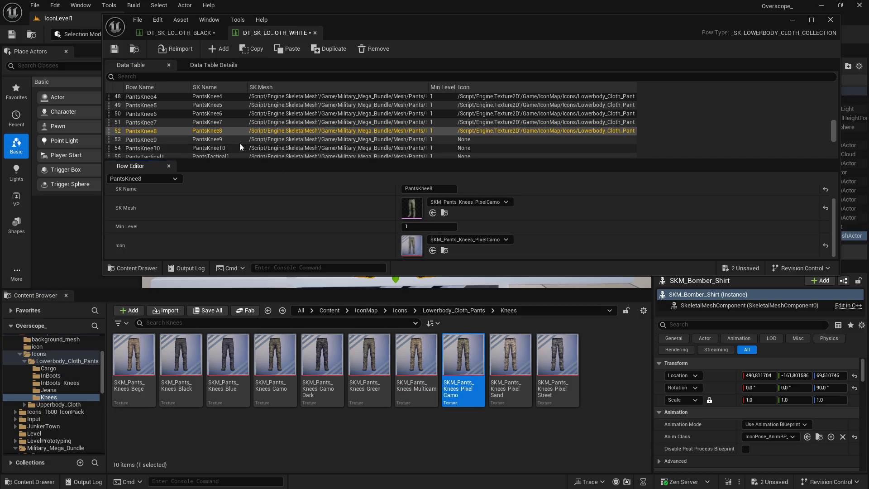
left_click(236, 138)
left_click(510, 358)
left_click(432, 250)
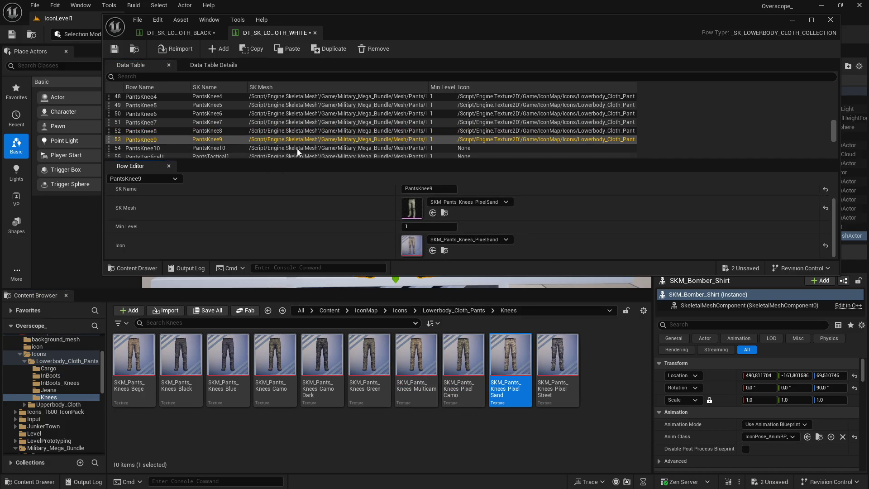
left_click(235, 148)
left_click(557, 358)
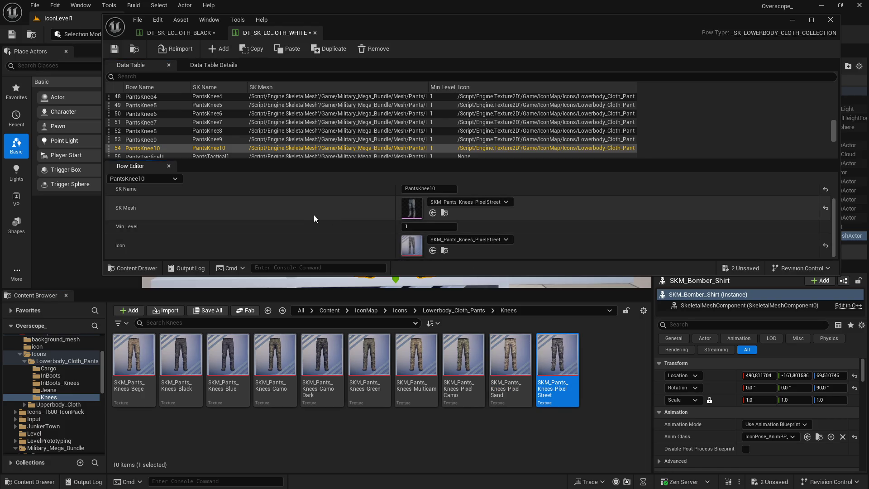
Save both data tables, locate PantsTactical1's mesh in the content folders, and close the editor
left_click(208, 311)
left_click(507, 351)
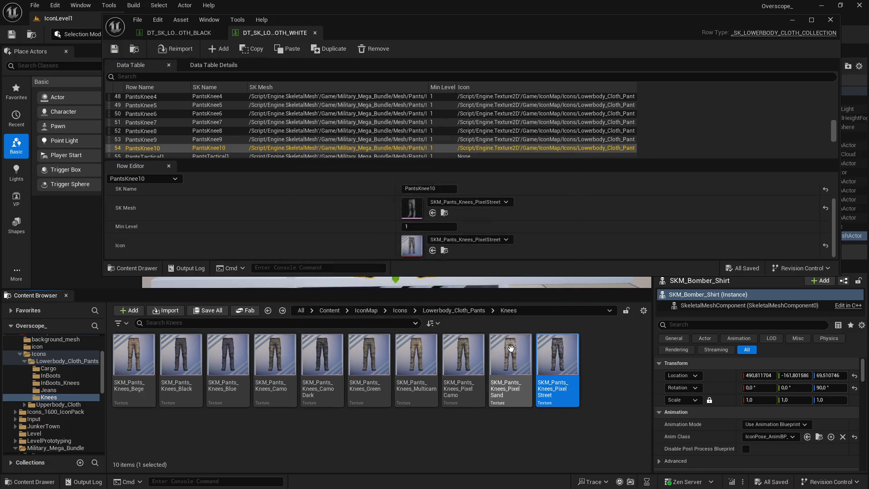
scroll(226, 151, "down", 2)
left_click(184, 129)
scroll(227, 147, "down", 3)
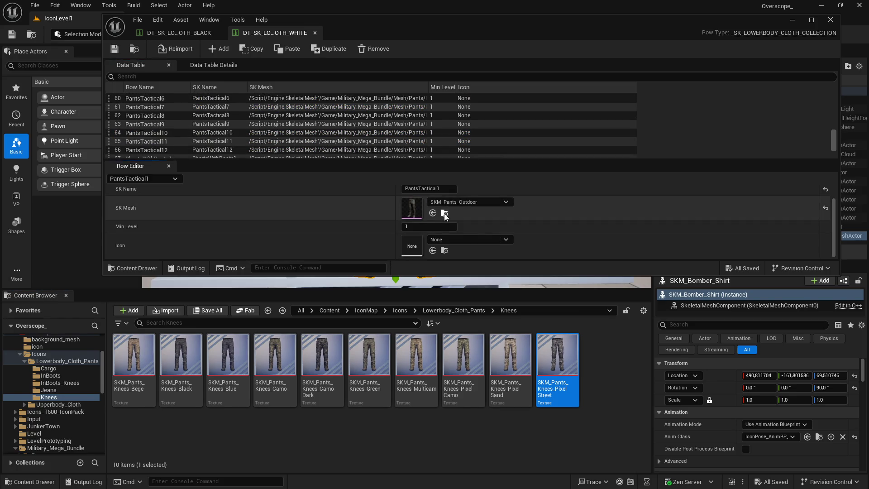
left_click(444, 212)
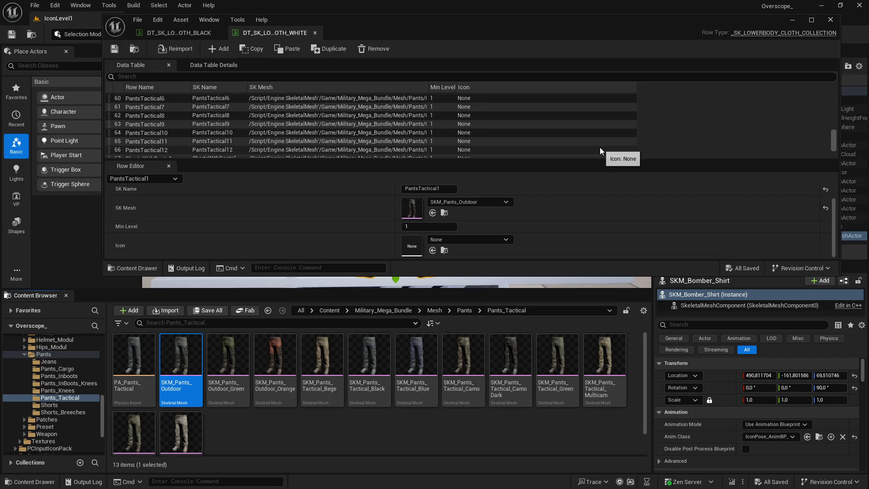
left_click(830, 19)
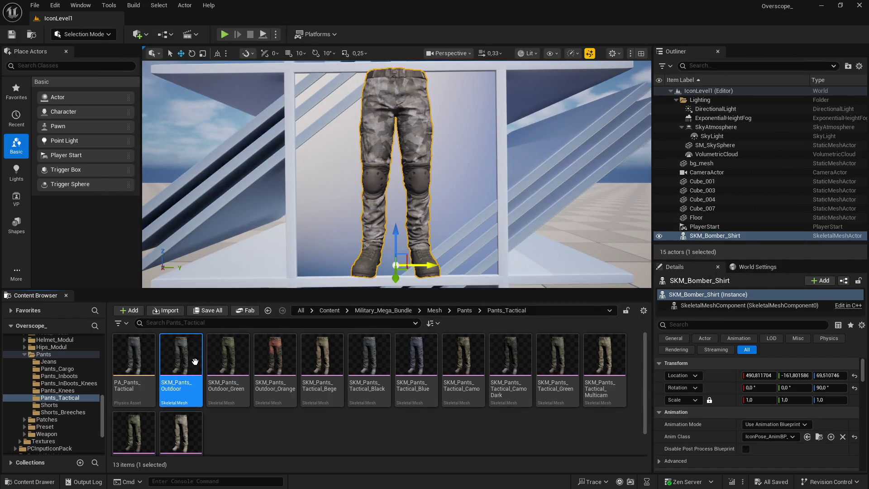
In File Explorer, create a new Tactical folder under icons\pants and check folder 1's contents
left_click(9, 483)
left_click(194, 332)
right_click(504, 351)
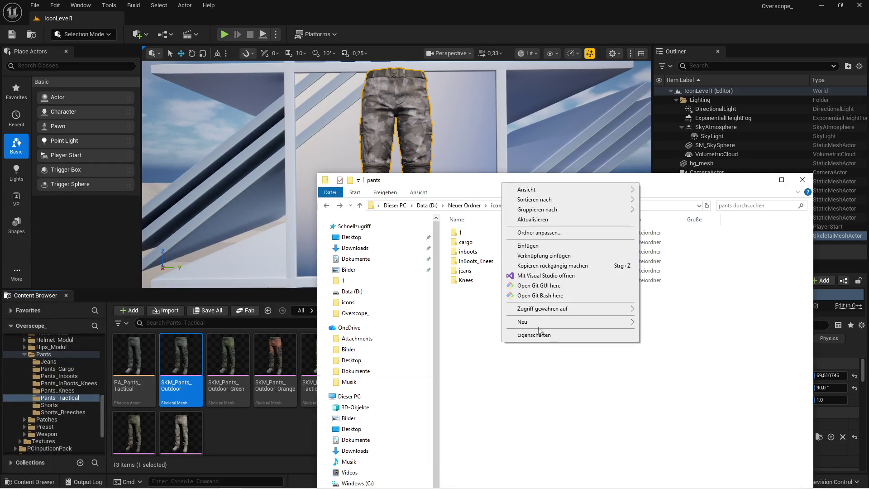
mouse_move(539, 322)
left_click(658, 322)
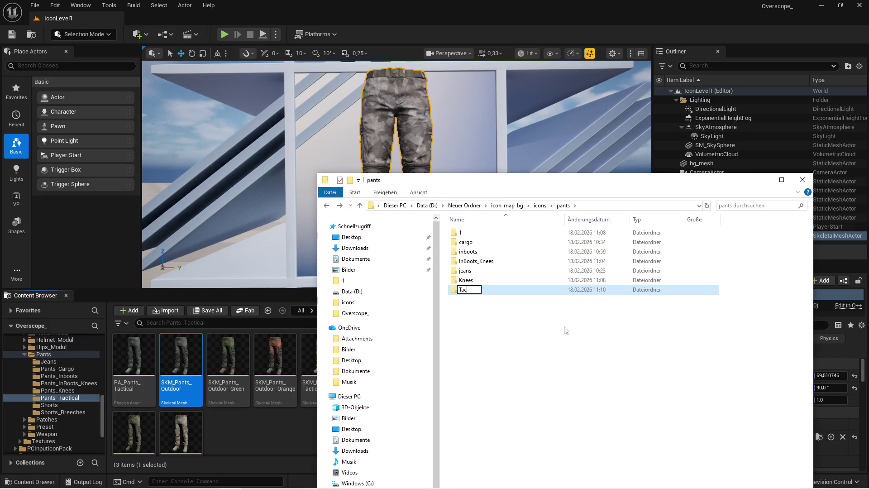
double_click(471, 232)
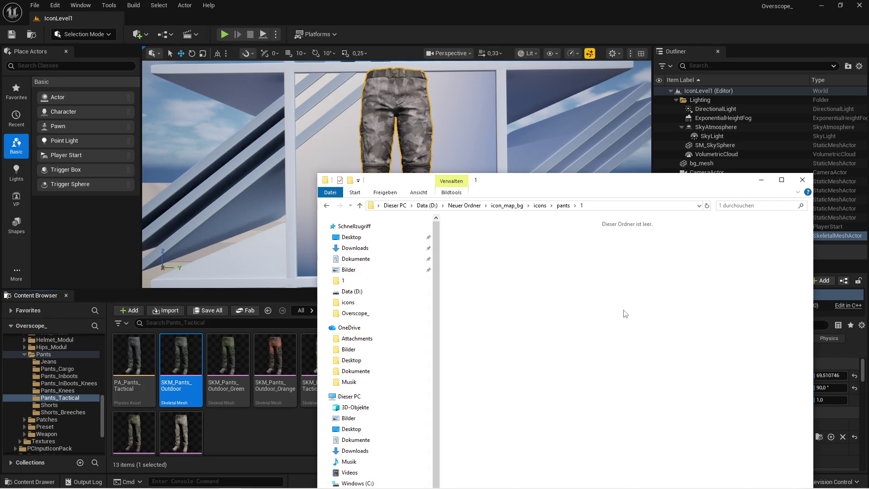
key("BackSpace")
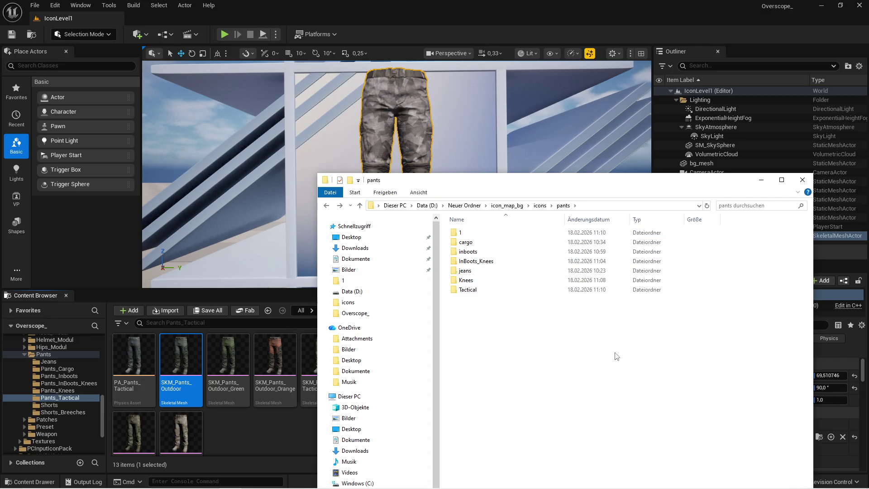
Back in Unreal, assign the SKM_Pants_Outdoor mesh to the pants actor
left_click(283, 427)
scroll(742, 407, "down", 2)
scroll(742, 406, "down", 2)
left_click(773, 387)
Capture icon screenshots of the Outdoor, Outdoor_Green and Outdoor_Orange pants meshes by playing the level
left_click(224, 34)
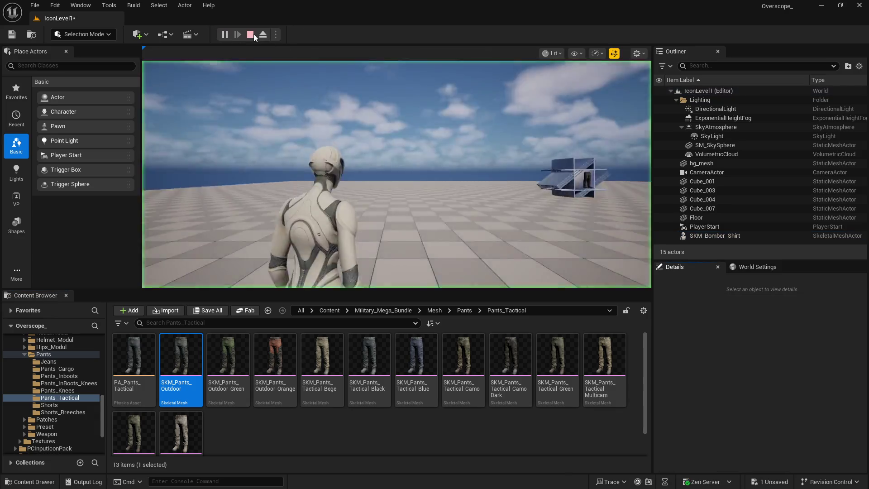
key("Right")
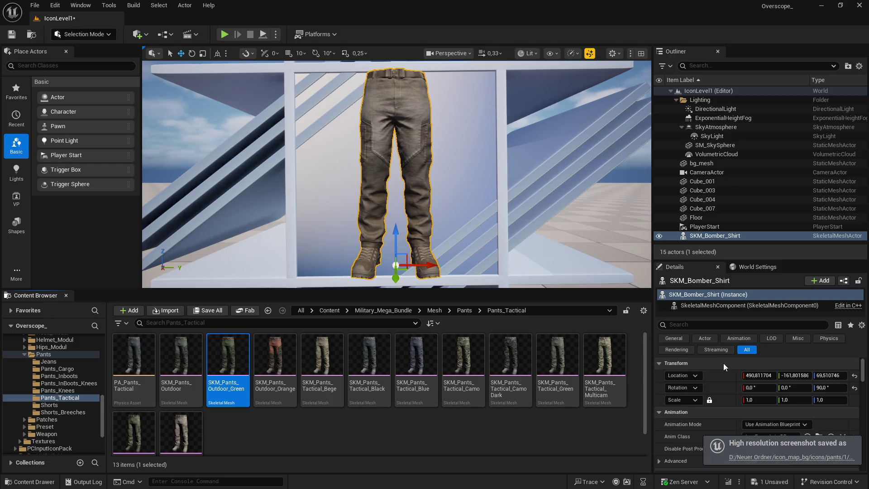
scroll(724, 365, "down", 2)
left_click(764, 395)
left_click(224, 34)
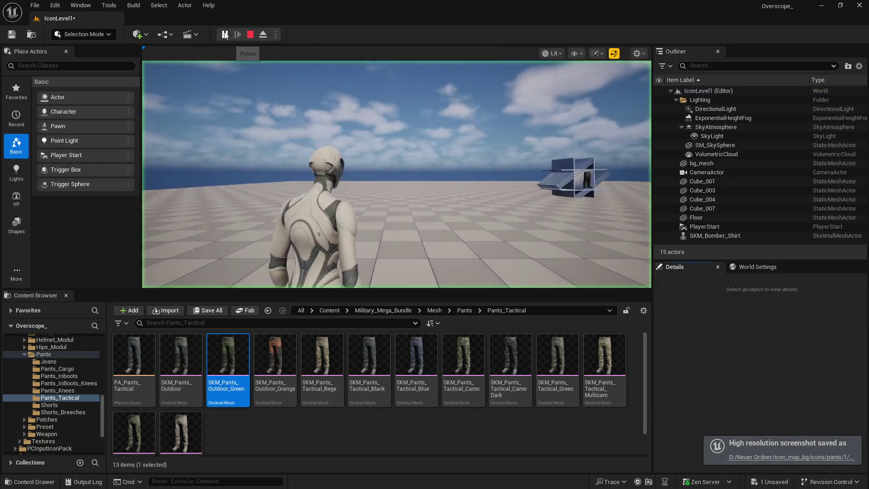
left_click(284, 360)
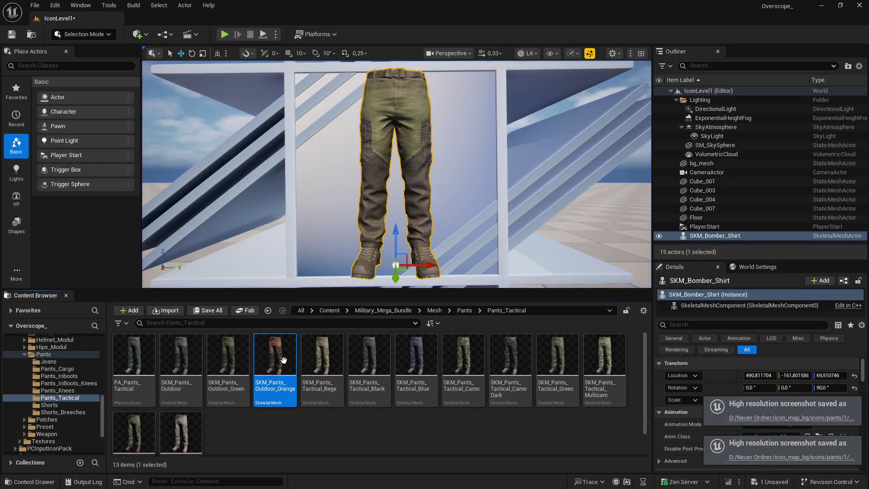
scroll(751, 368, "down", 4)
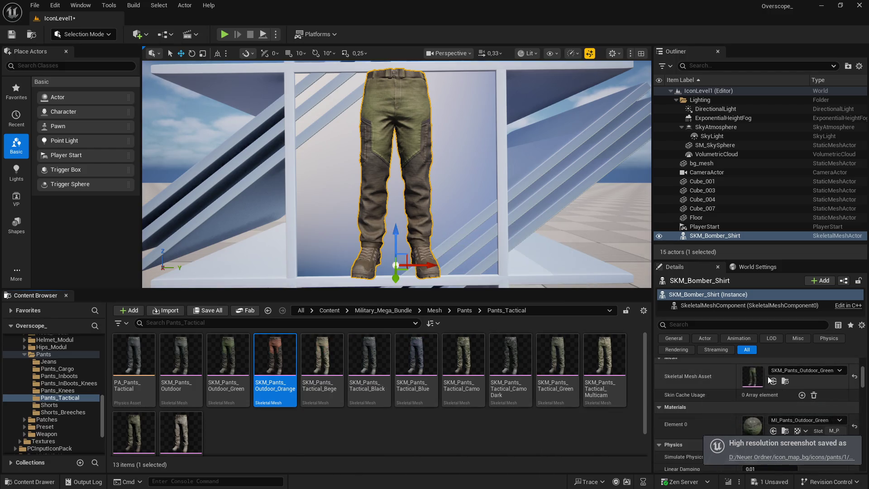
left_click(772, 381)
left_click(224, 35)
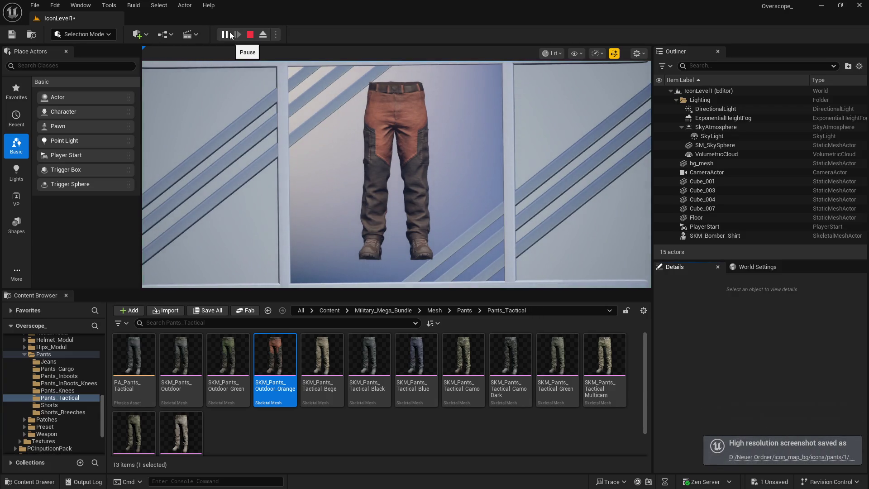
left_click(249, 34)
Capture icons for SKM_Pants_Tactical_Bege and SKM_Pants_Tactical_Black on the pants actor
left_click(321, 358)
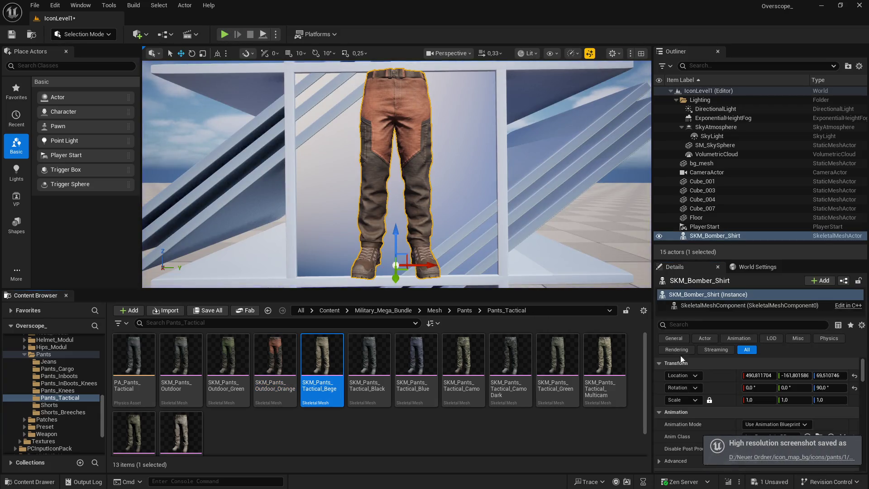
scroll(753, 366, "down", 5)
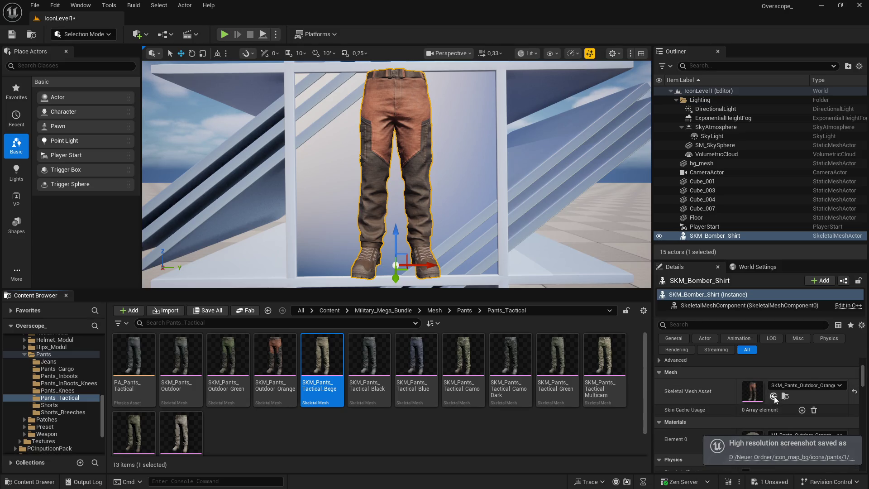
left_click(773, 397)
left_click(225, 35)
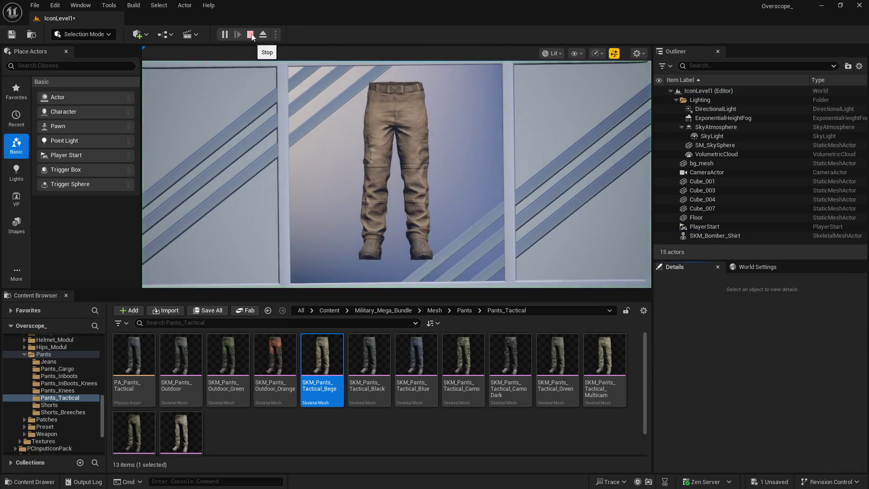
left_click(249, 35)
left_click(368, 356)
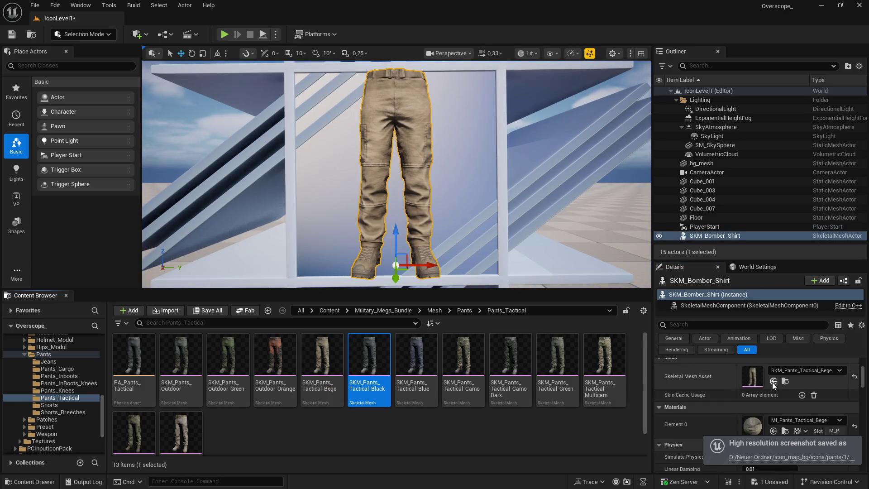
left_click(773, 382)
left_click(225, 34)
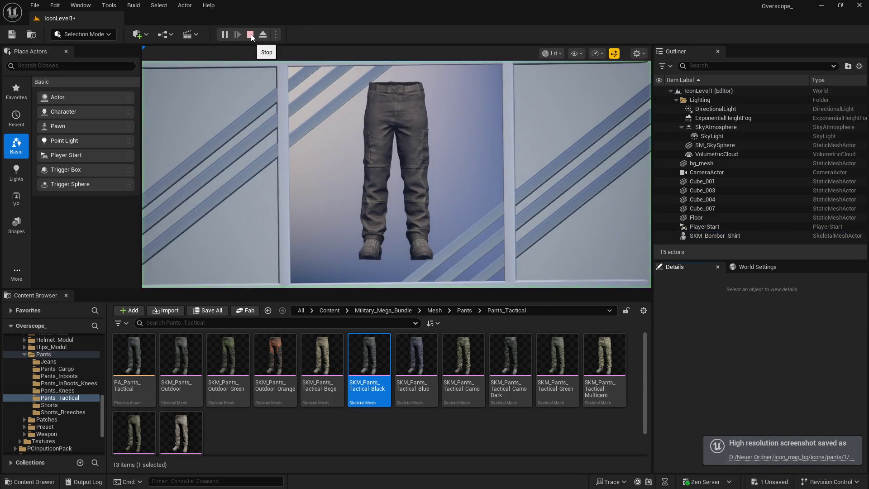
left_click(250, 35)
Capture icons for SKM_Pants_Tactical_Blue and SKM_Pants_Tactical_Camo on the pants actor
left_click(416, 355)
scroll(744, 366, "down", 5)
left_click(773, 367)
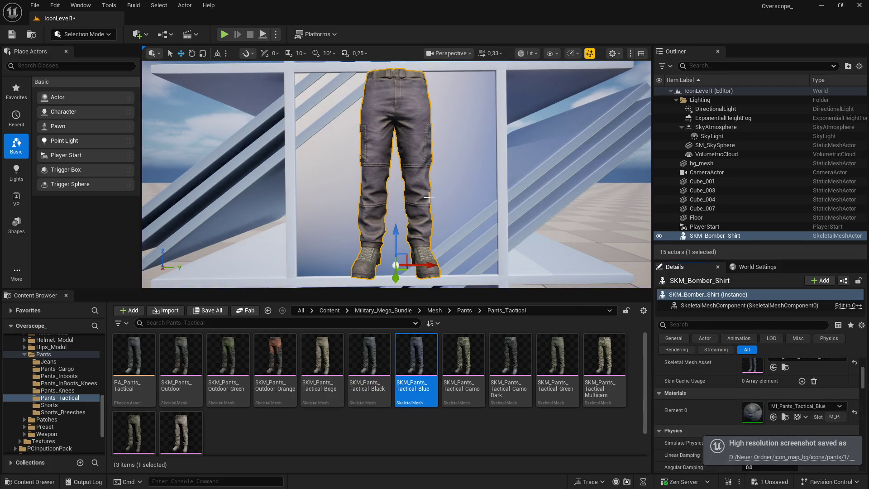
left_click(224, 34)
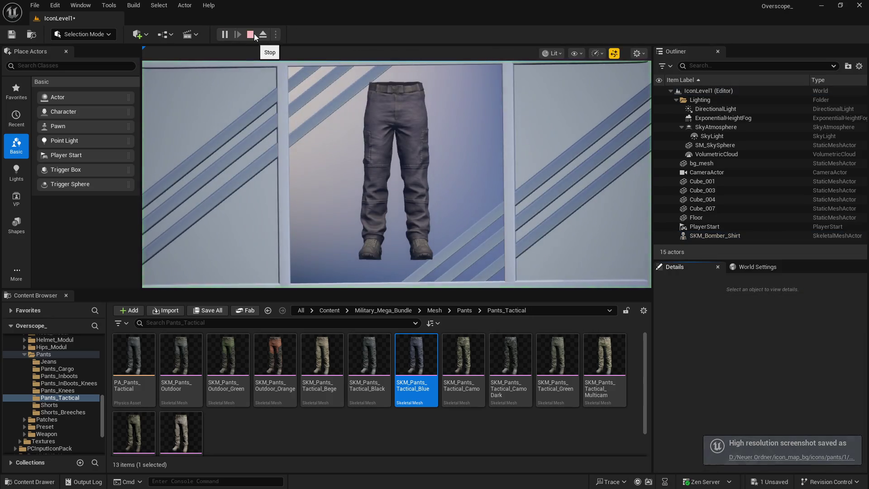
left_click(253, 34)
left_click(463, 360)
scroll(733, 385, "down", 2)
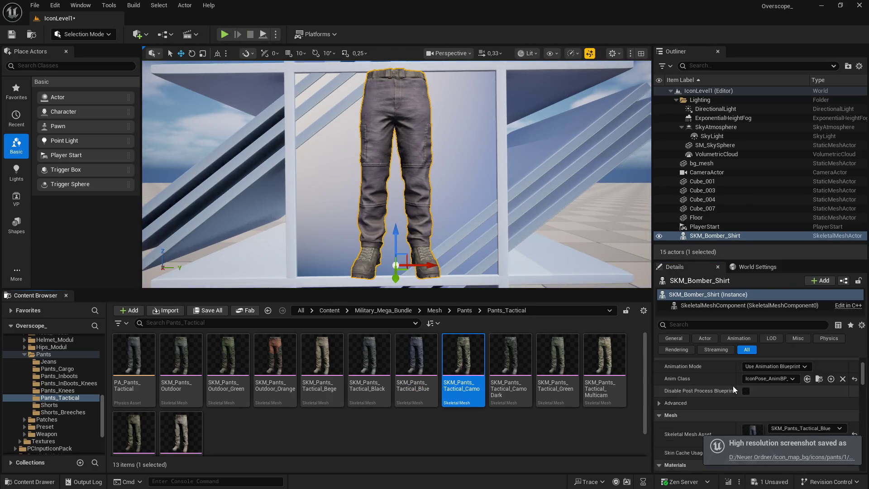
scroll(732, 386, "down", 3)
left_click(773, 381)
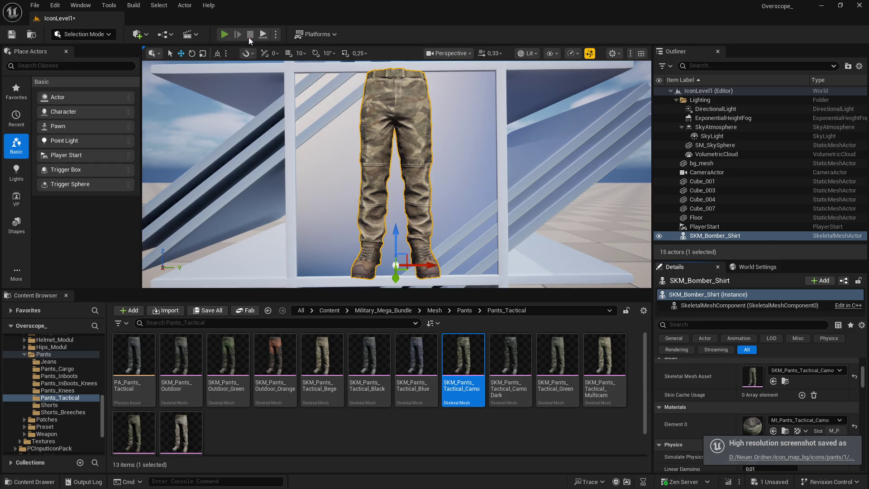
key("alt+p")
left_click(250, 35)
Capture icons for the Tactical_Camo Dark and SKM_Pants_Tactical_Green pants meshes
left_click(510, 357)
scroll(739, 374, "down", 5)
left_click(773, 367)
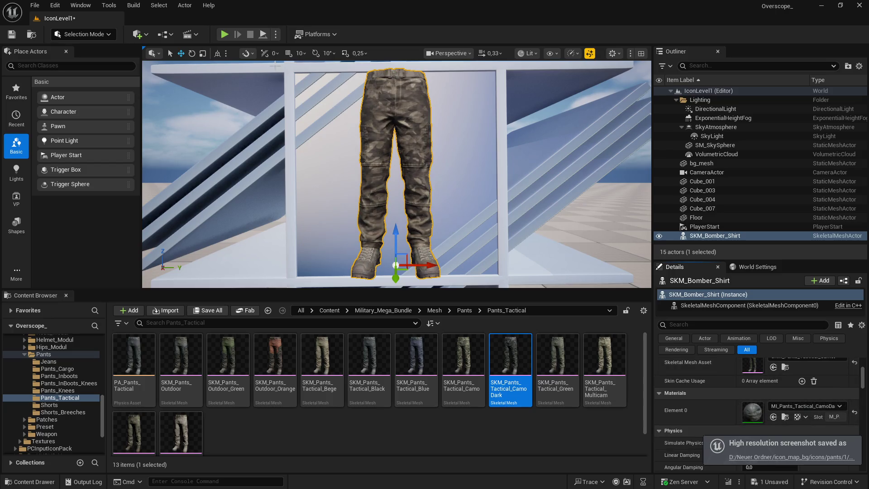
key("alt+p")
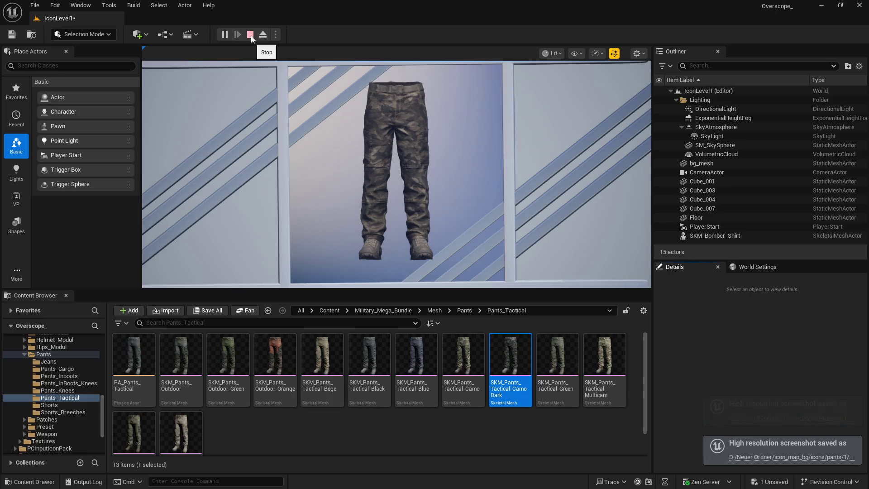
left_click(250, 35)
left_click(557, 357)
scroll(751, 394, "down", 5)
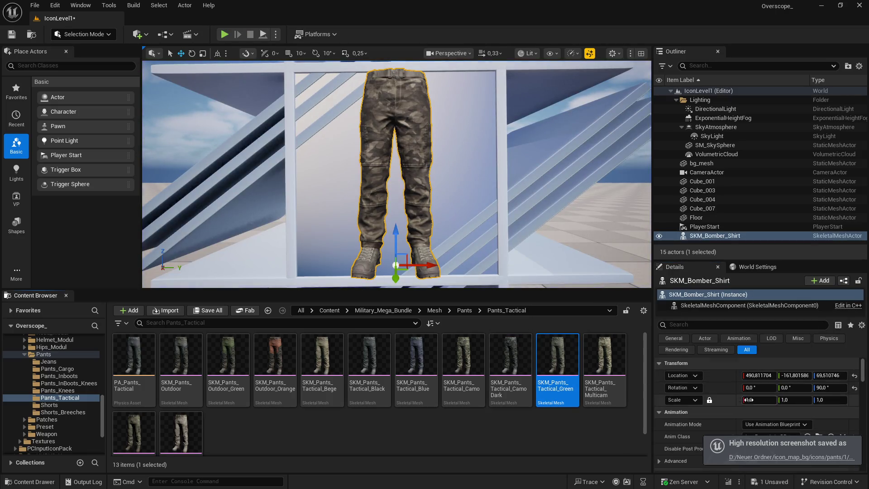
scroll(747, 390, "down", 2)
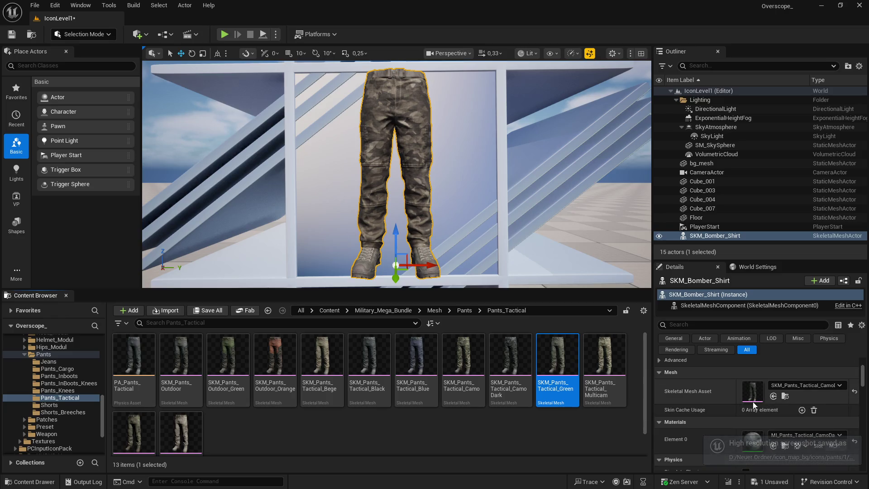
left_click(774, 396)
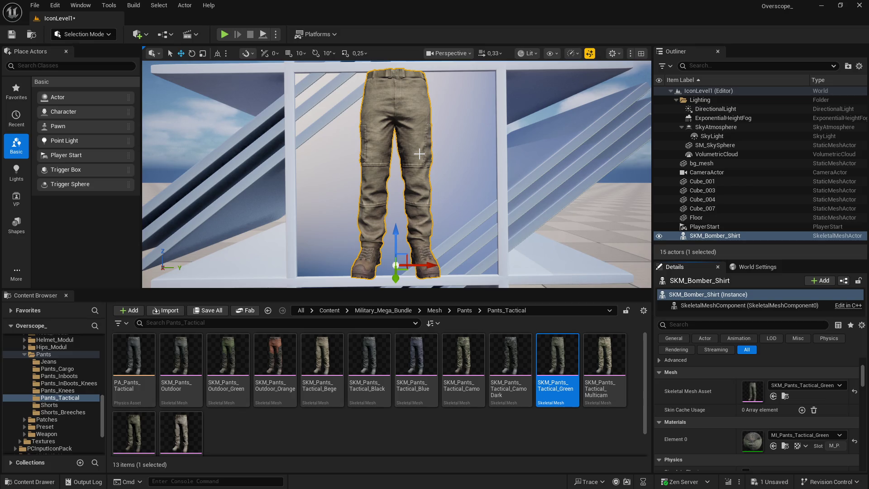
left_click(225, 35)
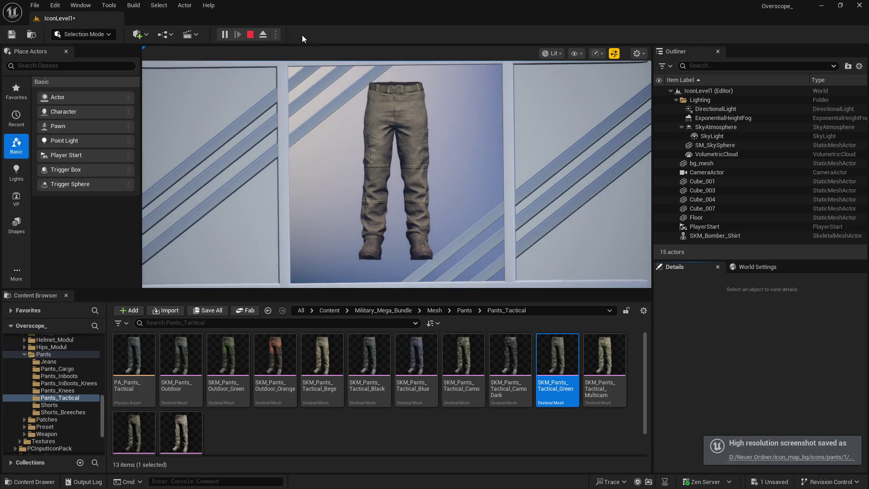
left_click(249, 34)
Capture icons for SKM_Pants_Tactical_Multicam and the pixel camo tactical pants
left_click(604, 358)
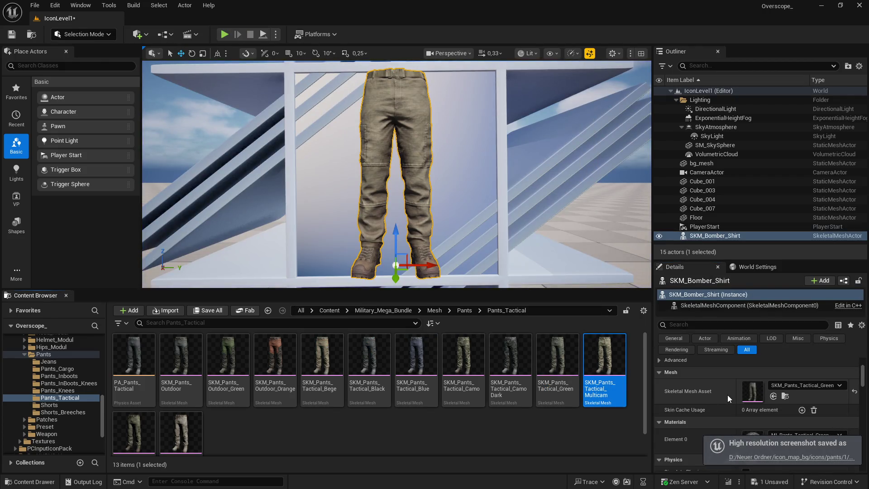
left_click(773, 396)
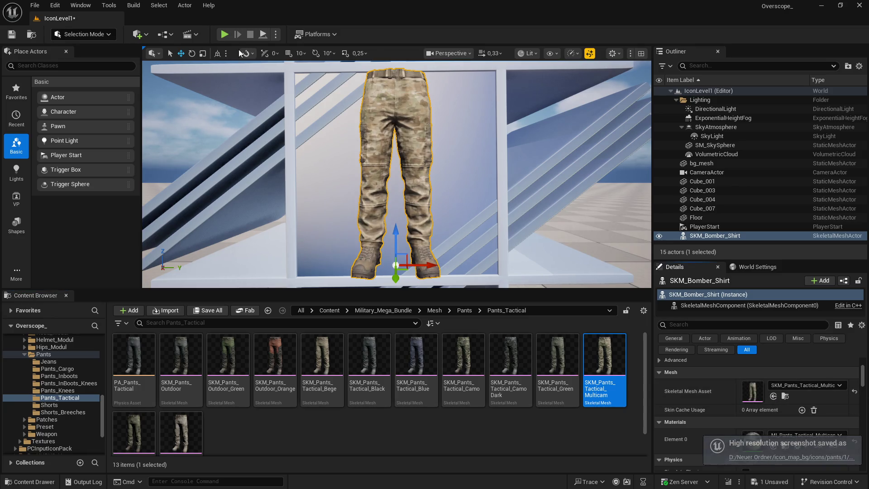
left_click(225, 36)
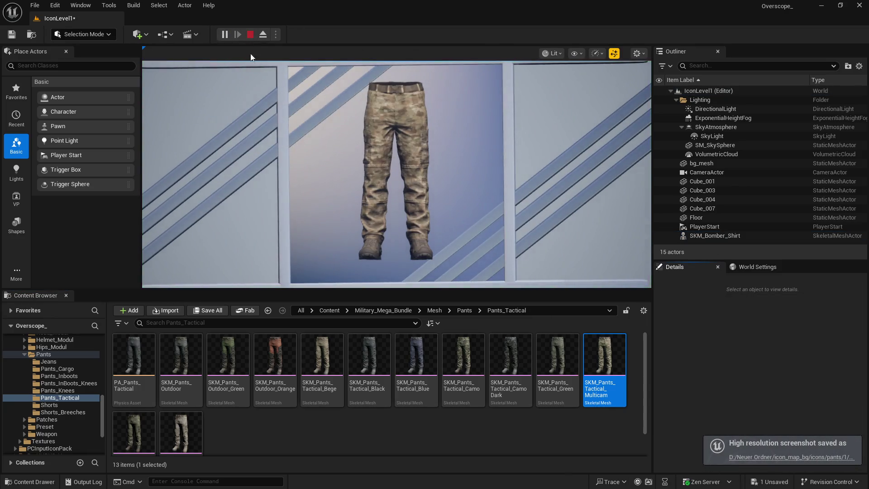
left_click(250, 35)
left_click(134, 432)
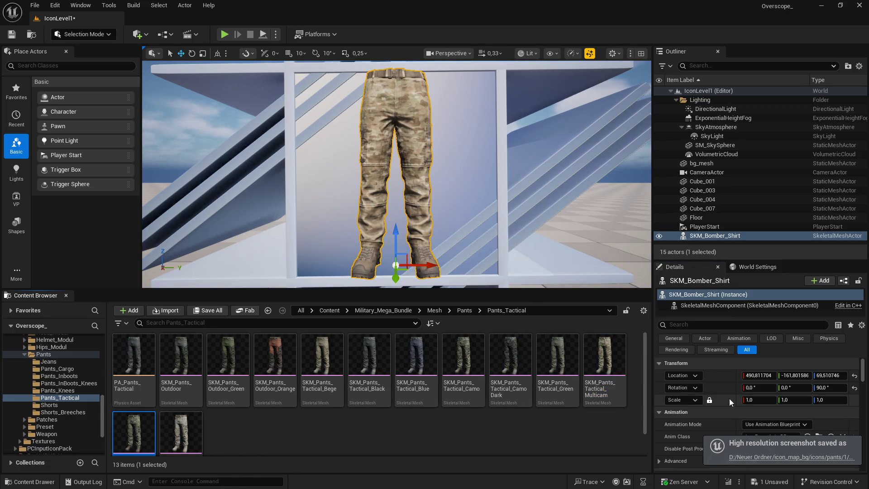
scroll(747, 402, "down", 3)
left_click(773, 382)
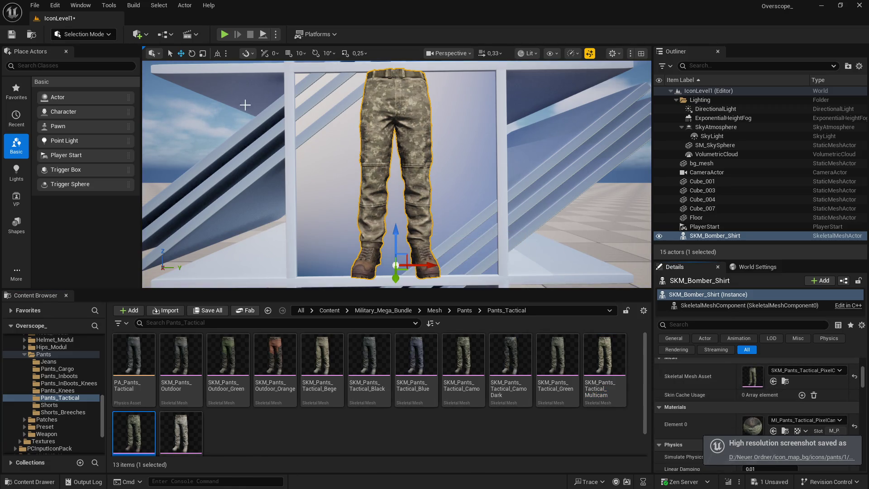
left_click(225, 35)
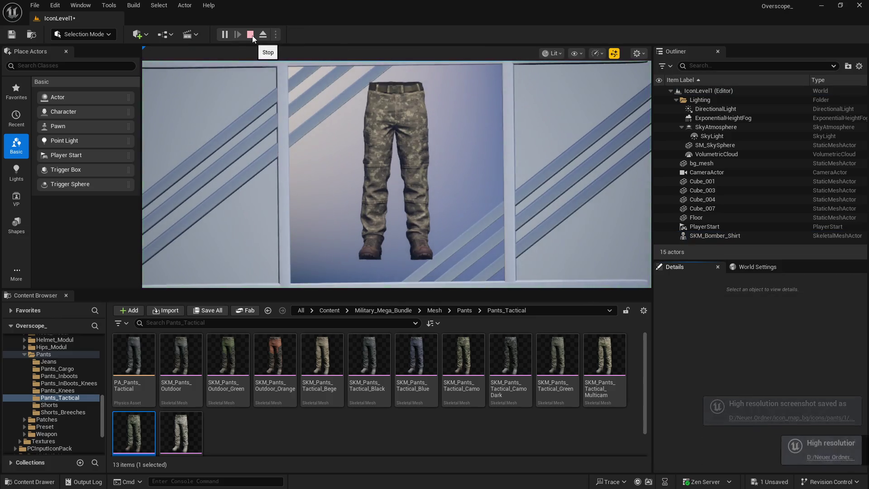
left_click(250, 35)
Assign SKM_Pants_Tactical_PixelSand to the pants actor and capture its icon screenshot
left_click(193, 435)
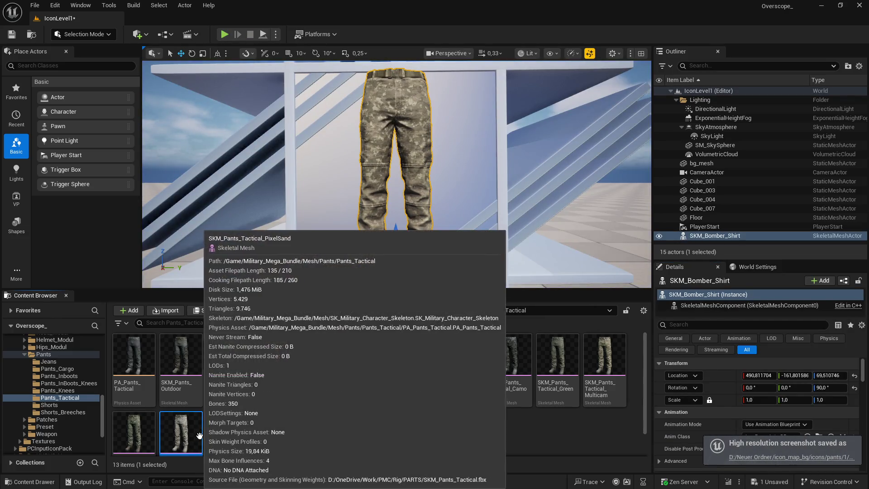
scroll(683, 416, "down", 3)
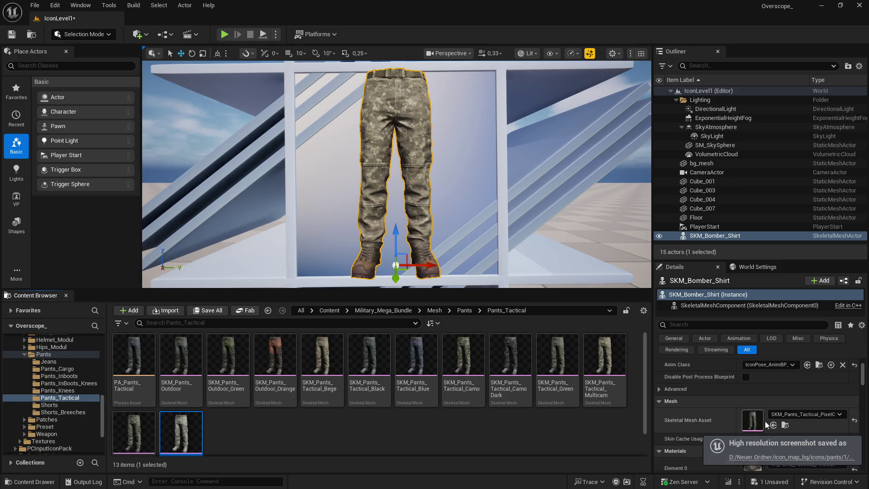
left_click(773, 425)
left_click(225, 35)
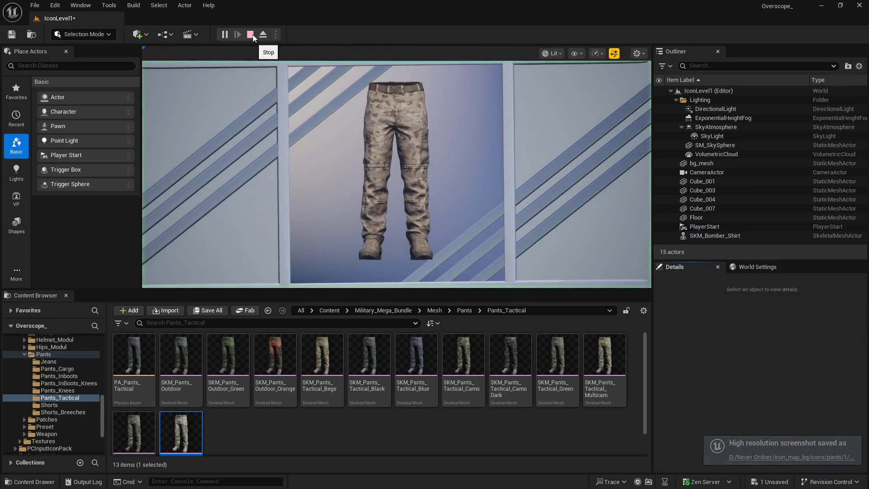
left_click(251, 35)
key("super")
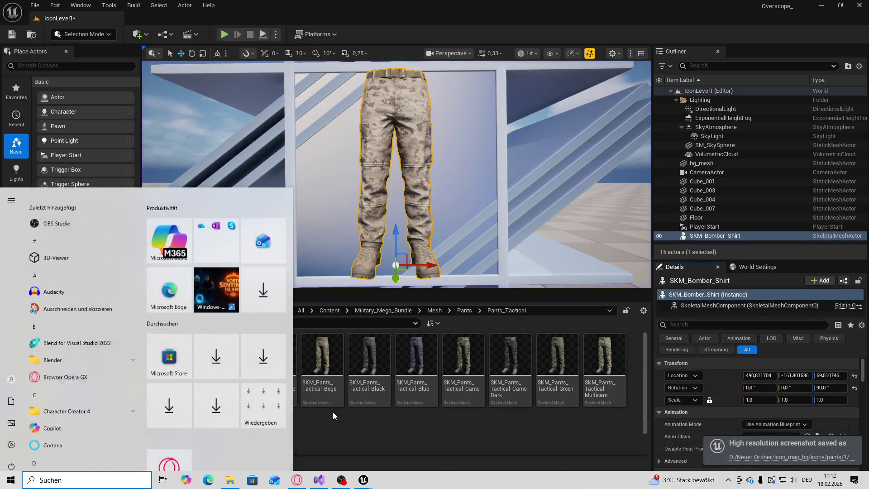
Show Visual Studio's Solution Explorer in a widened panel beside the struct code, then return to Unreal
left_click(85, 7)
left_click(104, 55)
left_click_drag(592, 209, 482, 219)
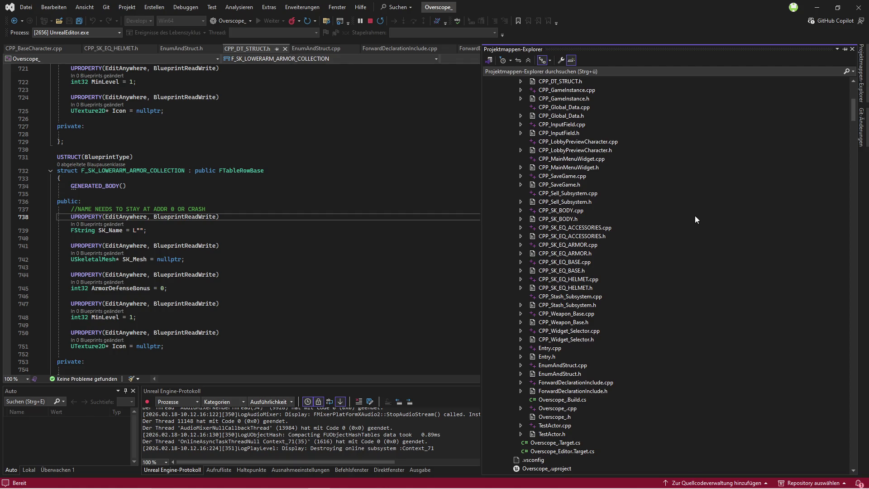
scroll(855, 111, "up", 5)
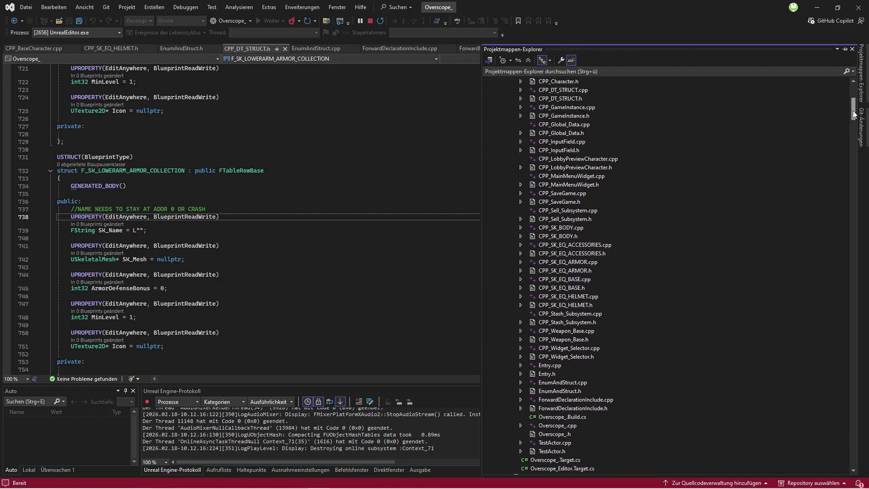
scroll(855, 109, "down", 1)
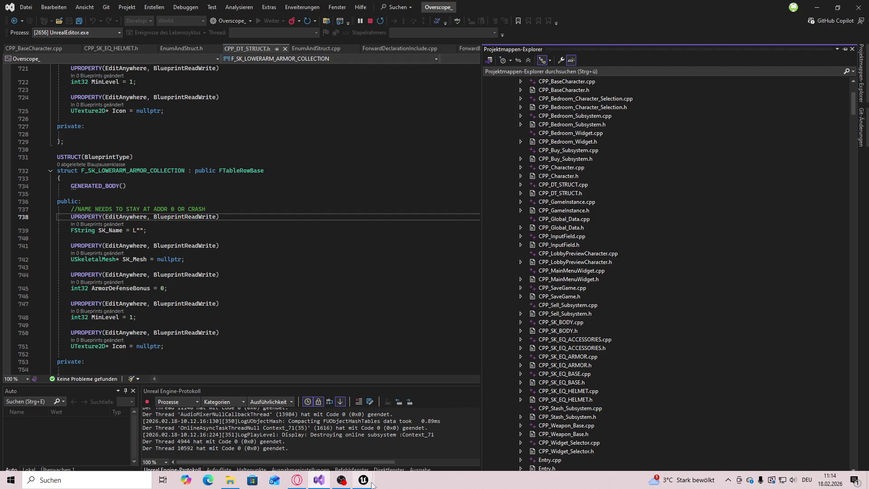
mouse_move(364, 479)
left_click(334, 464)
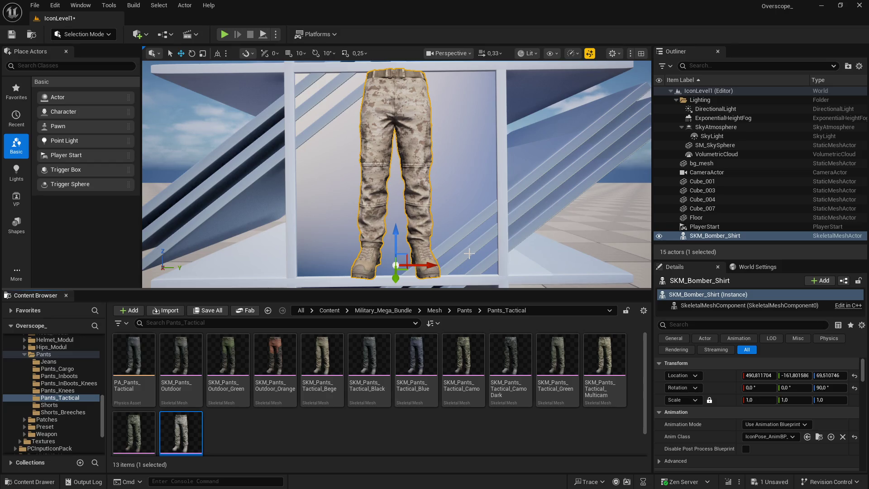
Open File Explorer on the icons\pants folder and move its window up and right
key("super")
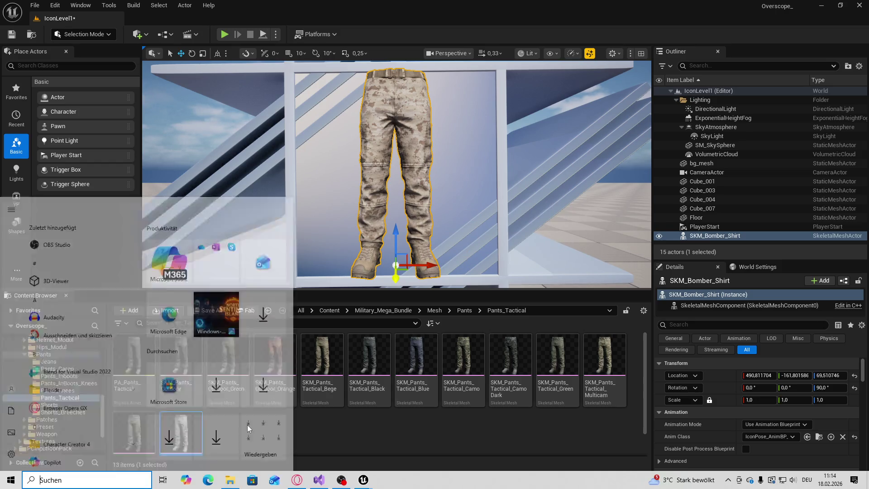
left_click(247, 425)
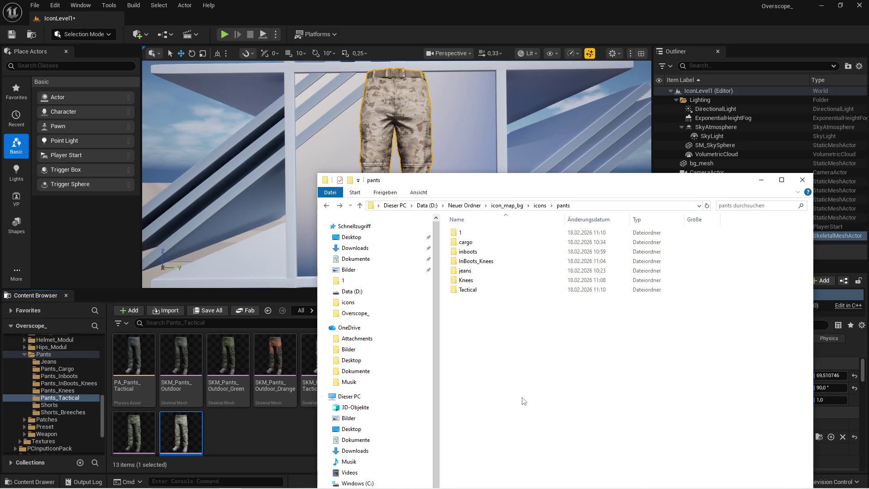
left_click_drag(723, 185, 771, 147)
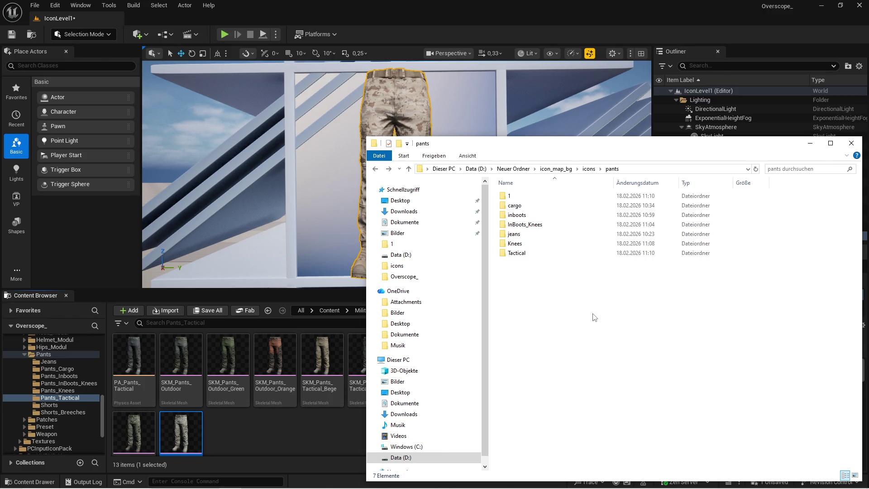
Back in Unreal, save all modified content and make the asset browser area taller
left_click(312, 412)
left_click(208, 310)
left_click(498, 351)
left_click_drag(204, 292, 207, 260)
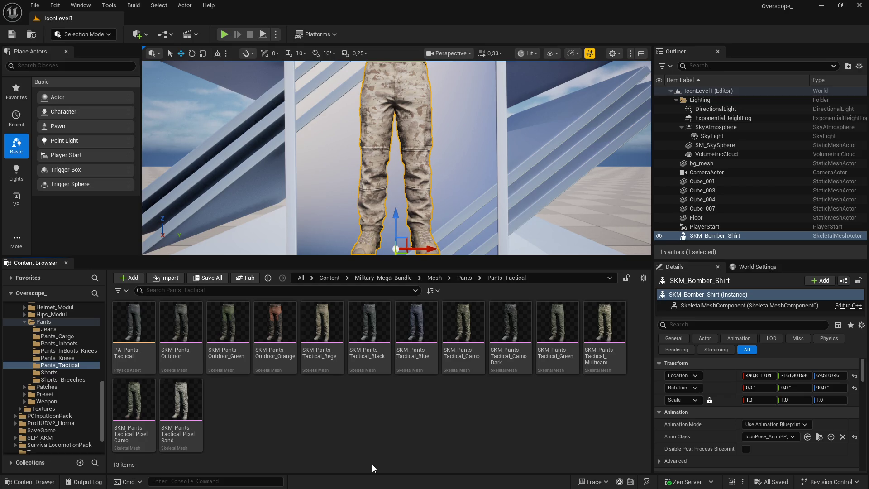
Orbit the viewport to see the pants from higher up, then open File Explorer on icons\pants
mouse_move(388, 355)
left_mouse_down()
mouse_move(393, 218)
mouse_move(469, 210)
left_mouse_up()
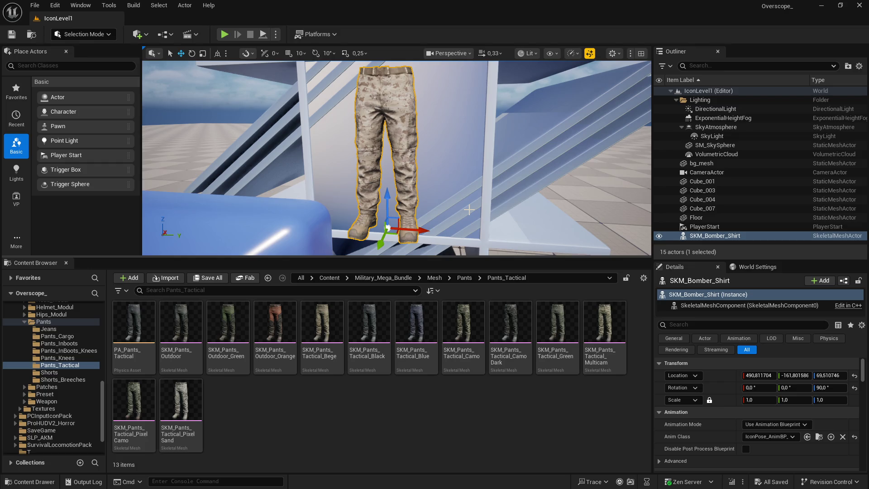
left_click_drag(469, 210, 475, 201)
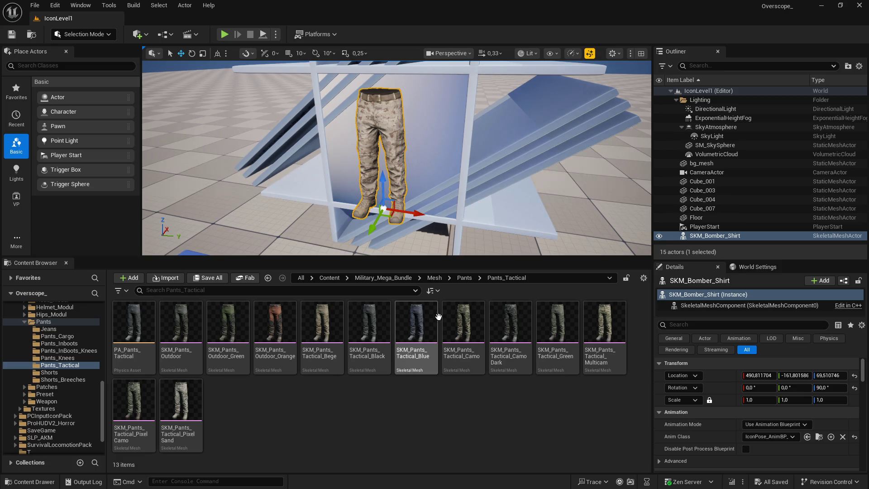
key("super")
left_click(271, 429)
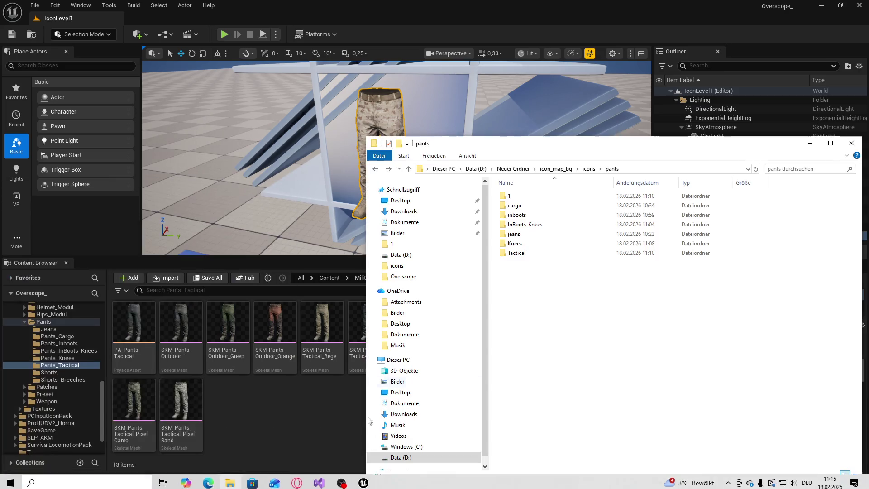
Reposition the Explorer window, check the empty Tactical folder, and open folder 1
mouse_move(602, 150)
left_mouse_down()
mouse_move(558, 341)
mouse_move(560, 394)
left_mouse_up()
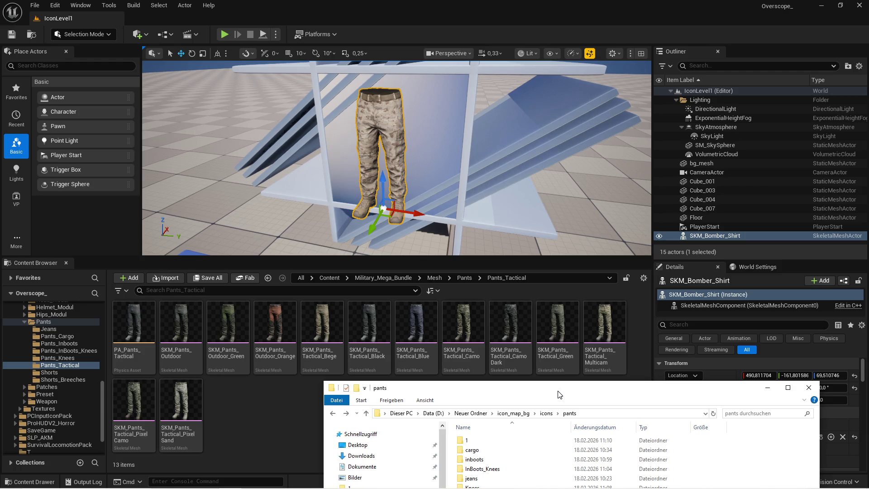
mouse_move(560, 395)
left_mouse_down()
mouse_move(612, 184)
mouse_move(601, 142)
left_mouse_up()
double_click(561, 244)
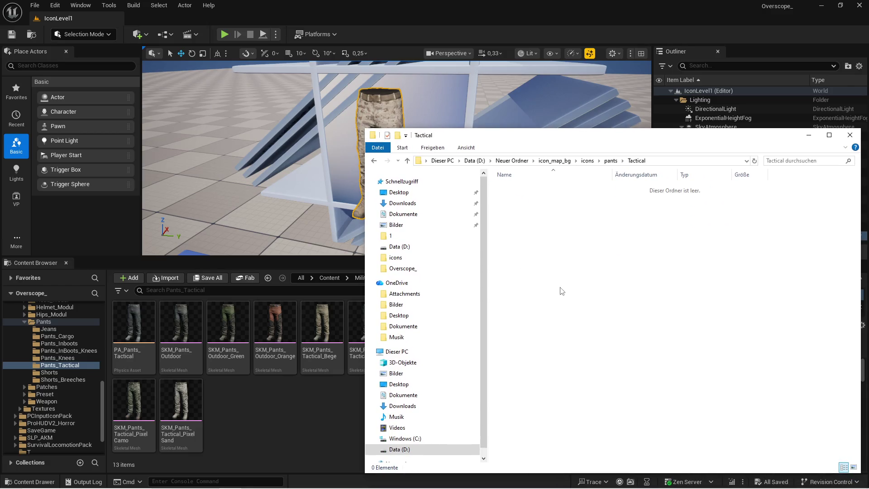
key("alt+Left")
double_click(512, 197)
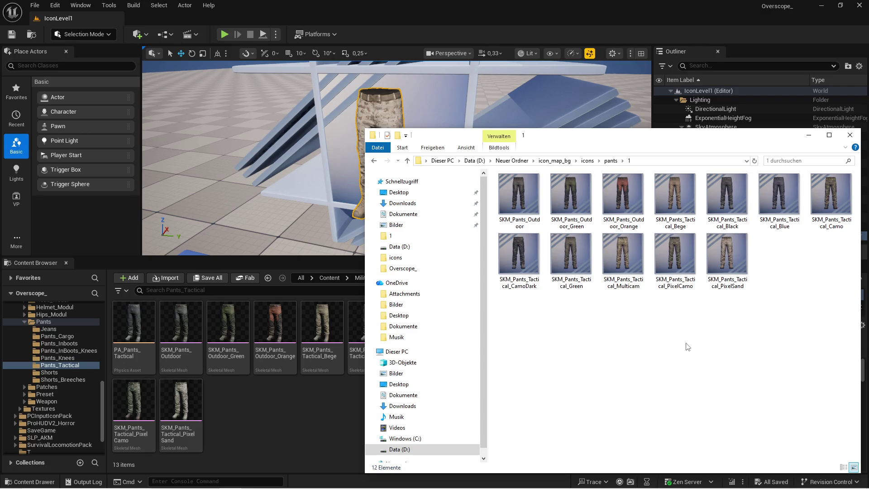
Delete all twelve pants icon images in folder 1 and close File Explorer
key("ctrl+a")
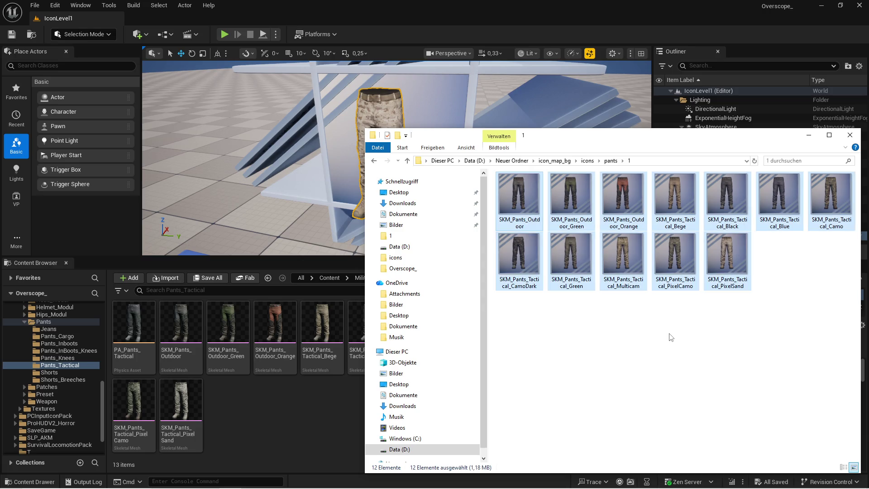
key("Delete")
left_click(809, 134)
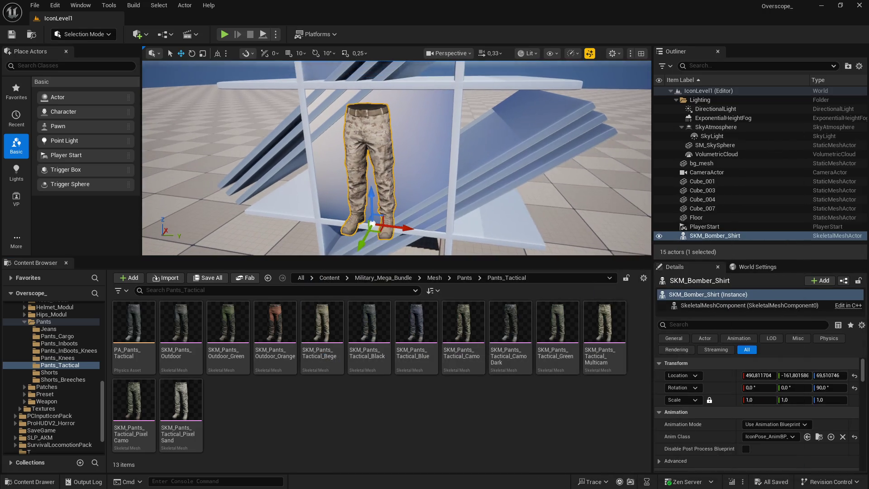
Capture play-mode icons for SKM_Pants_Outdoor and SKM_Pants_Outdoor_Green as the displayed mesh
left_click(181, 323)
scroll(747, 407, "down", 3)
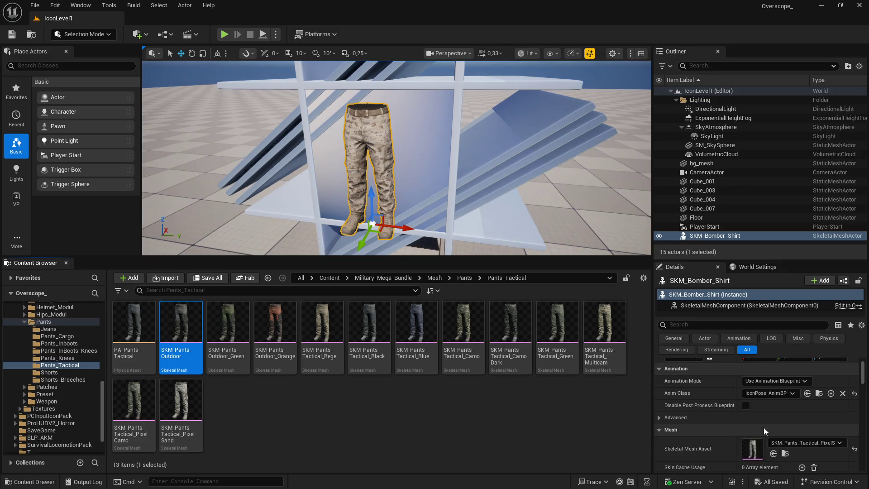
left_click(773, 439)
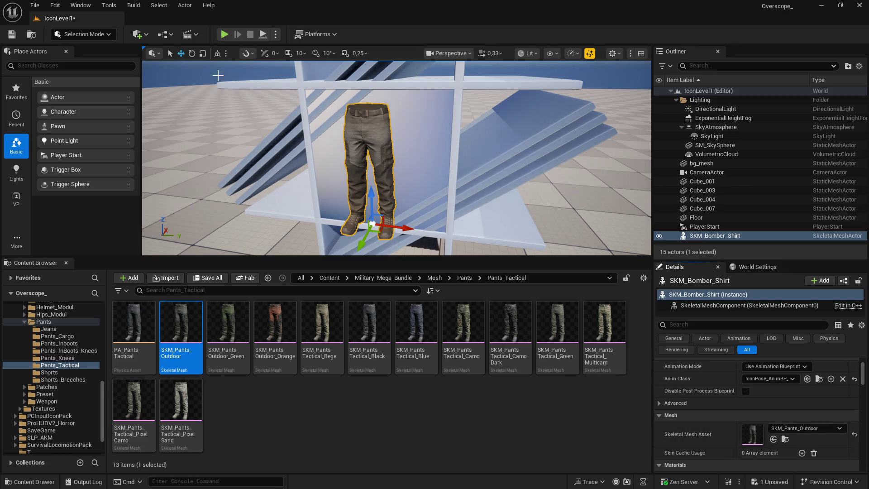
left_click(224, 35)
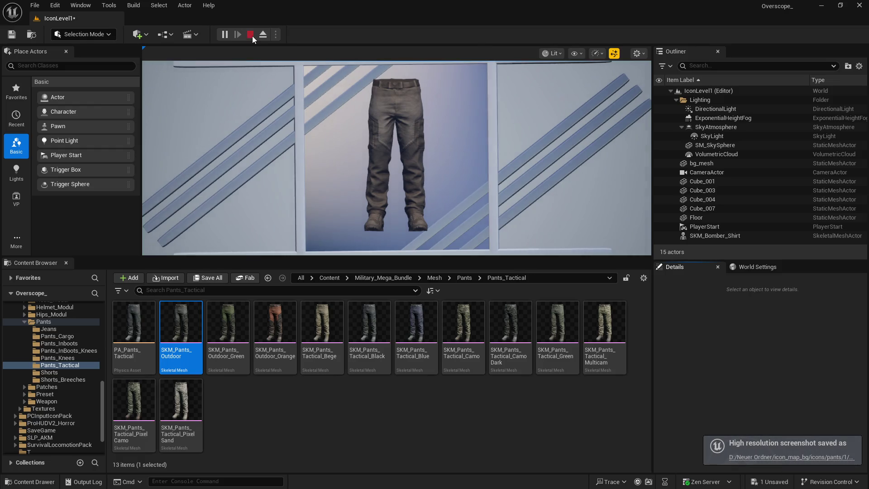
left_click(252, 36)
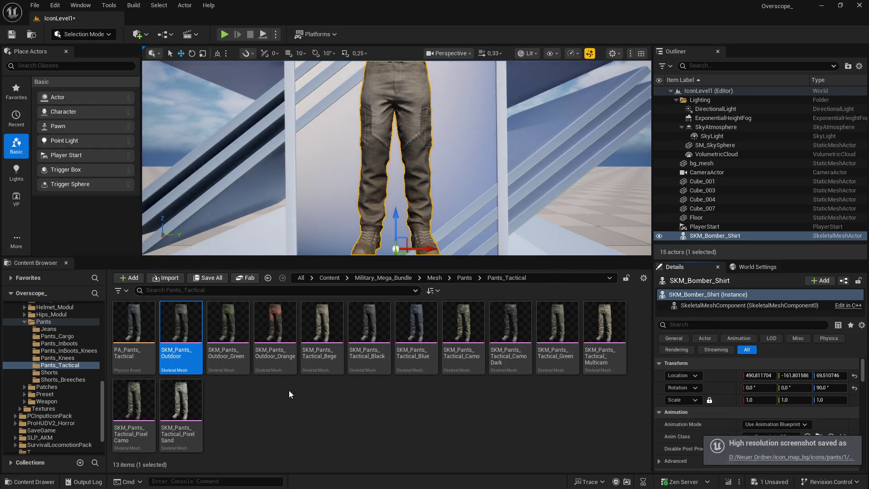
left_click(228, 330)
scroll(724, 385, "down", 3)
left_click(773, 381)
left_click(224, 34)
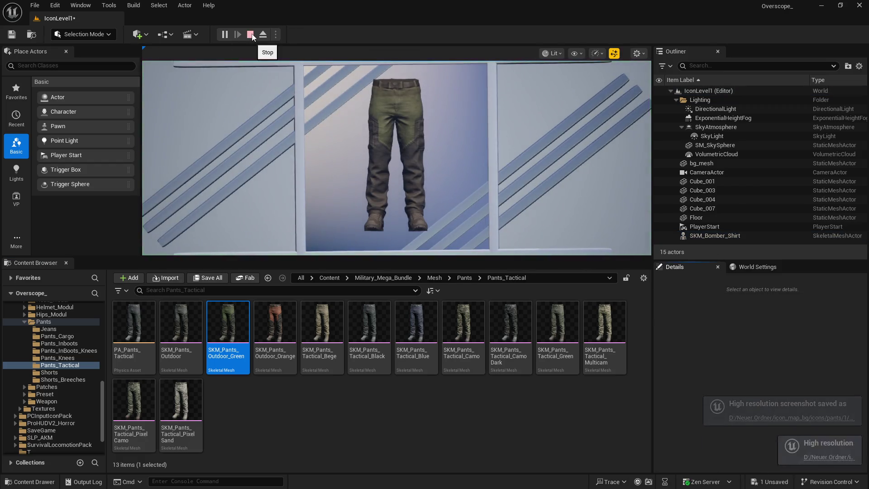
left_click(251, 35)
Capture play-mode icons for the Outdoor_Orange and Tactical_Bege pants meshes
left_click(275, 330)
scroll(724, 353, "down", 2)
scroll(769, 392, "down", 3)
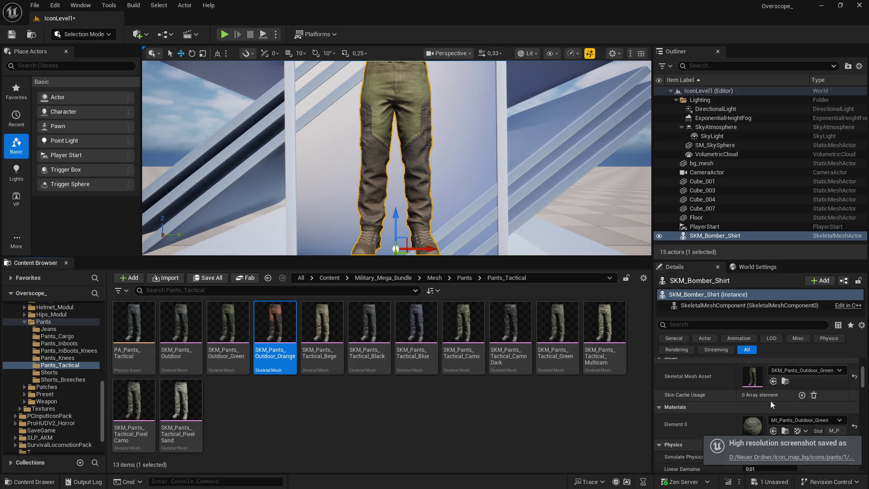
left_click(773, 381)
left_click(224, 34)
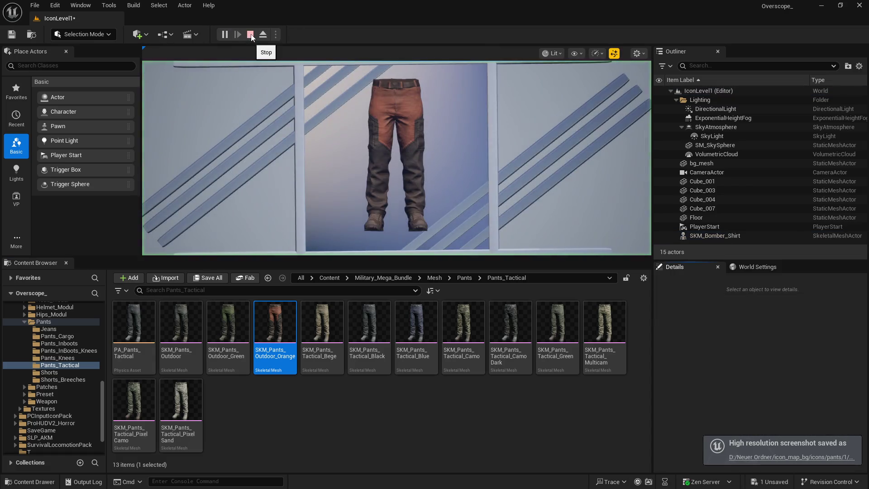
key("Escape")
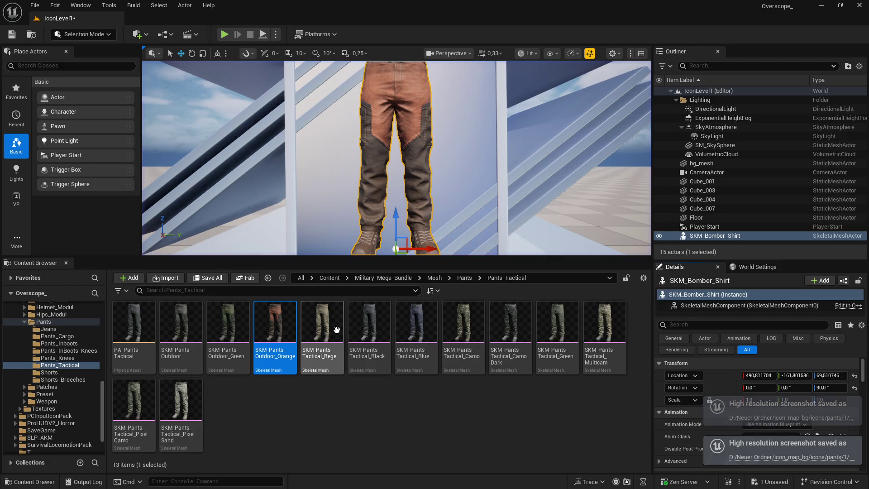
left_click(323, 320)
scroll(766, 369, "down", 3)
left_click(774, 382)
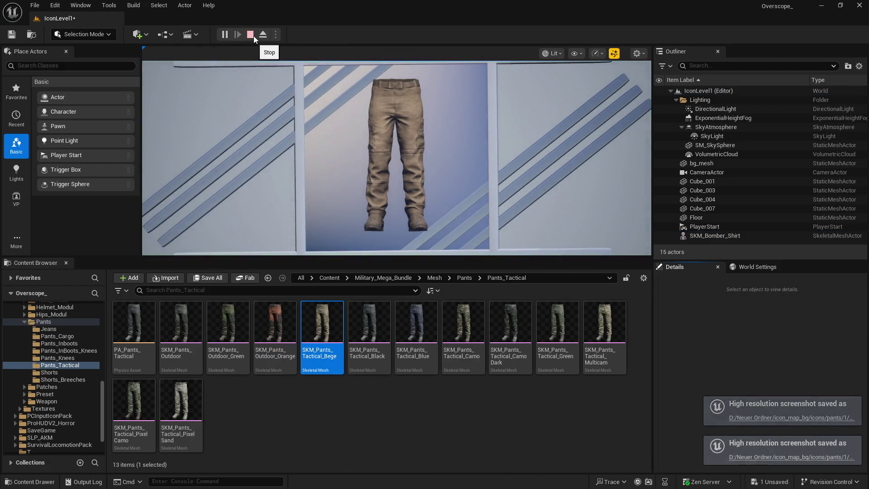
left_click(254, 36)
Capture play-mode icons for the Tactical_Black and Tactical_Blue pants meshes
left_click(370, 322)
scroll(752, 368, "down", 3)
left_click(774, 381)
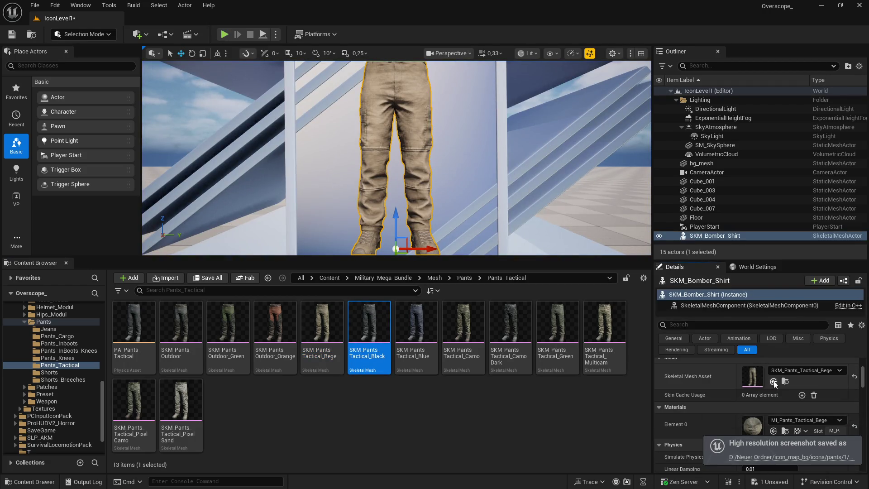
left_click(225, 35)
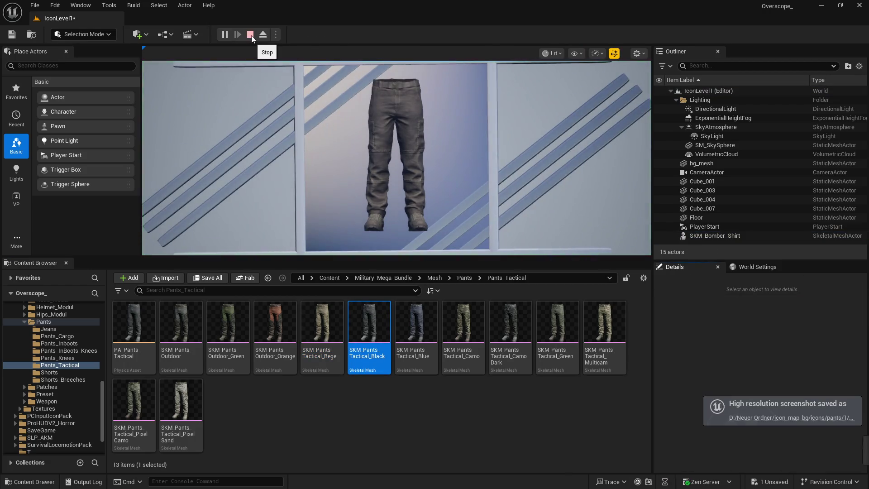
left_click(251, 36)
left_click(416, 321)
scroll(736, 354, "down", 3)
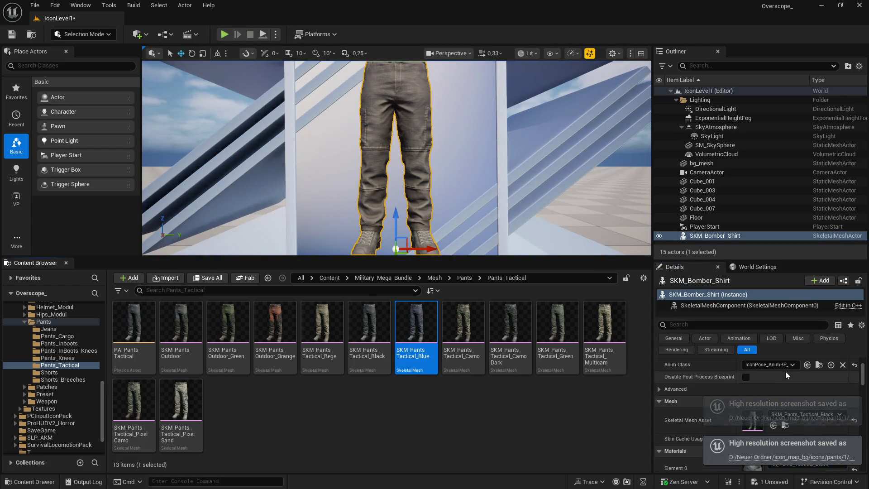
left_click(773, 381)
left_click(224, 35)
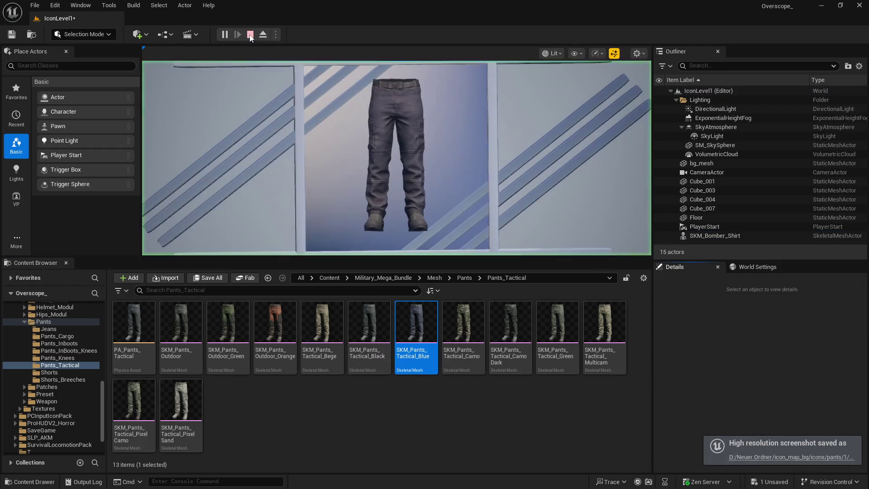
left_click(252, 36)
Capture play-mode icons for the Tactical_Camo, Tactical_Camo_Dark and Tactical_Green pants meshes
left_click(463, 323)
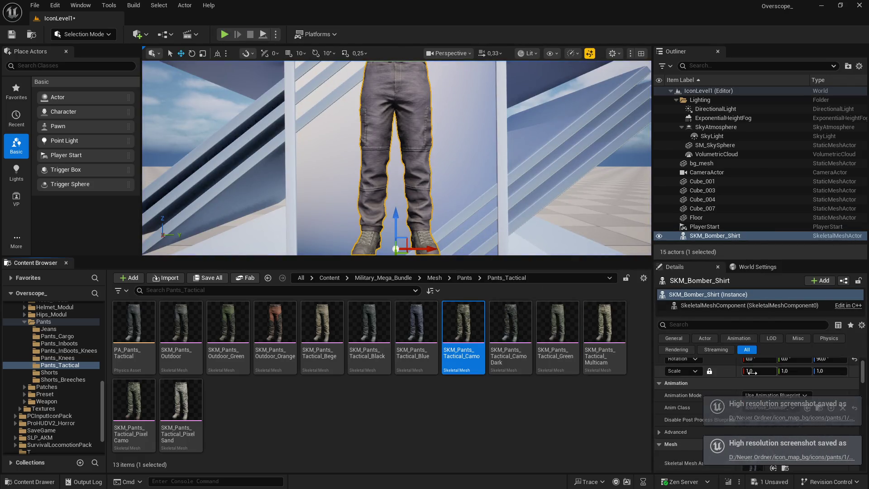
left_click_drag(709, 258, 709, 175)
left_click(774, 369)
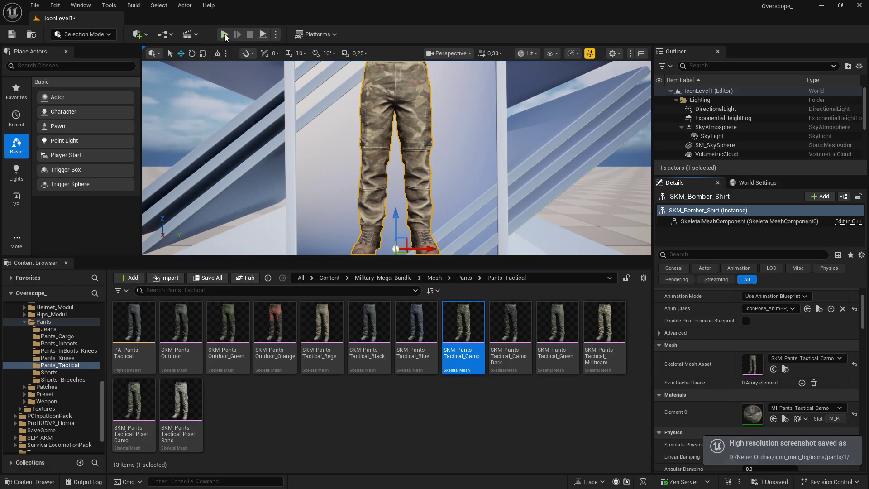
left_click(225, 35)
left_click(250, 34)
left_click(510, 323)
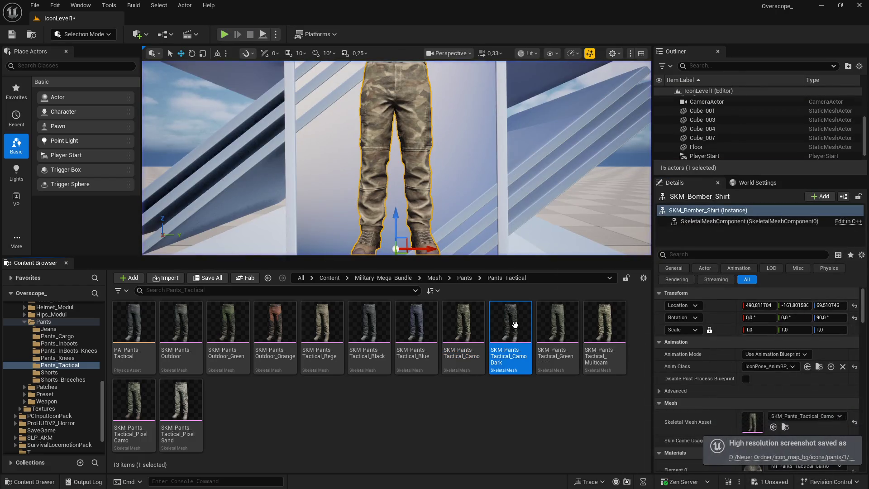
left_click(774, 369)
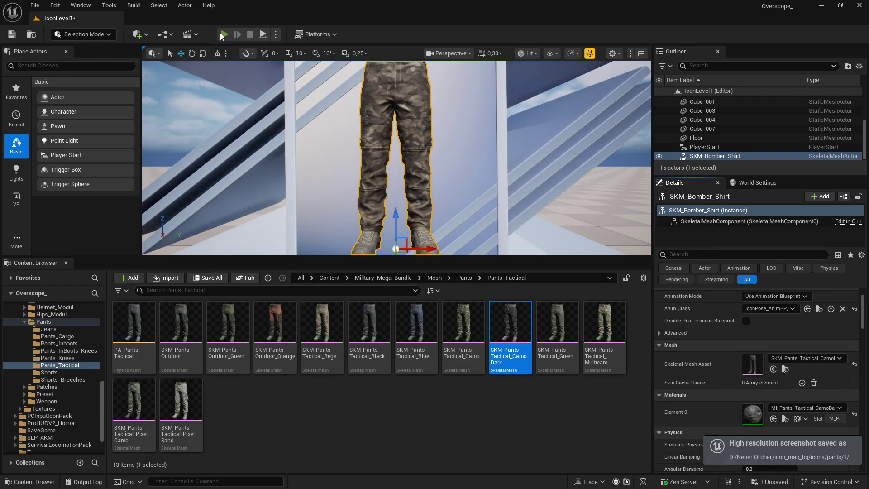
left_click(224, 34)
left_click(251, 36)
left_click(557, 322)
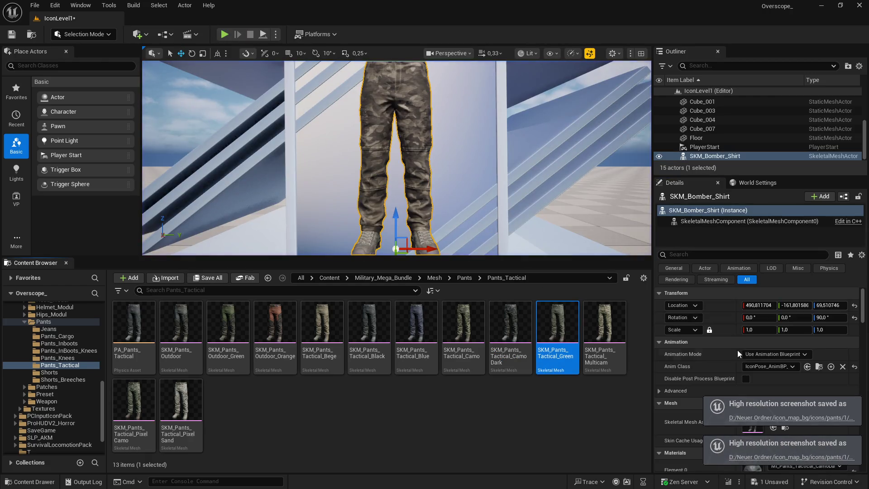
left_click(773, 326)
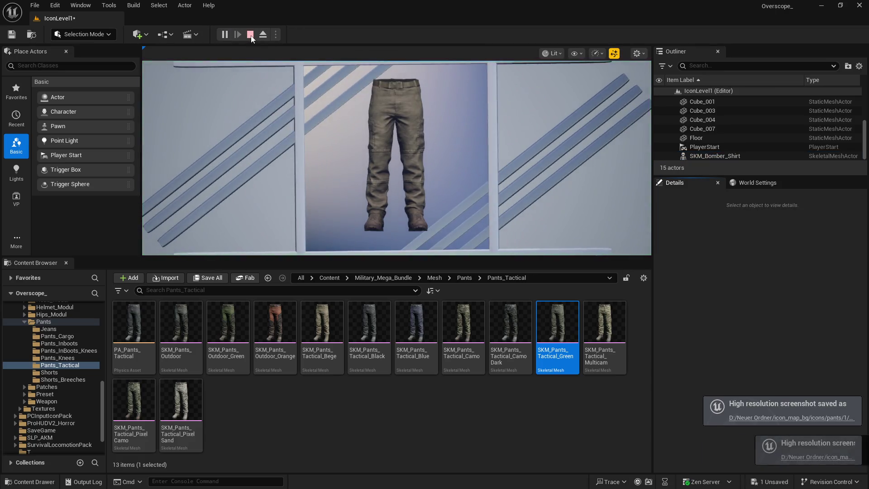
left_click(250, 35)
Capture play-mode icons for the Tactical_Multicam and Tactical_Pixel_Camo pants meshes
left_click(604, 322)
scroll(734, 357, "down", 2)
left_click(774, 340)
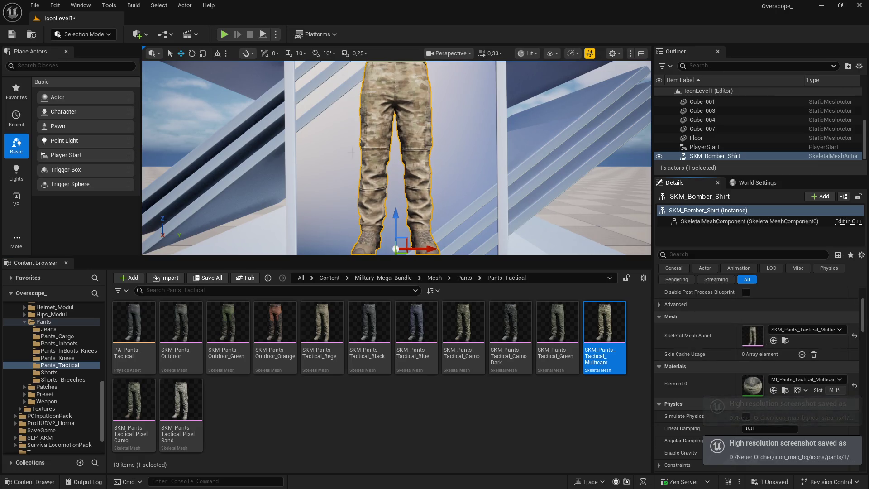
left_click(224, 34)
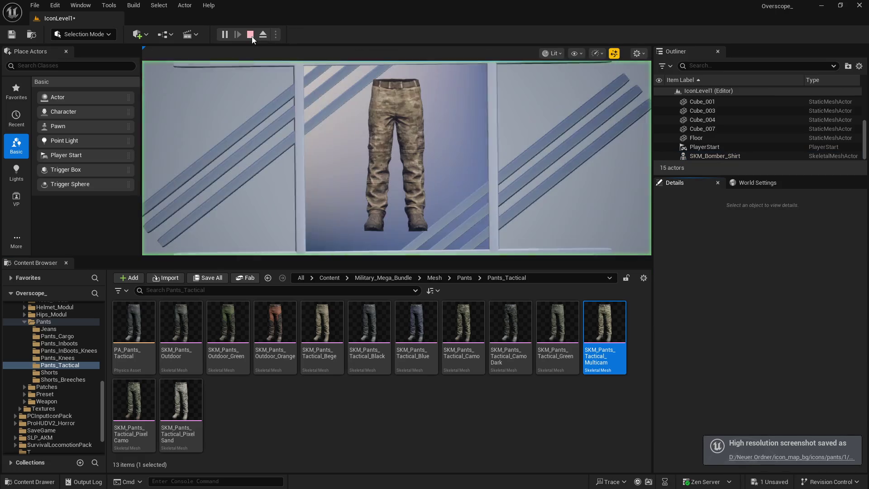
left_click(250, 35)
left_click(134, 401)
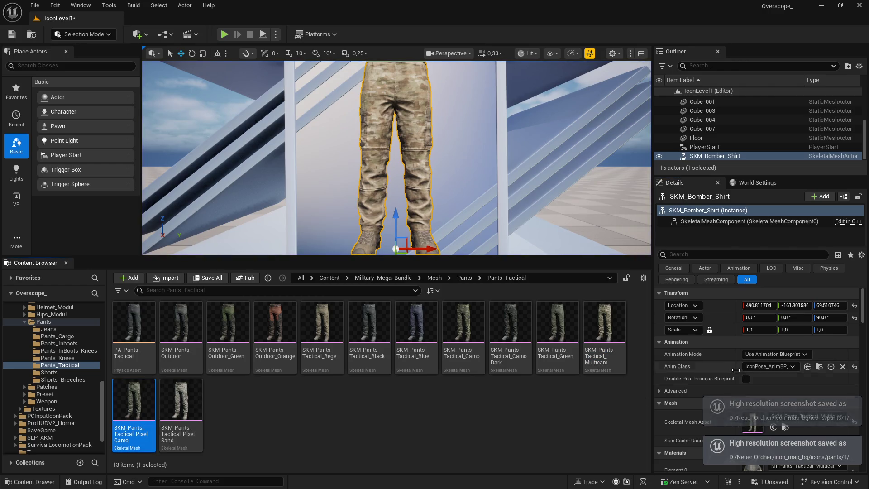
scroll(771, 385, "down", 3)
left_click(773, 369)
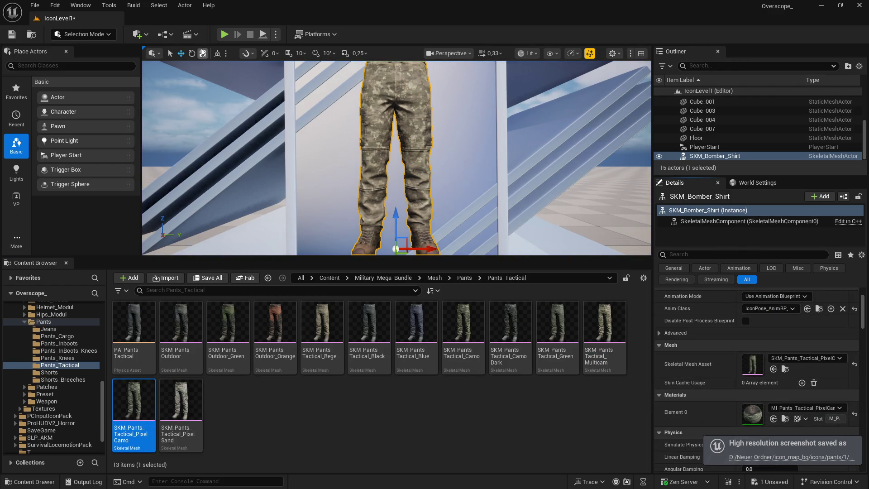
left_click(224, 35)
left_click(249, 34)
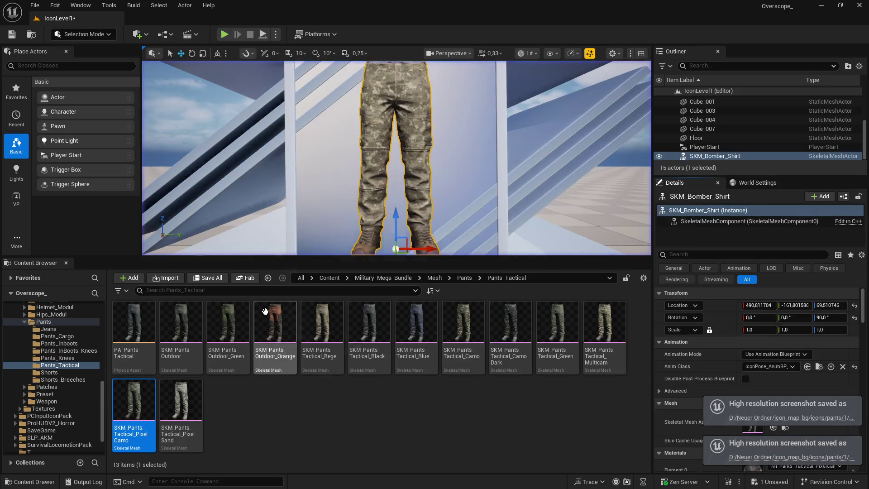
Capture the Tactical_Pixel_Sand pants icon, then bring up the level save prompt with Ctrl+Shift+S
left_click(181, 401)
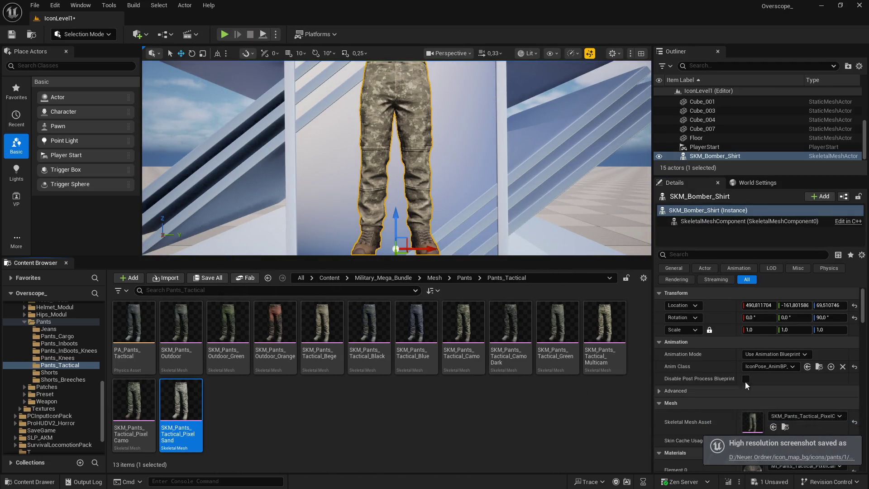
scroll(731, 385, "down", 3)
left_click(773, 369)
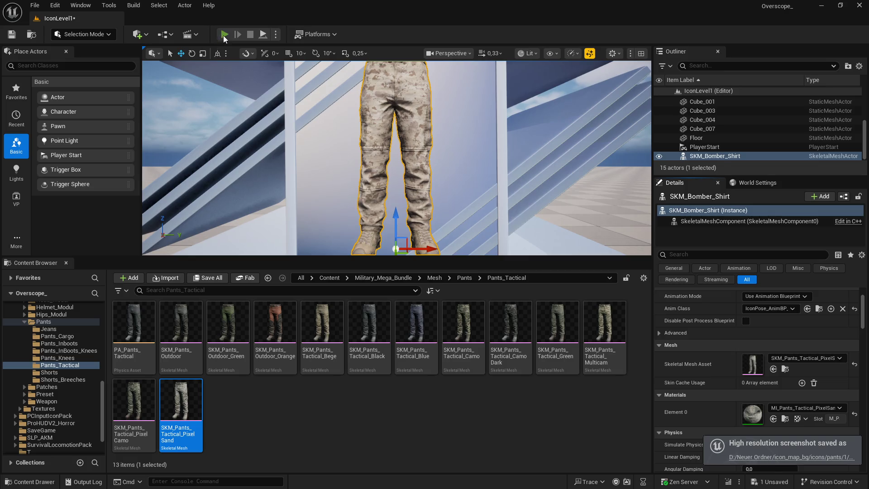
left_click(224, 35)
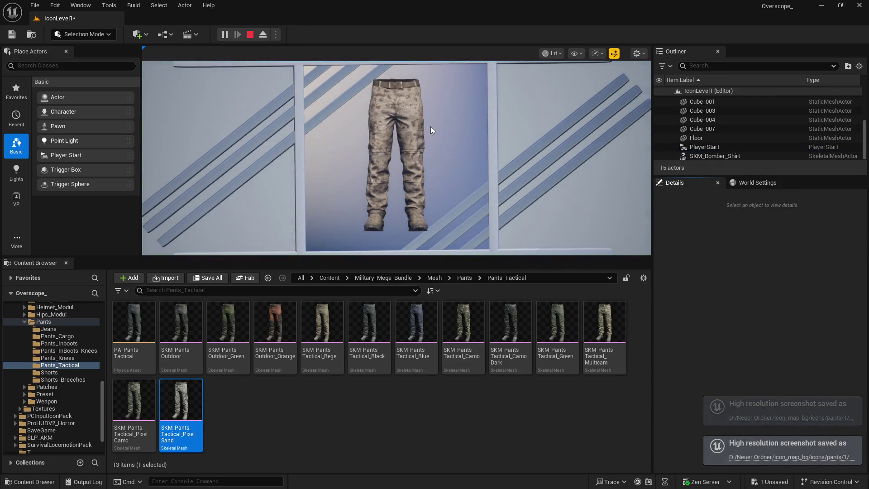
left_click(250, 35)
key("ctrl+shift+s")
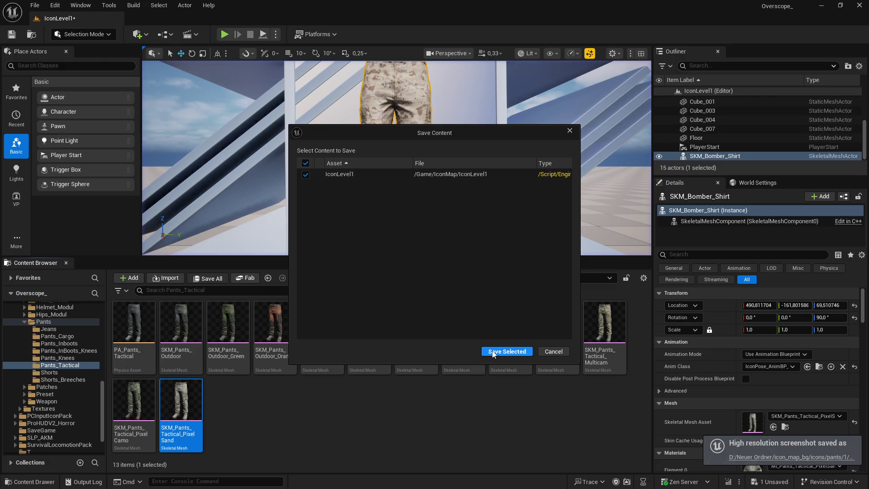
Save IconLevel1 and all other changed content, then bring up the Windows Start menu
left_click(493, 351)
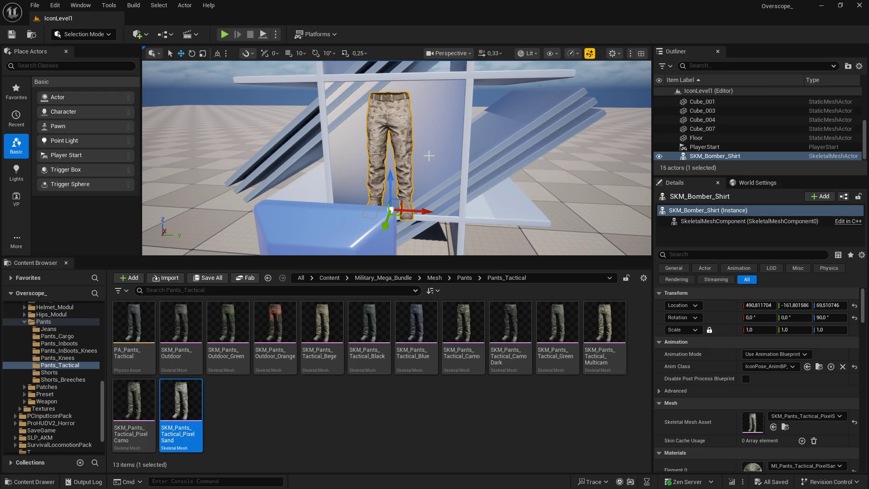
left_click(211, 281)
key("super")
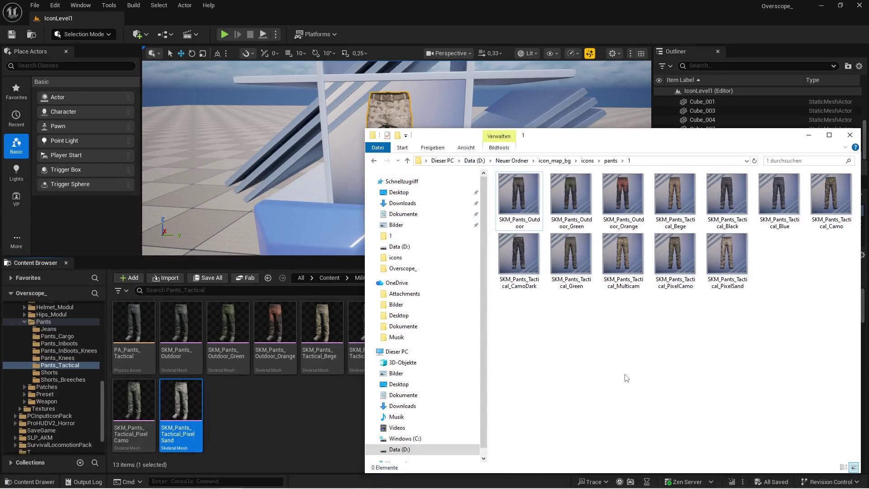
Bring the Explorer window back and check the empty Tactical folder and folder 1
left_click_drag(762, 141, 760, 147)
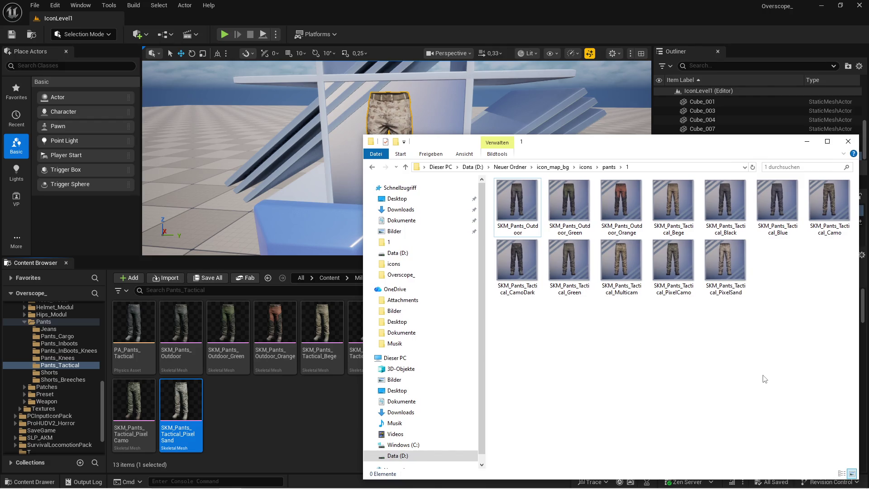
left_click(380, 420)
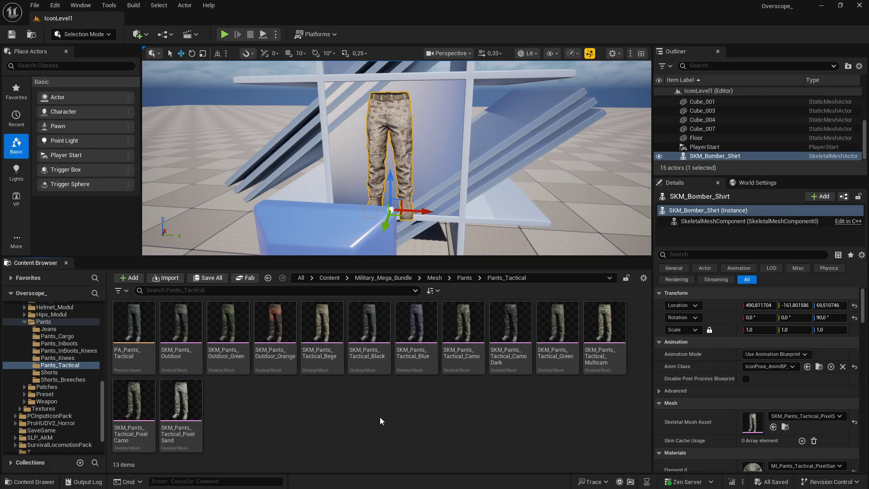
key("super")
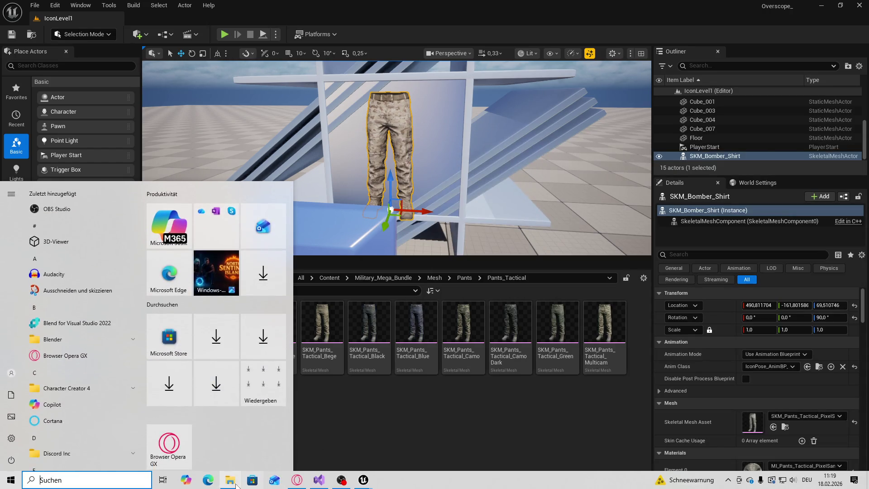
key("alt+Tab")
double_click(525, 251)
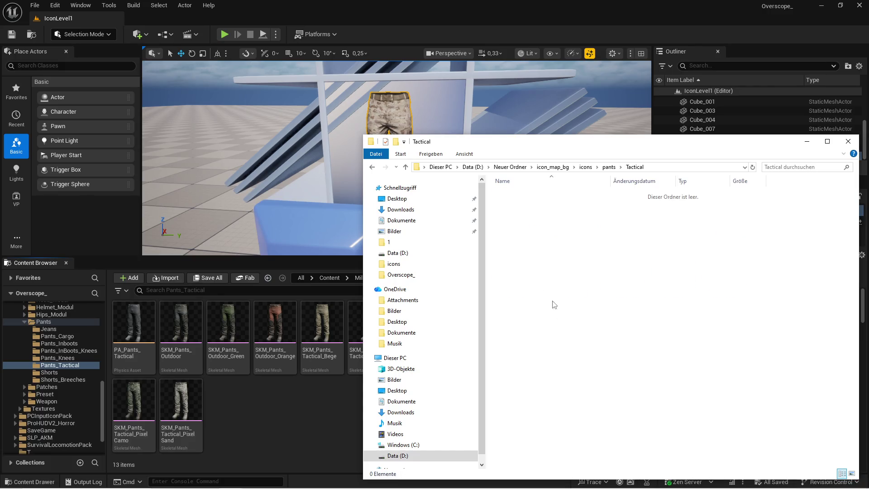
key("BackSpace")
key("1")
key("Return")
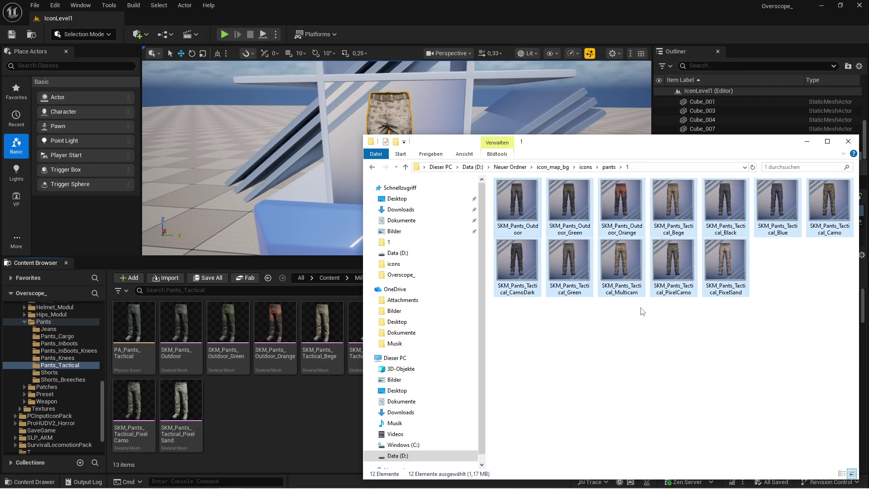
key("BackSpace")
Paste the twelve pants screenshots into the Tactical folder, select them all, and return to Unreal
double_click(521, 252)
key("ctrl+v")
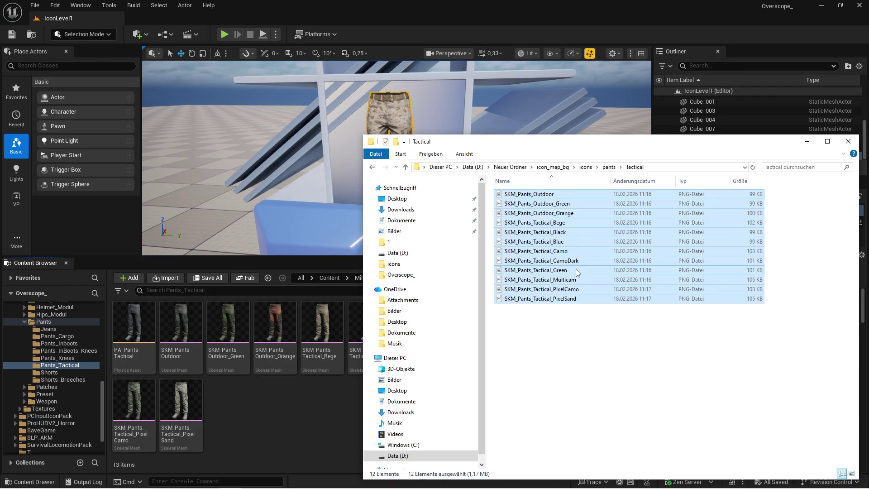
left_click(588, 352)
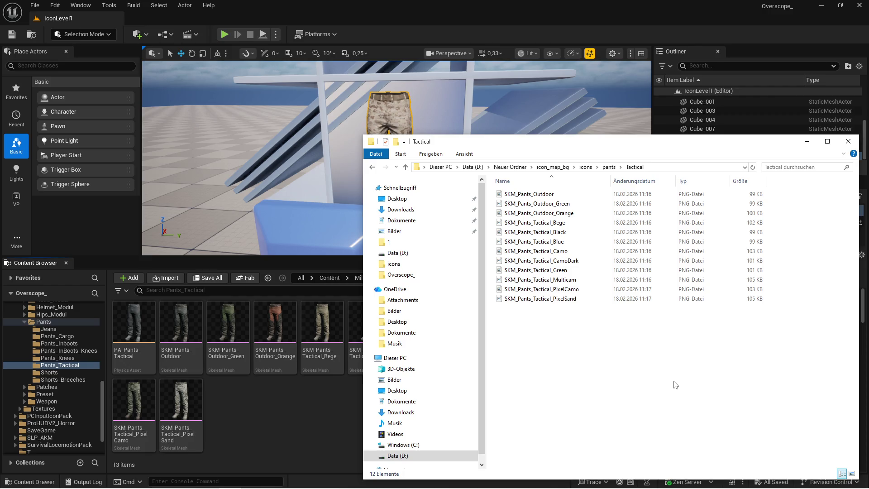
left_click_drag(544, 370, 599, 191)
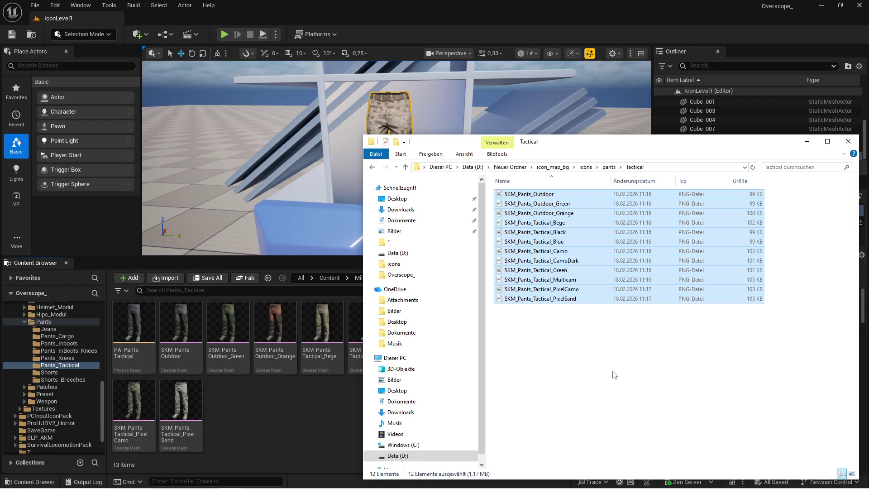
left_click(306, 437)
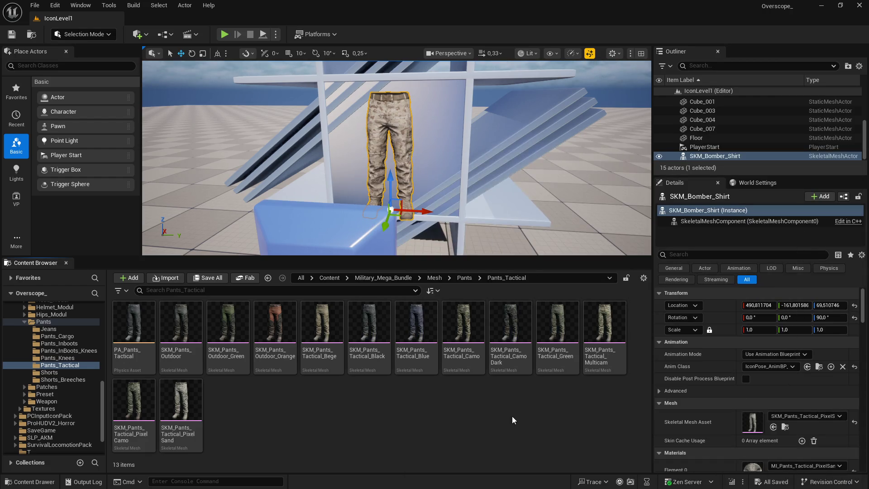
Enlarge the Content Browser, navigate Content > IconMap > Icons > Lowerbody_Cloth_Pants, and bring Explorer forward
left_click_drag(437, 256, 437, 205)
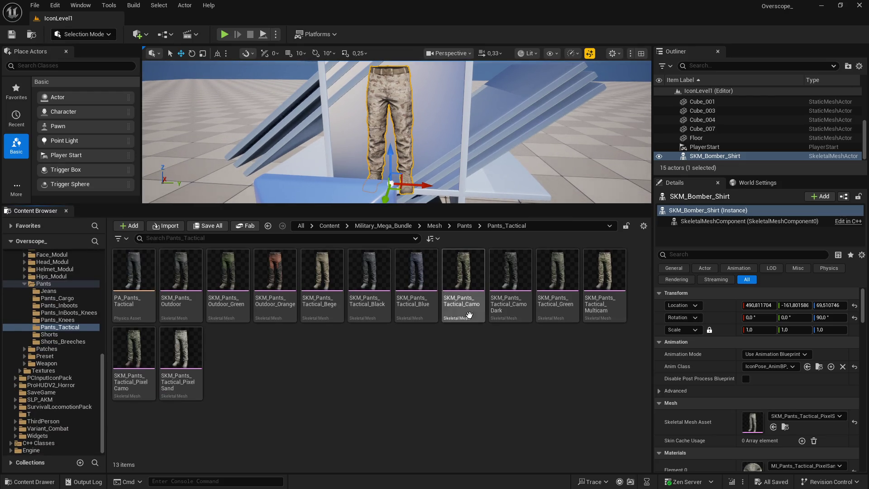
left_click(329, 225)
double_click(477, 303)
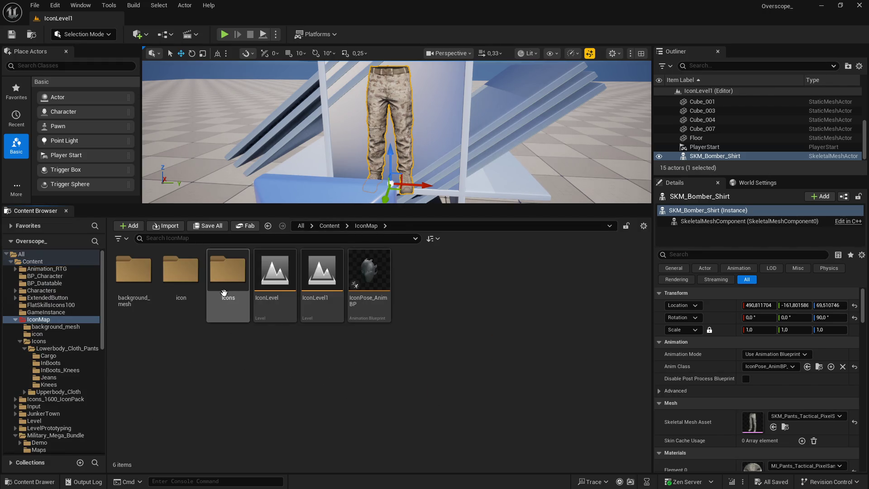
double_click(228, 270)
key("alt+Left")
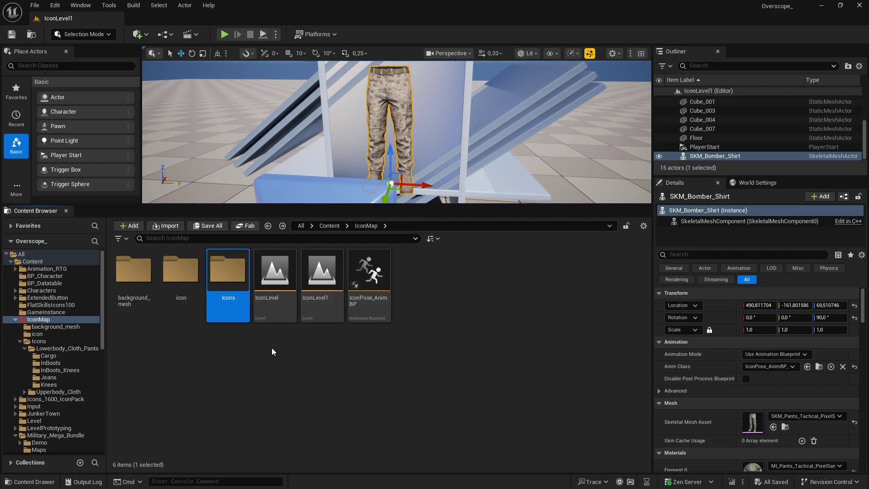
key("alt+Right")
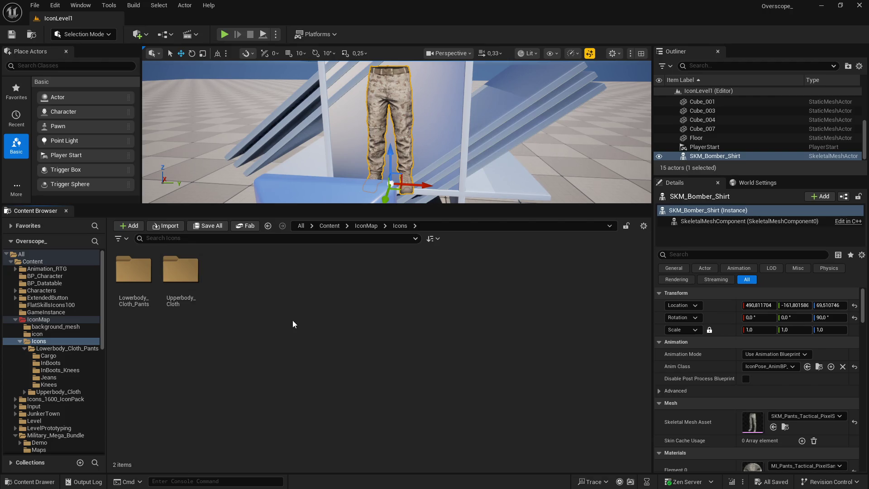
double_click(133, 272)
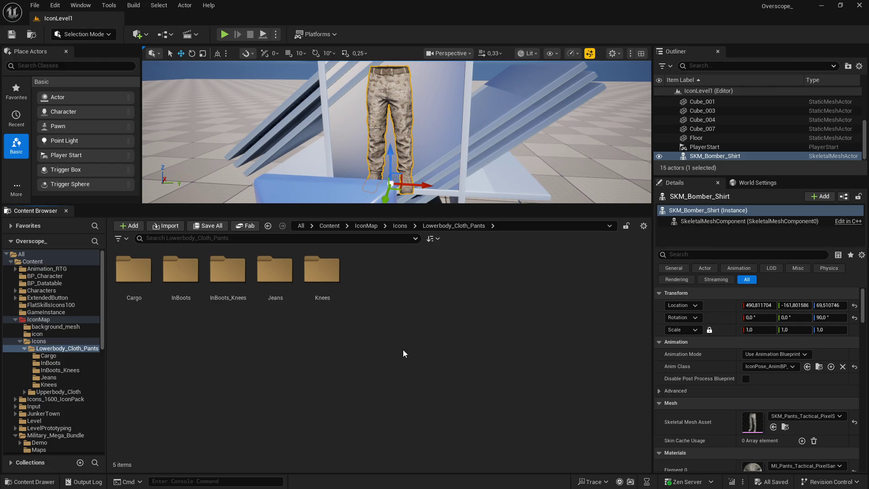
key("super")
key("alt+Tab")
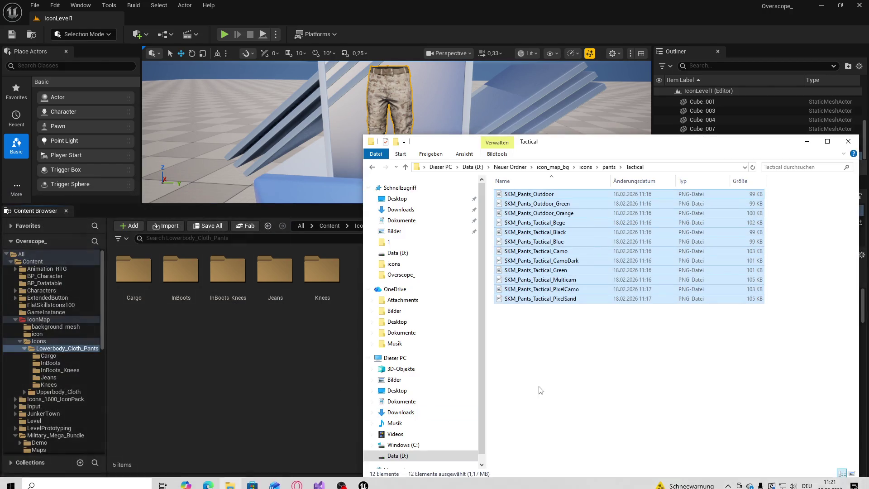
Create and open a new 'Tactical' folder inside Lowerbody_Cloth_Pants
left_click(289, 389)
right_click(426, 305)
left_click(452, 193)
type("Tactical")
key("Return")
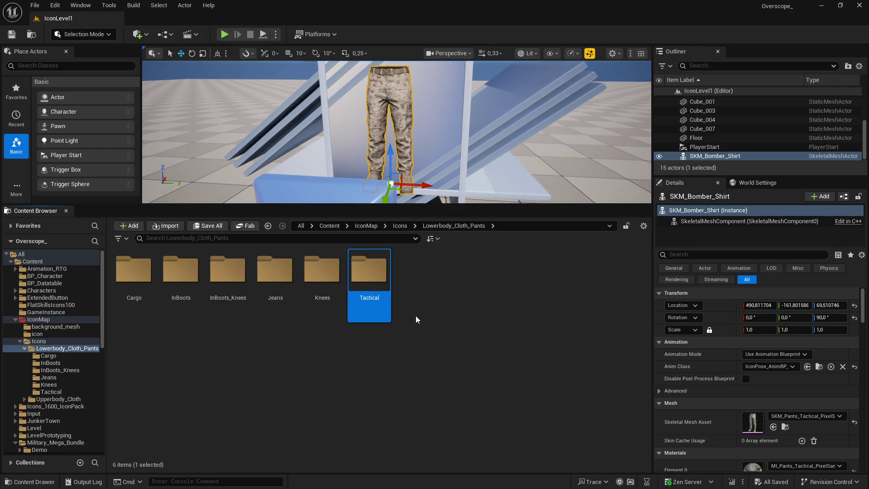
double_click(369, 271)
Import the 12 pants PNGs from Explorer into Tactical, save all, and return to the data table editor
key("super")
left_click(230, 486)
mouse_move(510, 293)
left_mouse_down()
mouse_move(525, 301)
mouse_move(278, 309)
left_mouse_up()
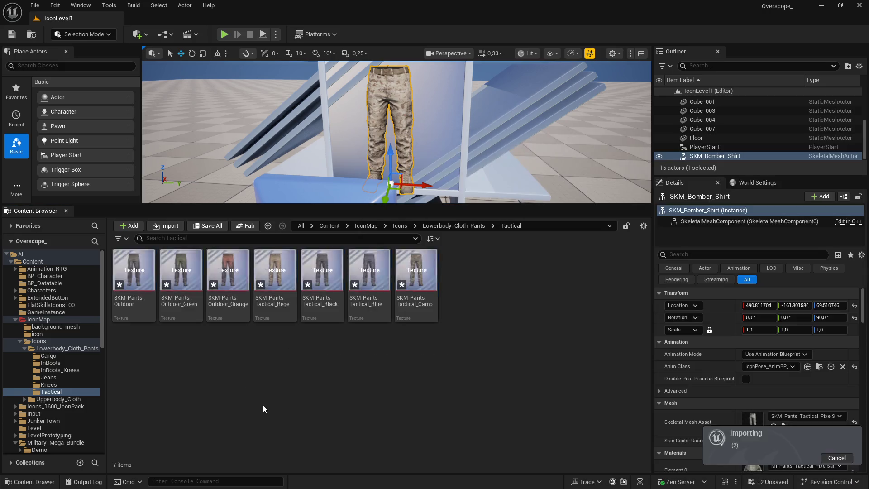
left_click(208, 226)
left_click(516, 349)
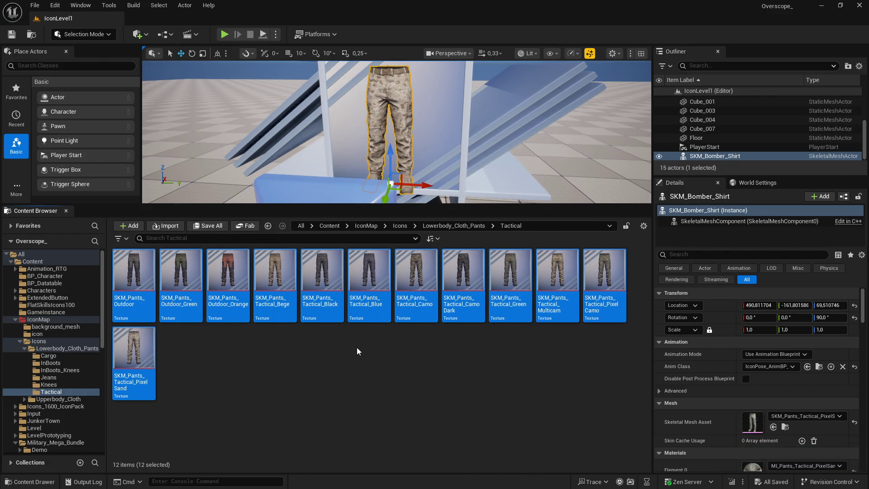
key("super")
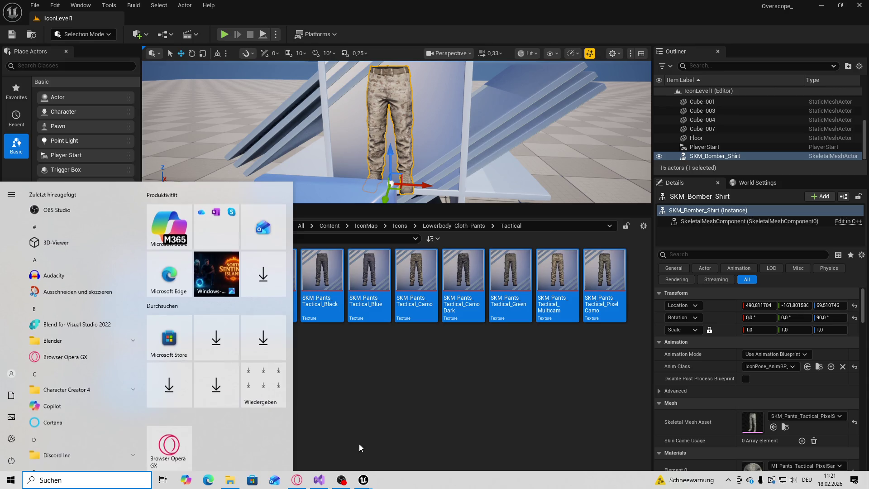
left_click(356, 480)
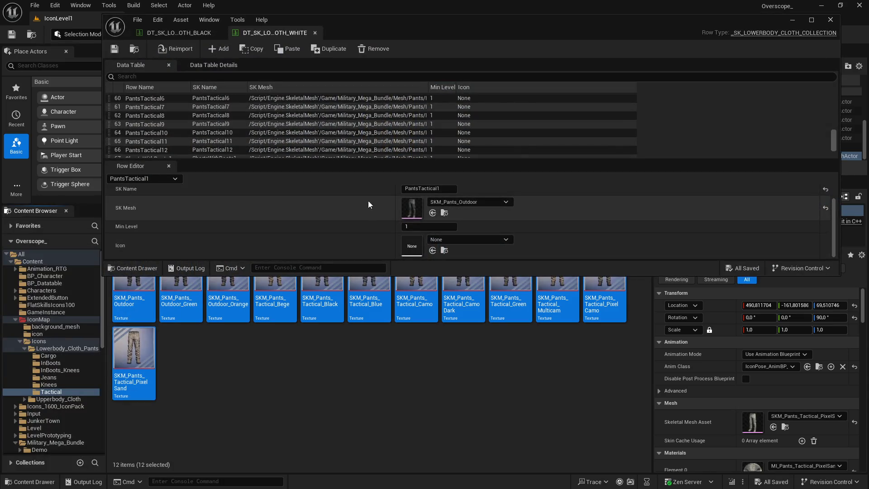
Shrink the asset area, widen the level view, and enlarge the black lowerbody data table editor
mouse_move(81, 206)
left_mouse_down()
mouse_move(93, 235)
mouse_move(98, 335)
left_mouse_up()
left_click_drag(652, 321, 694, 327)
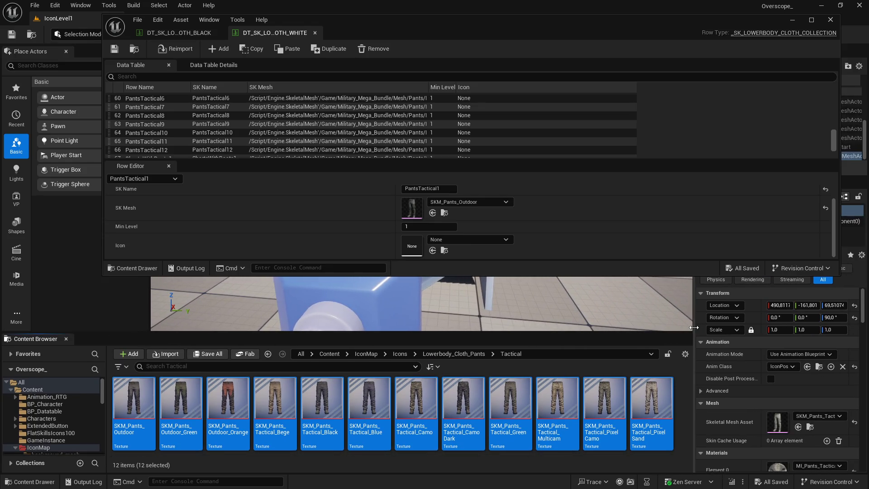
scroll(197, 139, "up", 3)
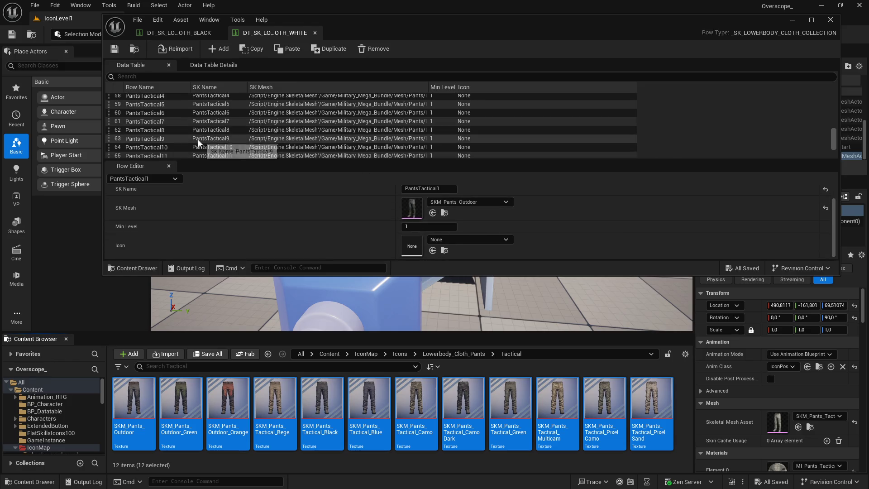
left_click(186, 31)
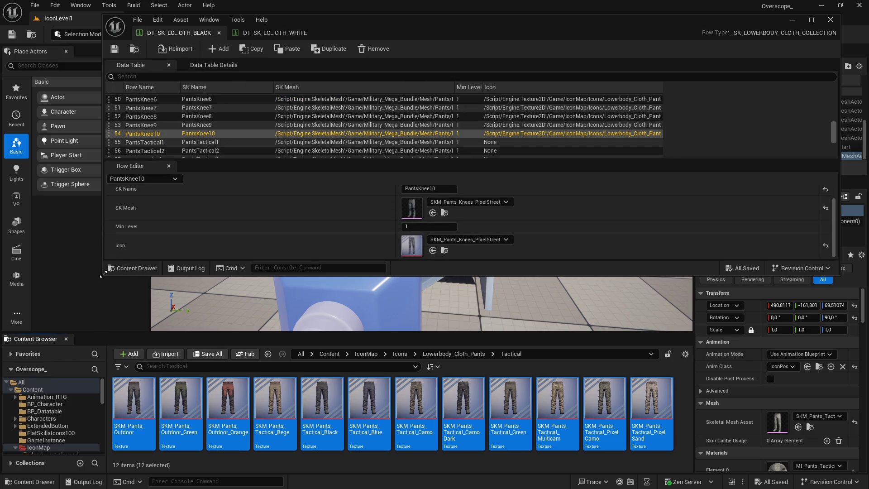
left_click_drag(104, 275, 72, 325)
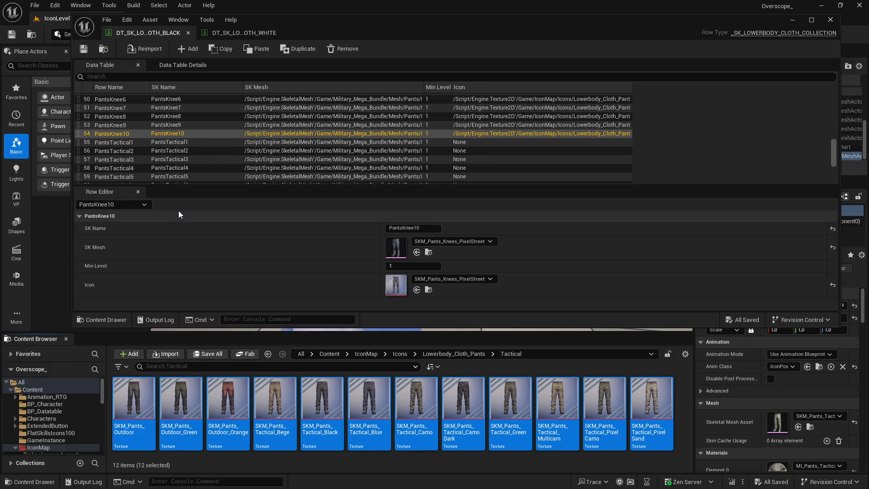
Check the PantsTactical1–12 rows, then give PantsTactical1 the SKM_Pants_Outdoor icon
left_click(132, 144)
scroll(185, 150, "down", 3)
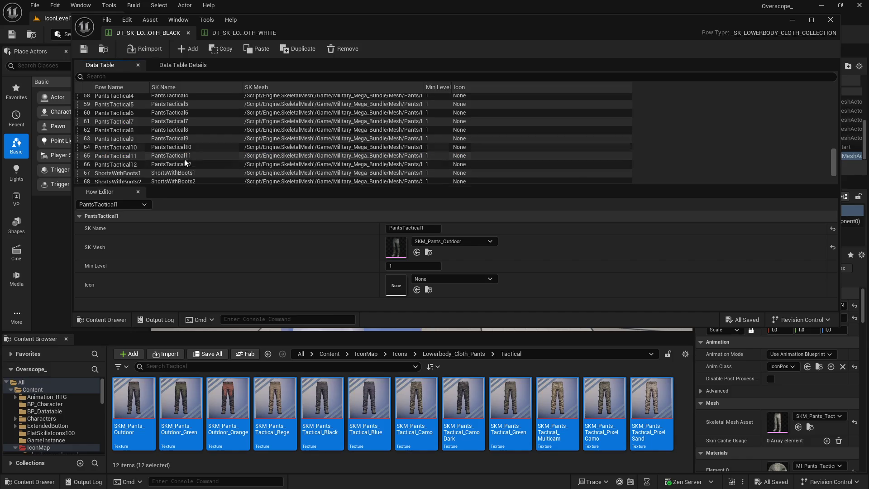
left_click(137, 165)
scroll(139, 165, "up", 2)
scroll(139, 162, "up", 2)
left_click(128, 157)
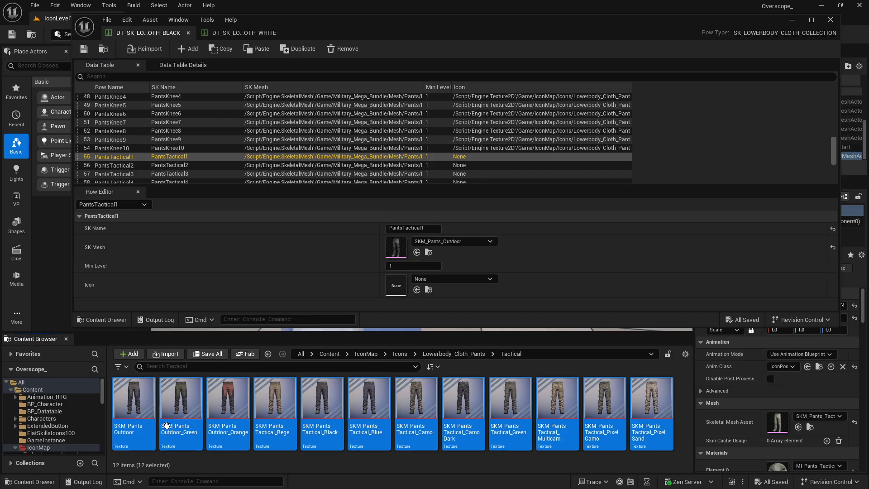
left_click(133, 398)
left_click(416, 289)
Give PantsTactical2–4 the SKM_Pants_Outdoor_Green, SKM_Pants_Outdoor_Orange and SKM_Pants_Tactical_Bege icons
left_click(154, 165)
left_click(198, 381)
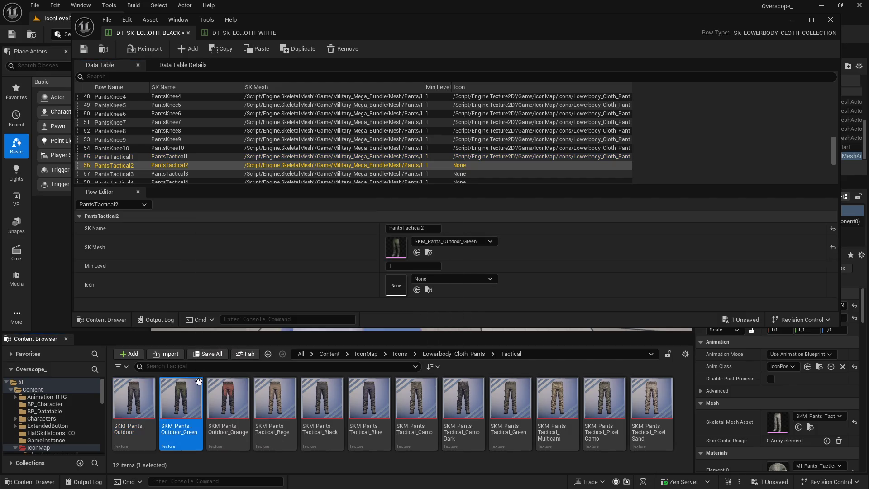
left_click(417, 290)
left_click(141, 174)
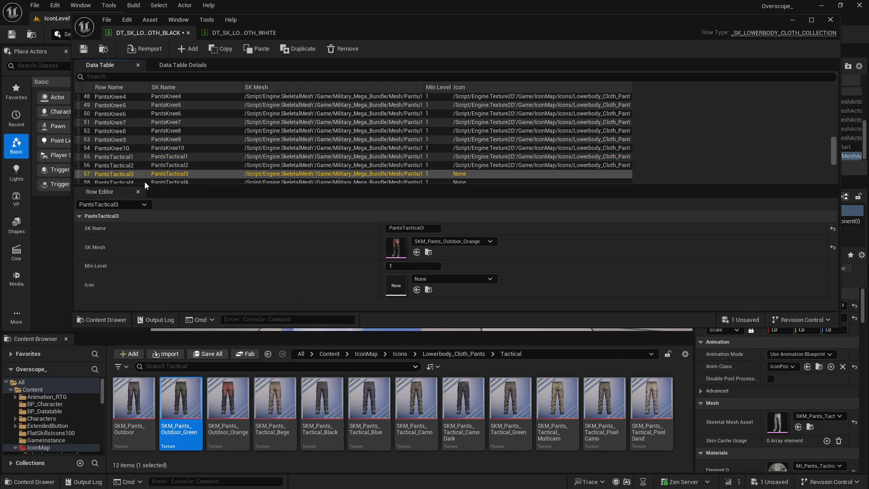
left_click(228, 398)
left_click(416, 290)
scroll(181, 171, "down", 2)
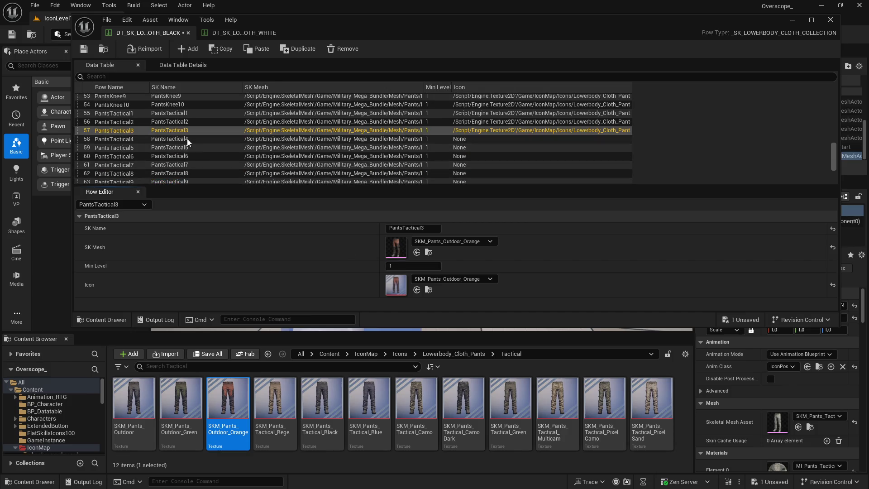
left_click(186, 138)
left_click(274, 399)
left_click(415, 290)
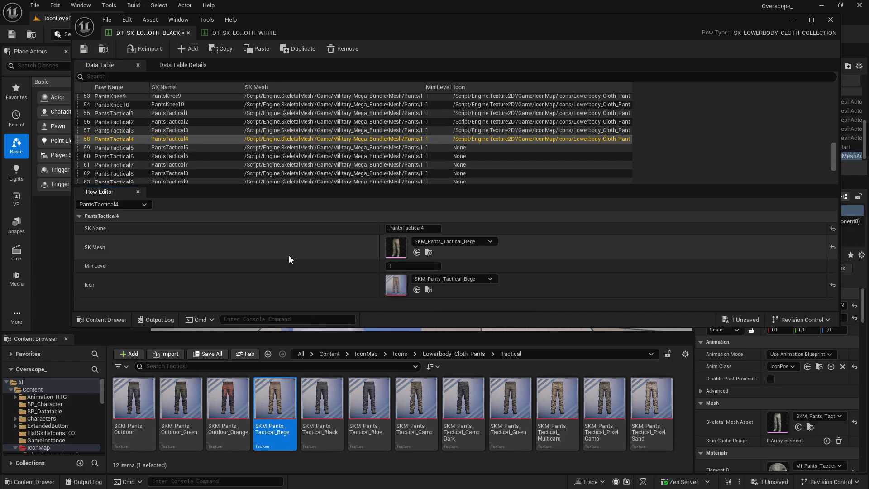
Give PantsTactical5–7 the SKM_Pants_Tactical_Black, SKM_Pants_Tactical_Blue and SKM_Pants_Tactical_Camo icons
left_click(197, 148)
left_click(316, 385)
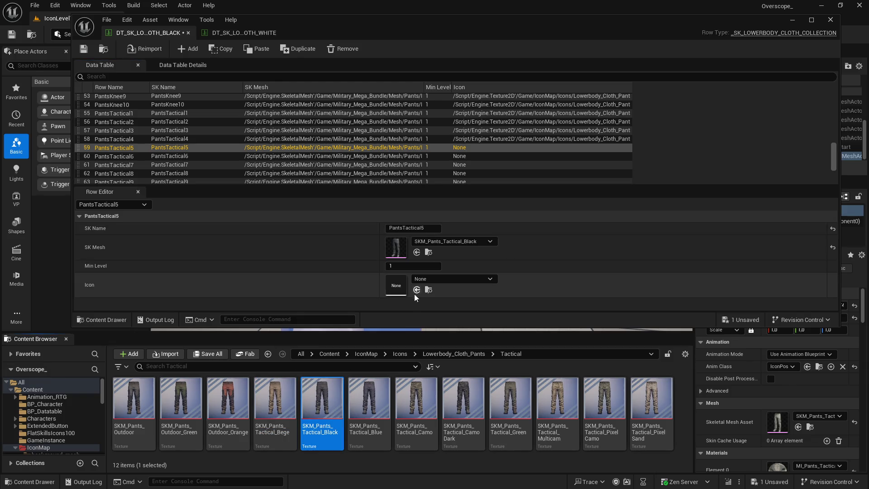
left_click(417, 290)
left_click(311, 157)
left_click(364, 387)
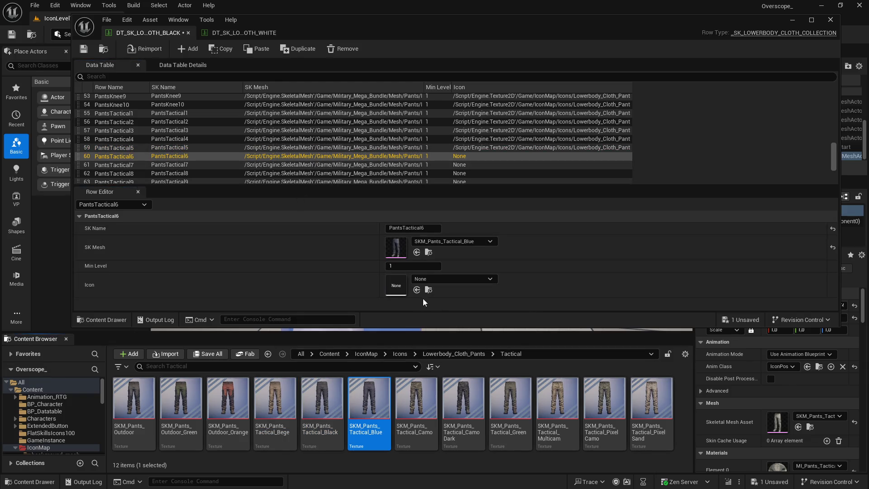
left_click(416, 289)
left_click(212, 165)
left_click(422, 400)
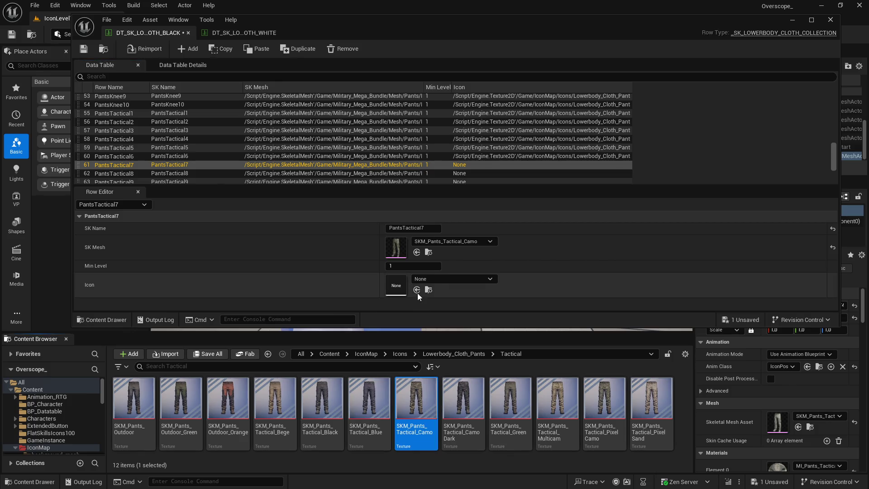
left_click(416, 289)
Give PantsTactical8–11 the Tactical CamoDark, Green, Multicam and PixelCamo icon textures
scroll(286, 173, "down", 1)
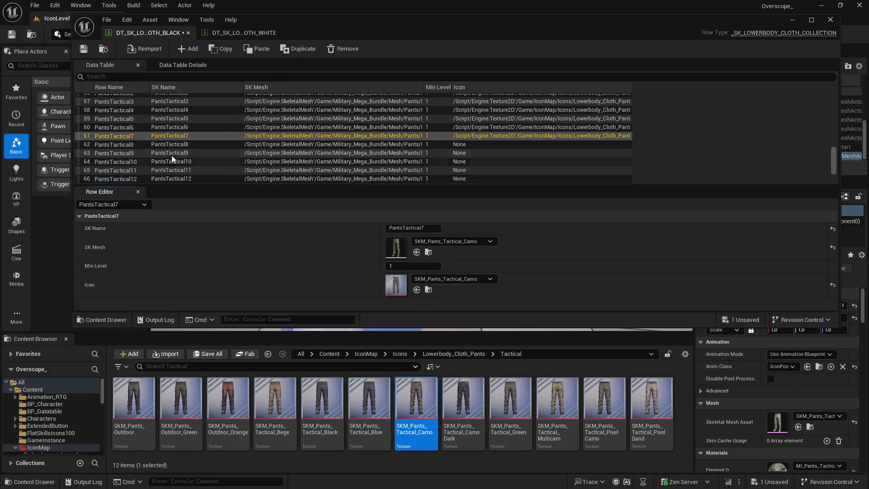
left_click(172, 145)
left_click(462, 394)
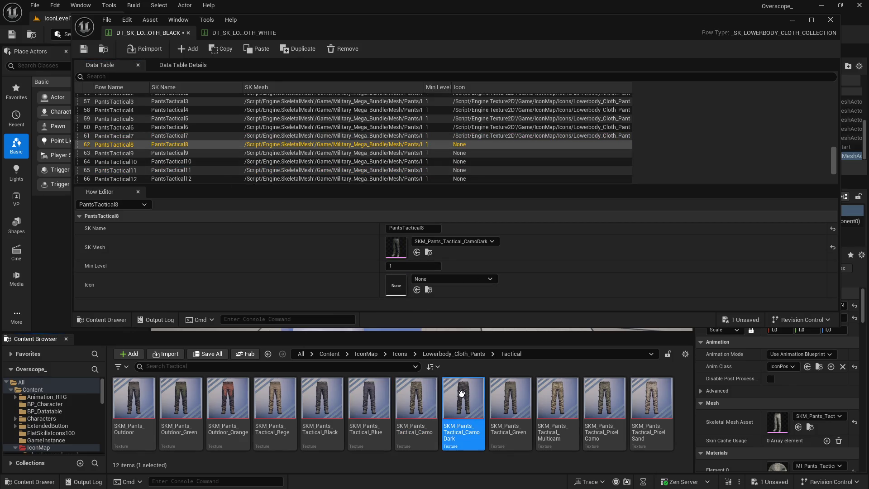
left_click(416, 290)
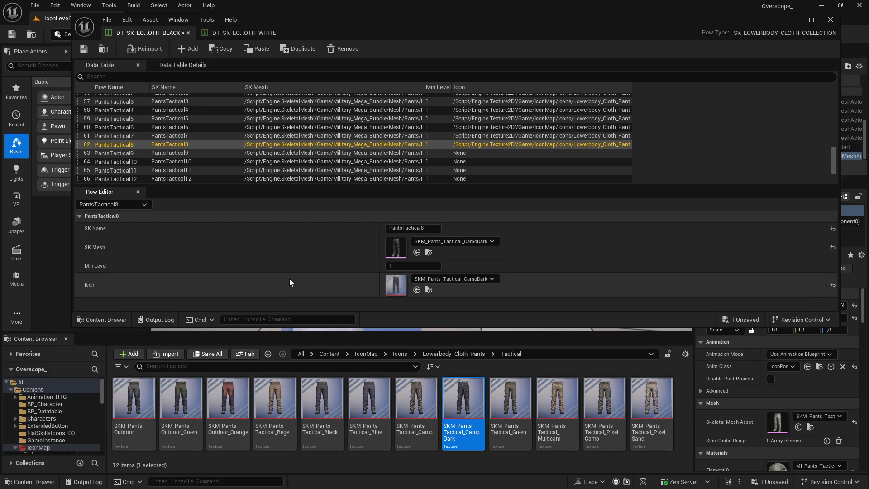
left_click(213, 152)
left_click(521, 410)
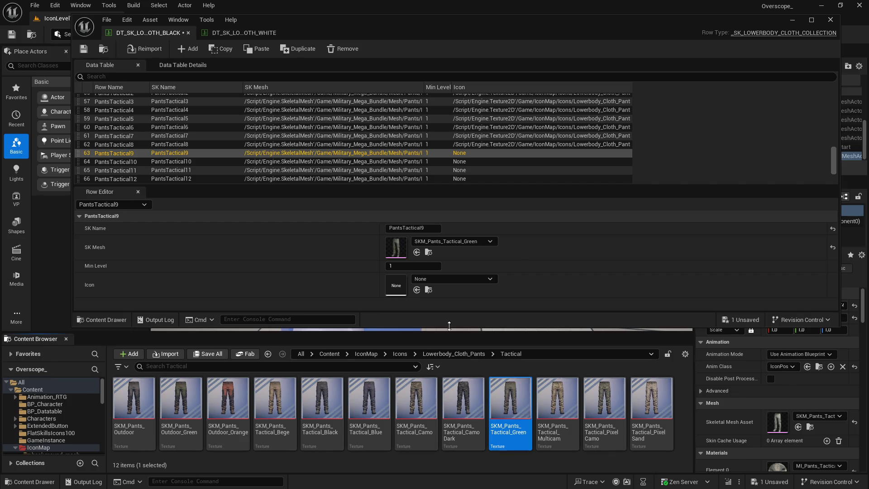
left_click(417, 289)
left_click(366, 163)
left_click(557, 401)
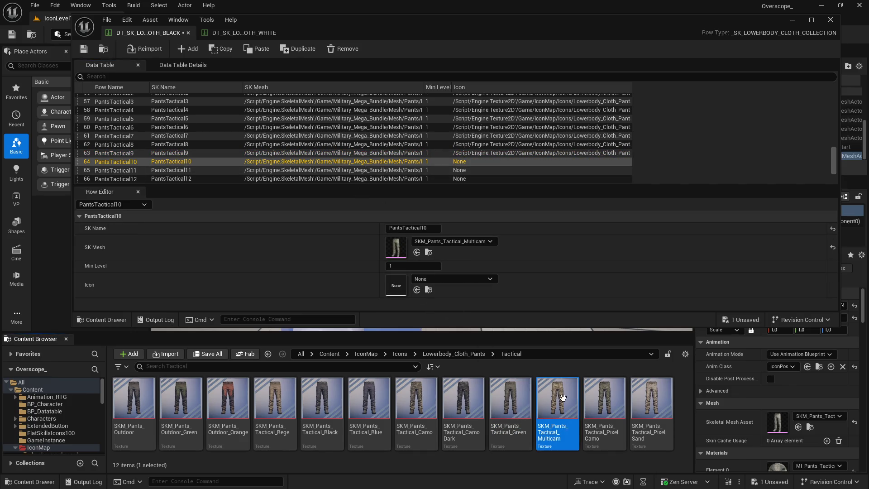
left_click(416, 290)
left_click(376, 174)
left_click(604, 401)
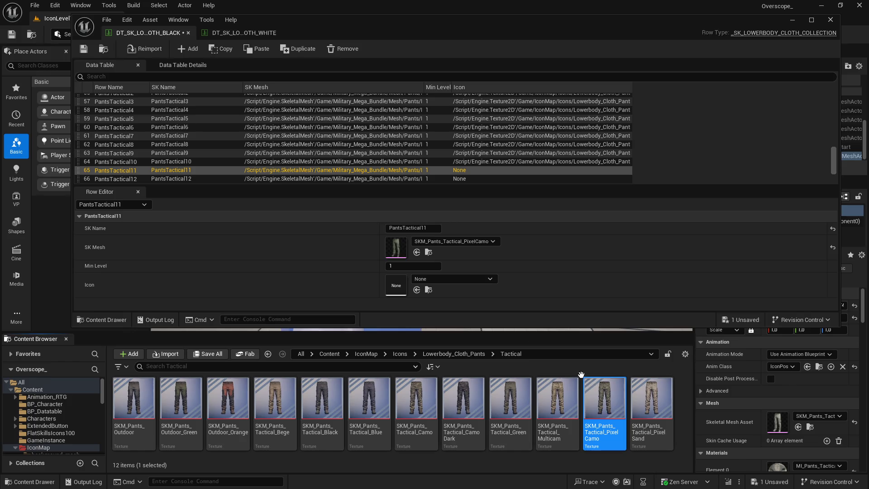
left_click(416, 290)
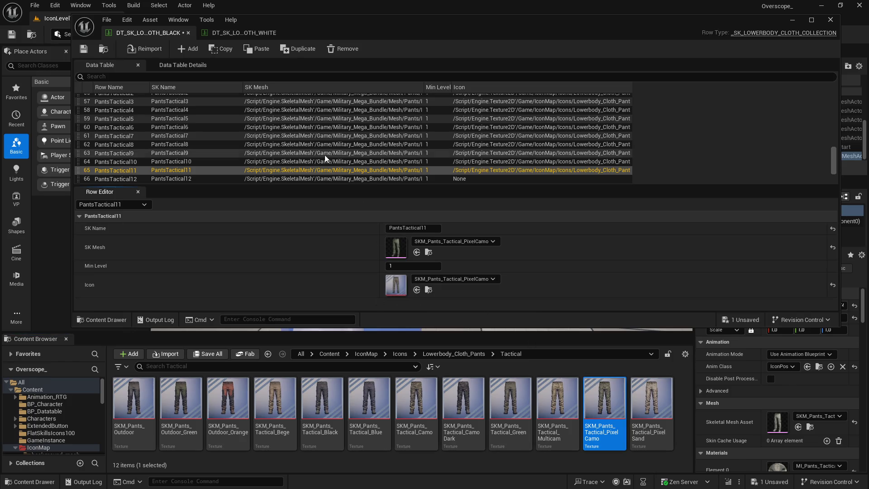
Set PantsTactical12's icon to the selected texture and save the black data table
scroll(317, 149, "down", 2)
left_click(146, 153)
left_click(416, 289)
key("ctrl+shift+s")
key("Return")
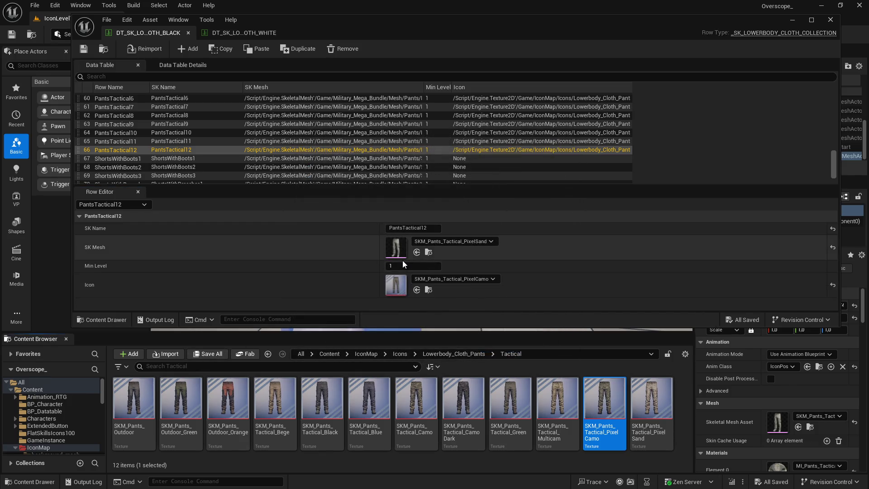
Compare the white and black lowerbody tables, ending on the white table
left_click(240, 32)
scroll(207, 150, "down", 2)
left_click(205, 152)
left_click(152, 33)
scroll(145, 132, "up", 3)
left_click(219, 30)
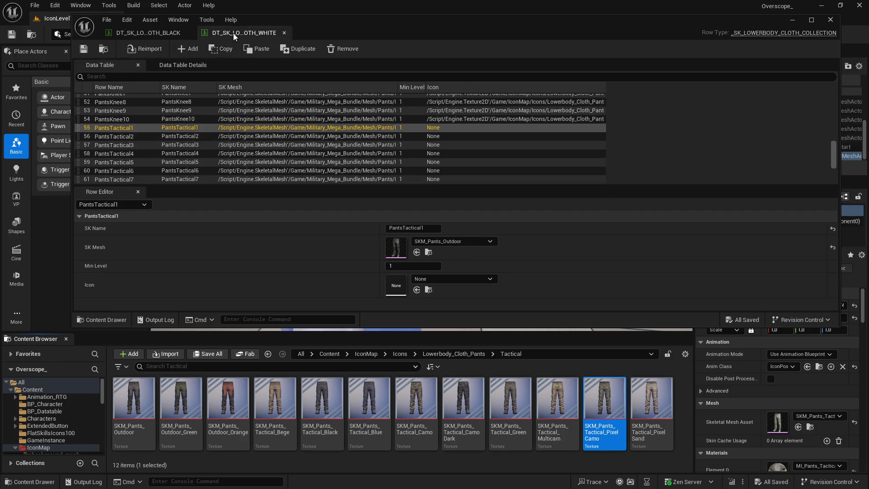
Give white-table PantsTactical1 and 2 the SKM_Pants_Outdoor and SKM_Pants_Outdoor_Green icons
left_click(122, 121)
left_click(122, 128)
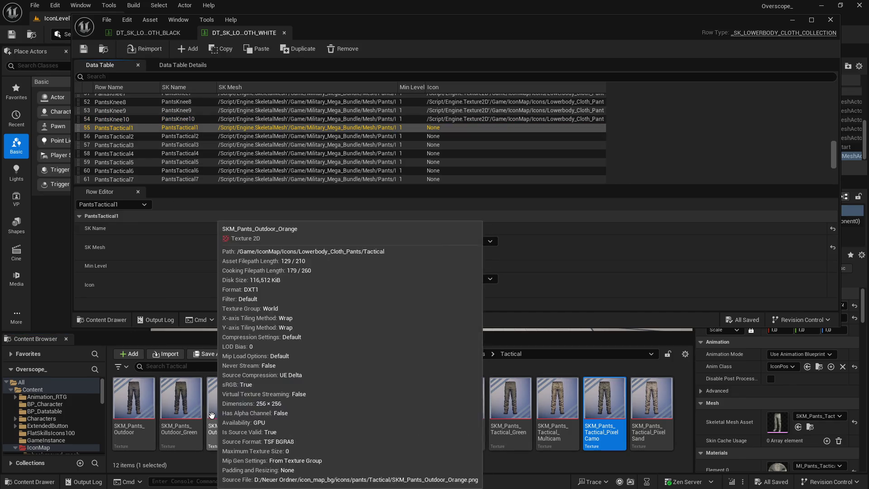
left_click(133, 399)
left_click(416, 290)
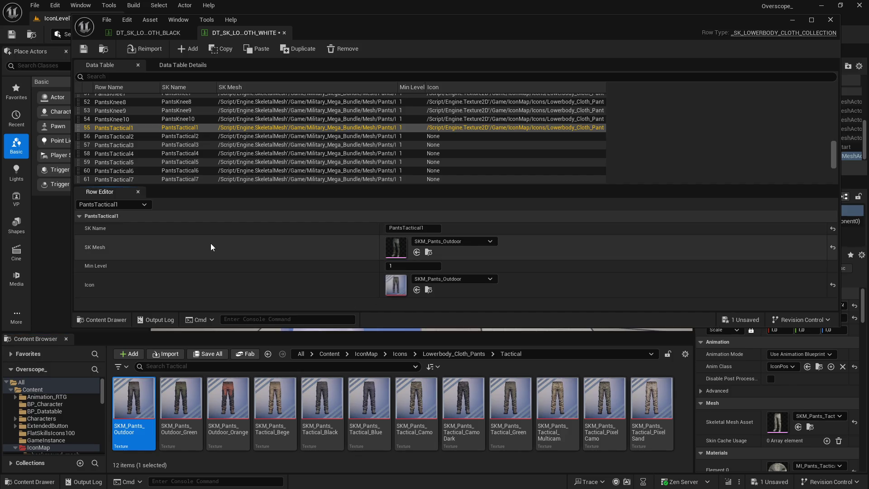
left_click(124, 136)
left_click(181, 398)
left_click(417, 290)
Give PantsTactical3–5 the SKM_Pants_Outdoor_Orange, SKM_Pants_Tactical_Bege and SKM_Pants_Tactical_Black icons
left_click(136, 145)
left_click(228, 398)
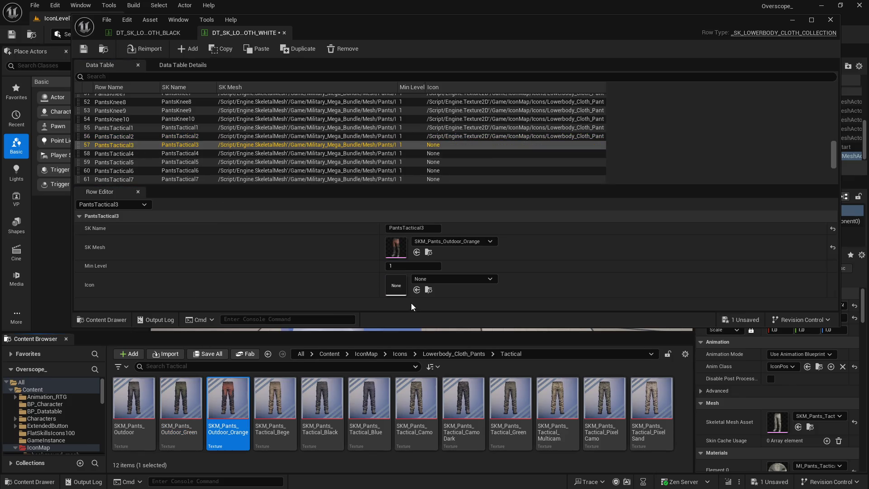
left_click(417, 289)
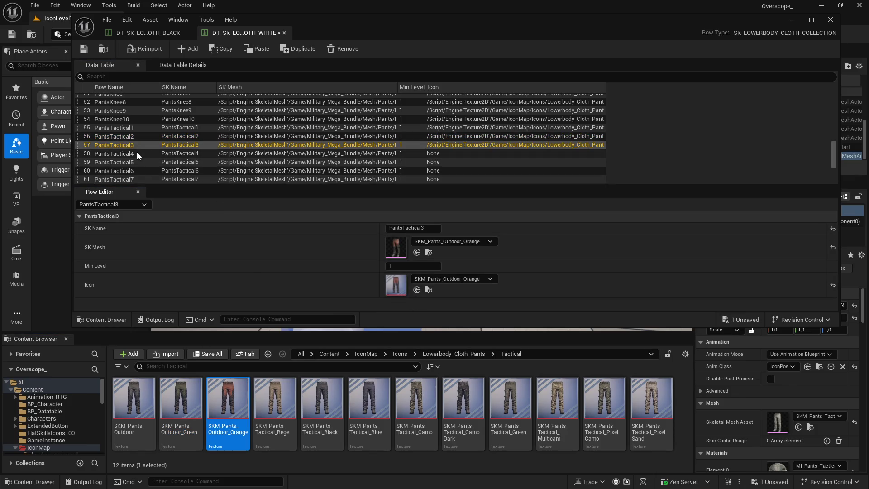
left_click(137, 154)
left_click(274, 398)
left_click(416, 289)
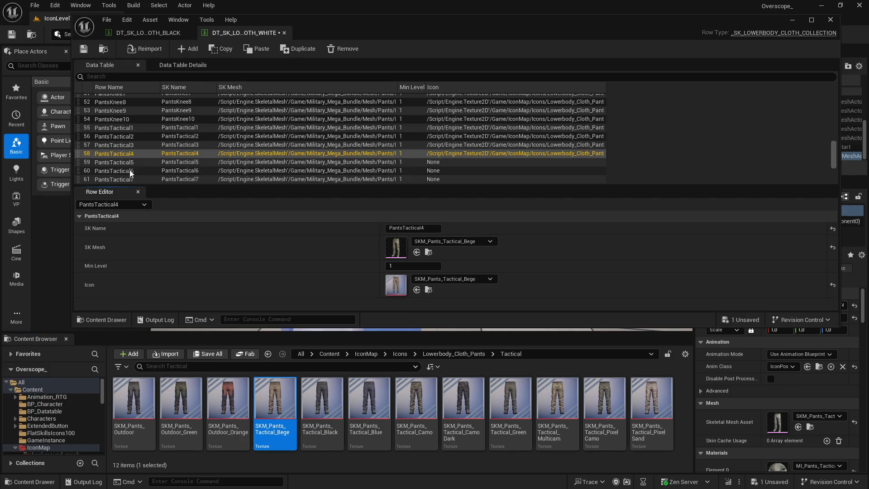
left_click(131, 162)
left_click(322, 398)
left_click(416, 290)
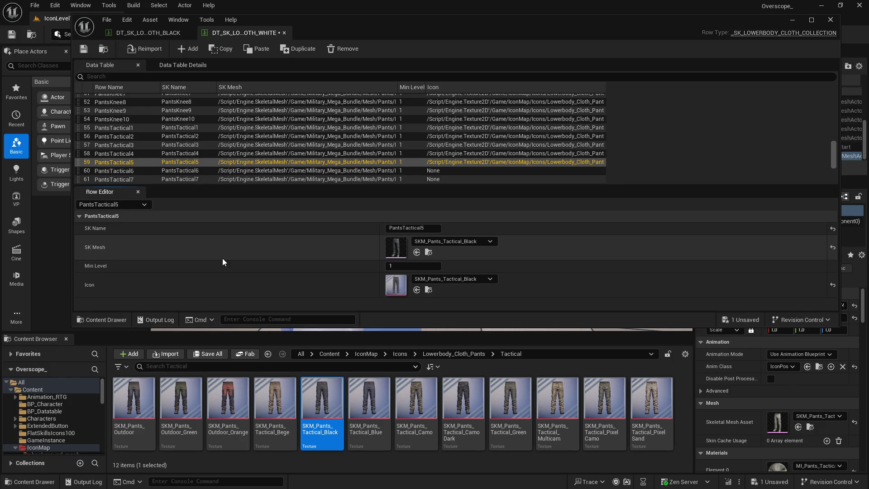
Give PantsTactical6–8 the SKM_Pants_Tactical_Blue, Camo and CamoDark icons
left_click(121, 170)
left_click(364, 394)
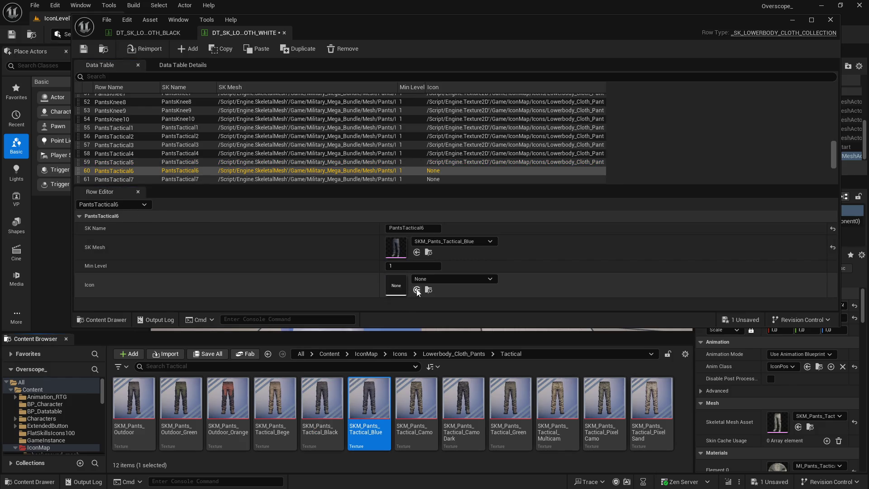
left_click(416, 290)
scroll(123, 151, "down", 2)
left_click(123, 151)
left_click(416, 394)
left_click(417, 290)
left_click(153, 159)
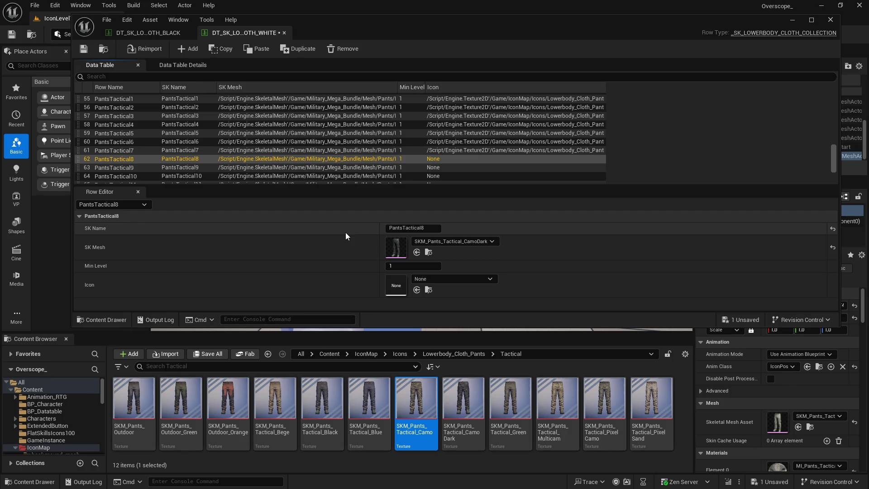
left_click(462, 398)
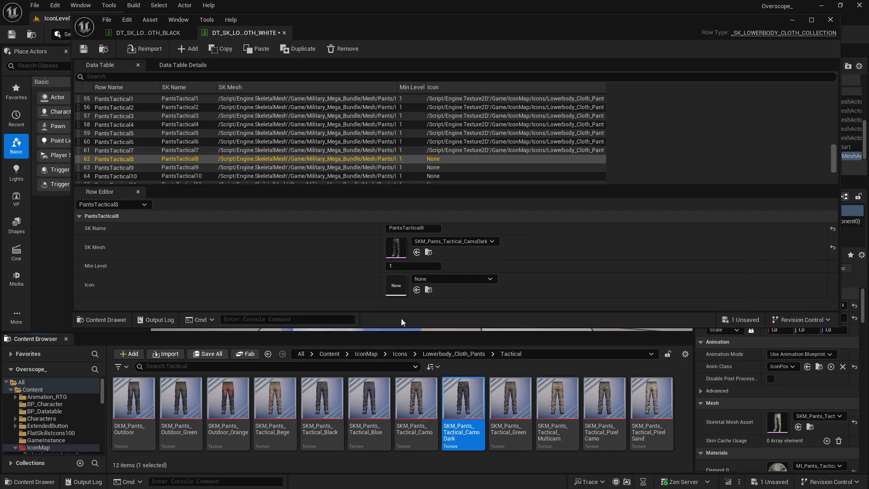
left_click(417, 290)
Give PantsTactical9–11 the SKM_Pants_Tactical_Green, Multicam and PixelCamo icons
left_click(194, 168)
left_click(510, 398)
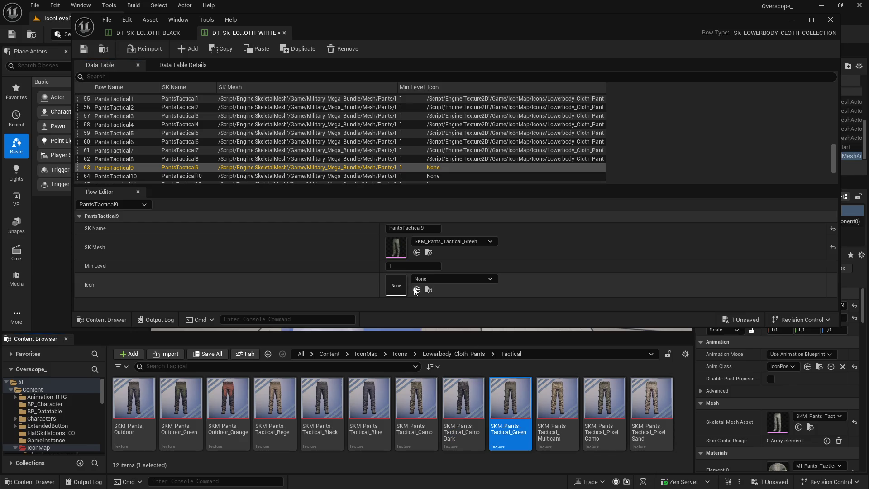
left_click(417, 290)
scroll(177, 163, "down", 1)
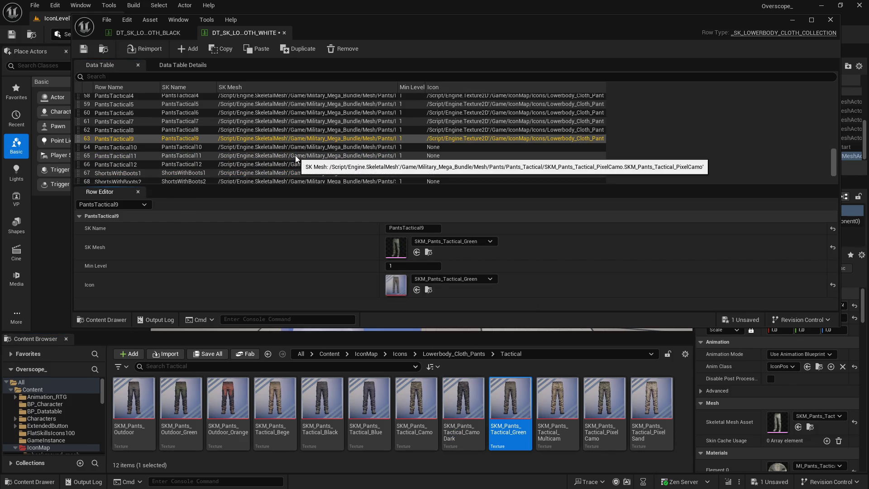
left_click(142, 148)
left_click(557, 398)
left_click(416, 290)
left_click(148, 157)
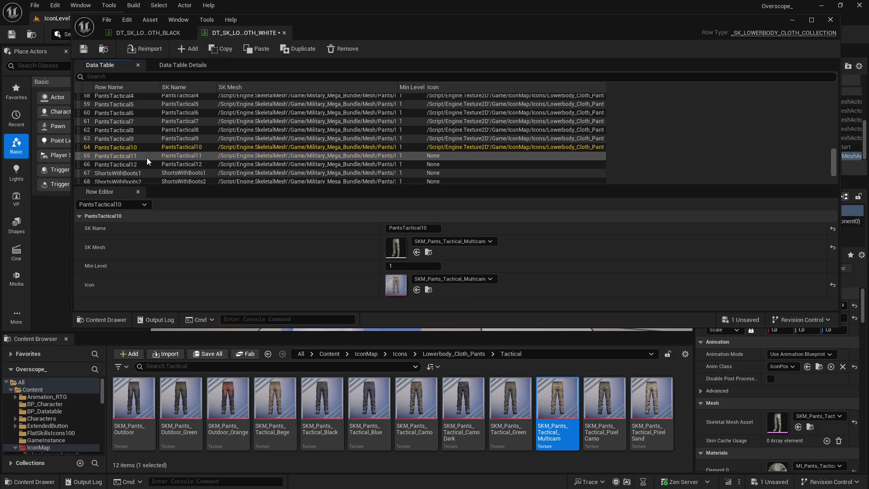
left_click(604, 398)
left_click(417, 290)
Give PantsTactical12 the SKM_Pants_Tactical_PixelSand icon and move the table editor aside
left_click(136, 165)
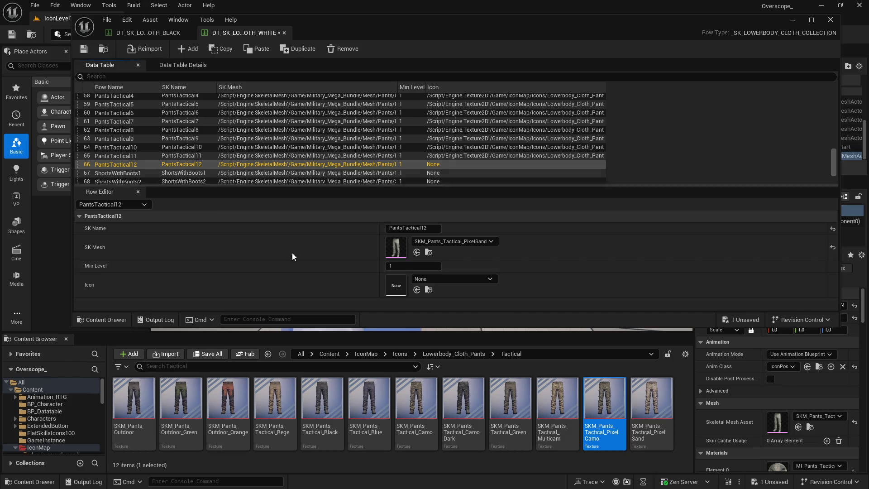
left_click(651, 398)
left_click(417, 290)
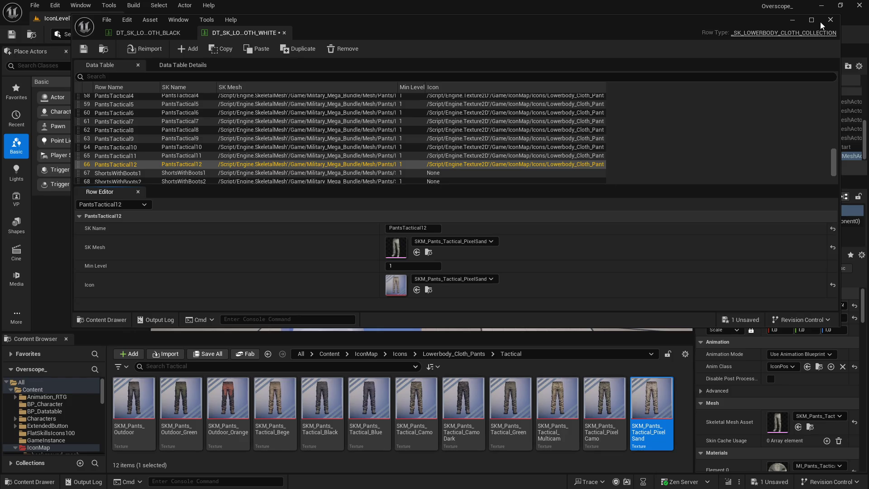
left_click(791, 19)
Open the Level Blueprint from the Blueprints menu and maximize it
left_click(172, 38)
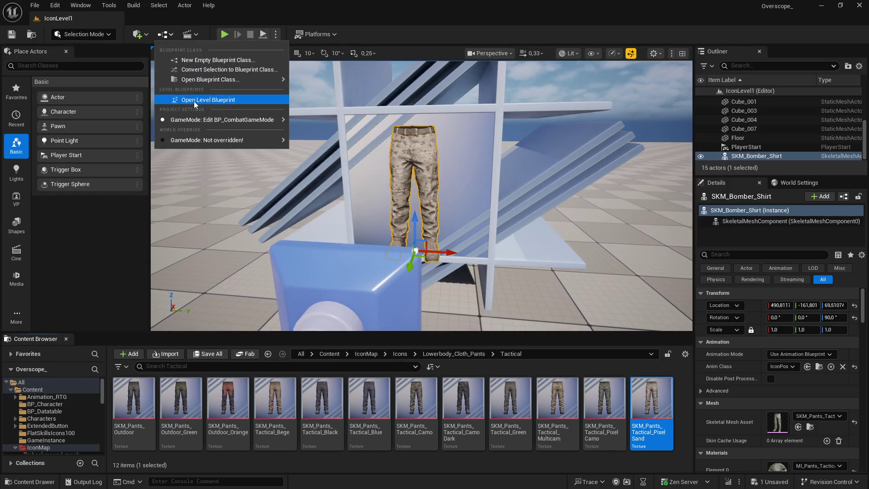
left_click(213, 96)
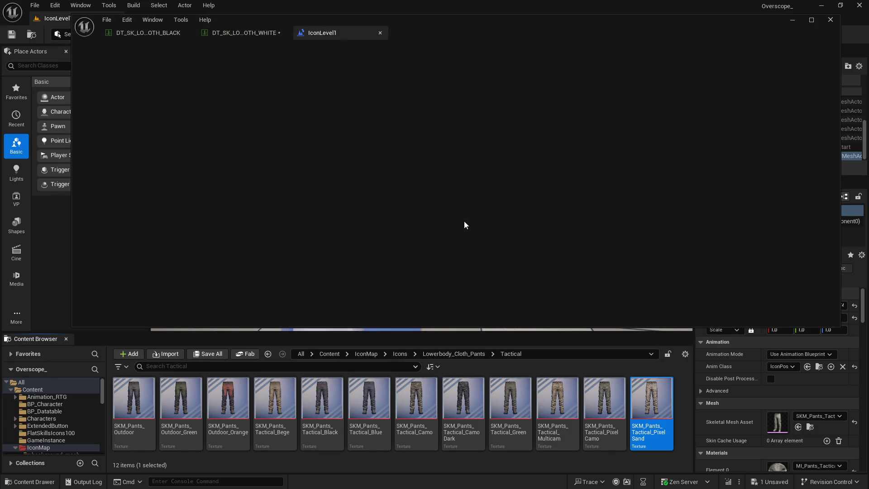
left_click(809, 21)
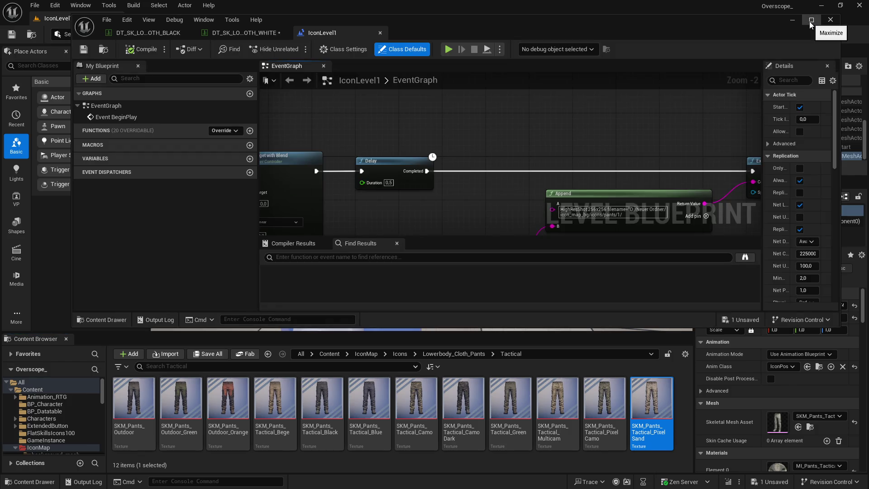
Regroup the screenshot, display-name and mesh nodes, then return to the white data table
left_click_drag(472, 207, 549, 239)
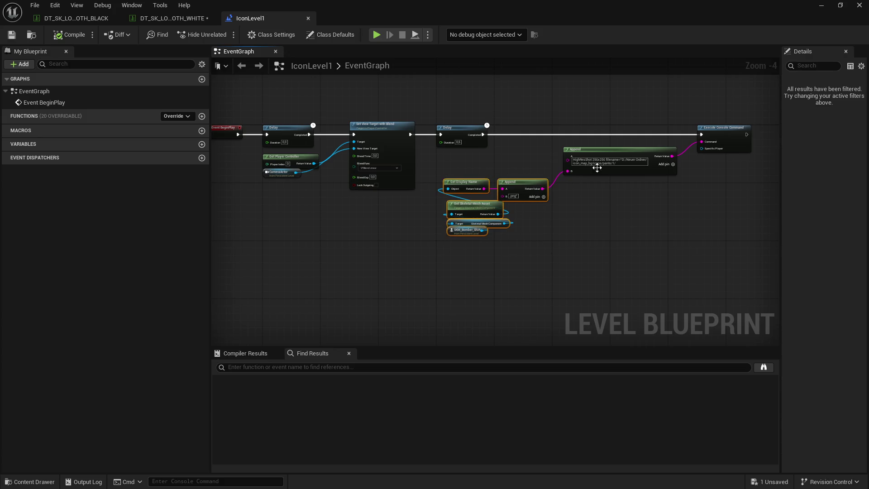
left_click_drag(591, 118, 602, 156)
mouse_move(715, 129)
left_mouse_down()
mouse_move(506, 190)
mouse_move(488, 184)
mouse_move(507, 183)
left_mouse_up()
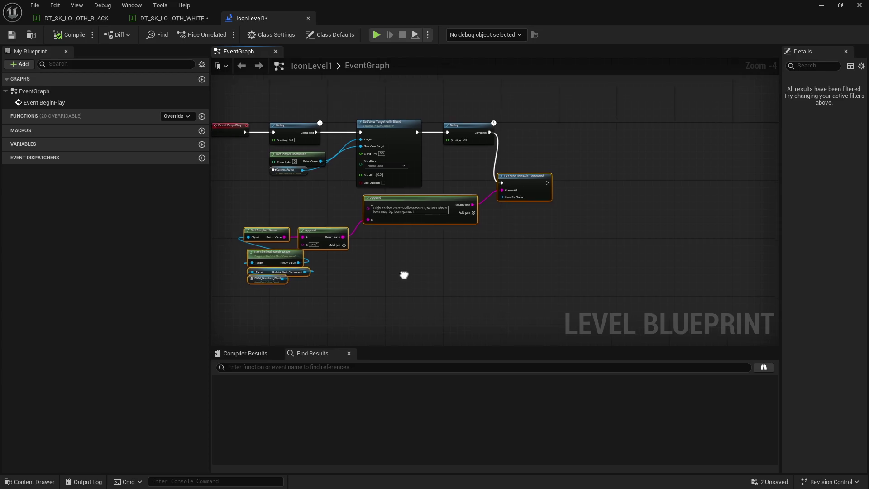
left_click_drag(385, 216, 504, 216)
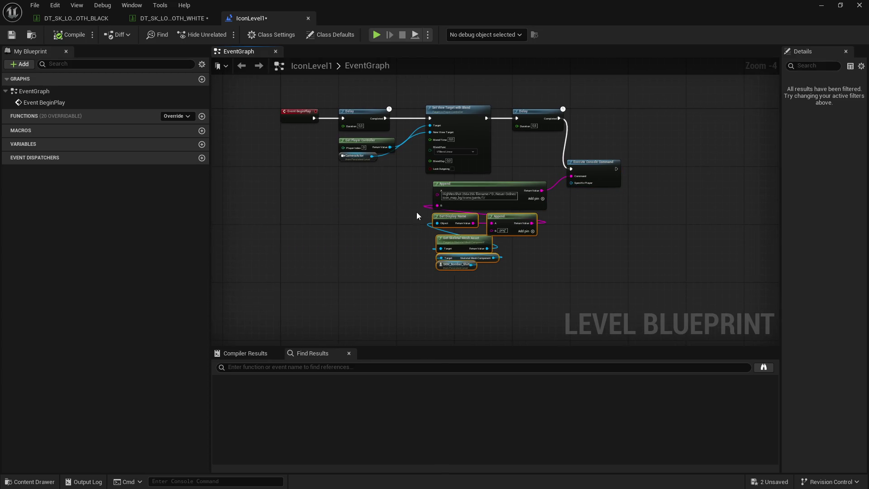
scroll(420, 213, "up", 3)
mouse_move(473, 349)
left_mouse_down()
mouse_move(479, 411)
mouse_move(498, 425)
left_mouse_up()
mouse_move(554, 352)
left_mouse_down()
mouse_move(527, 355)
mouse_move(632, 351)
left_mouse_up()
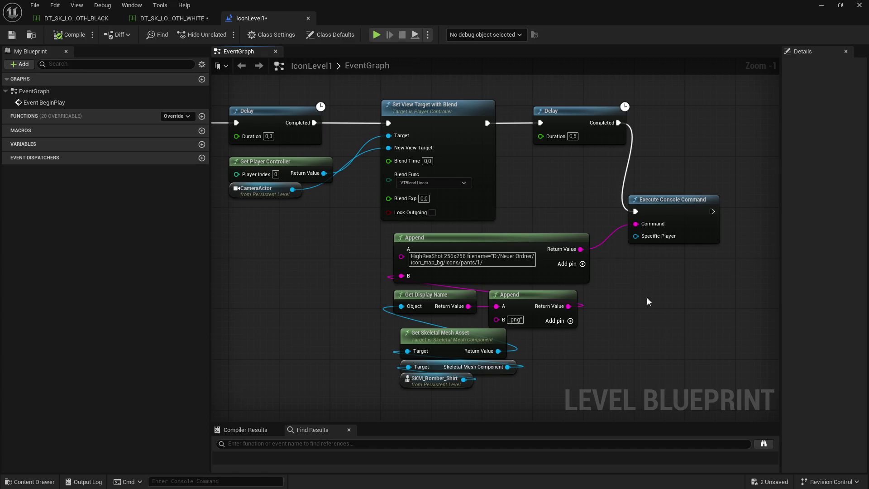
left_click(172, 19)
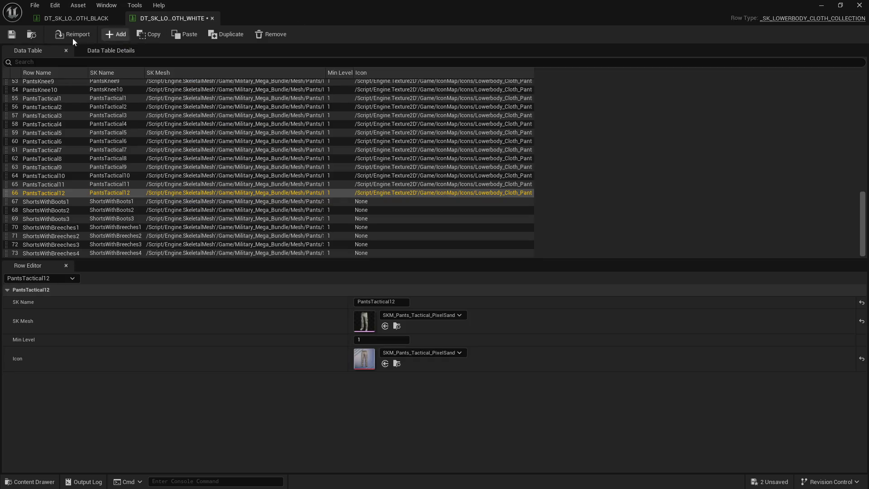
Save the white lowerbody data table and maximize its editor
left_click(11, 35)
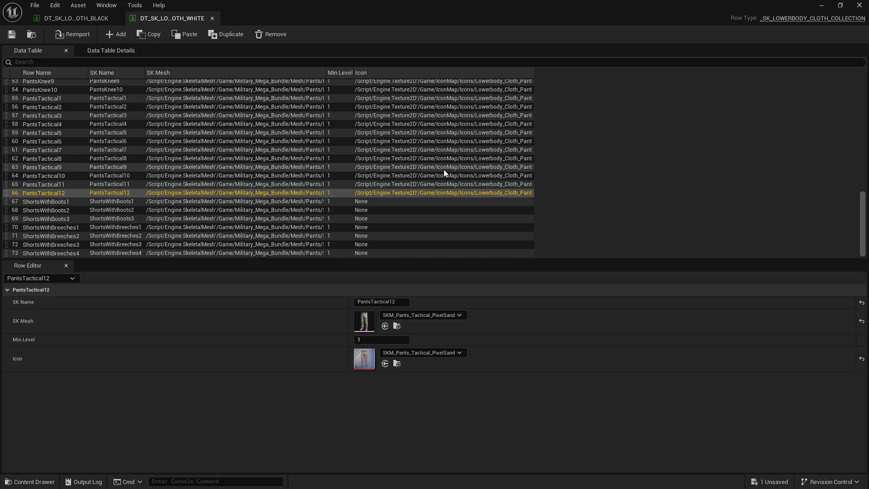
left_click_drag(672, 18, 677, 26)
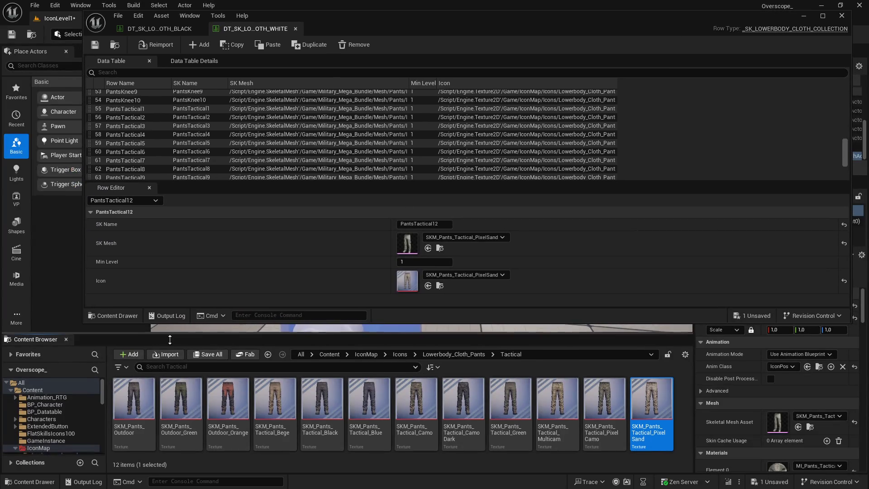
left_click_drag(169, 337, 170, 359)
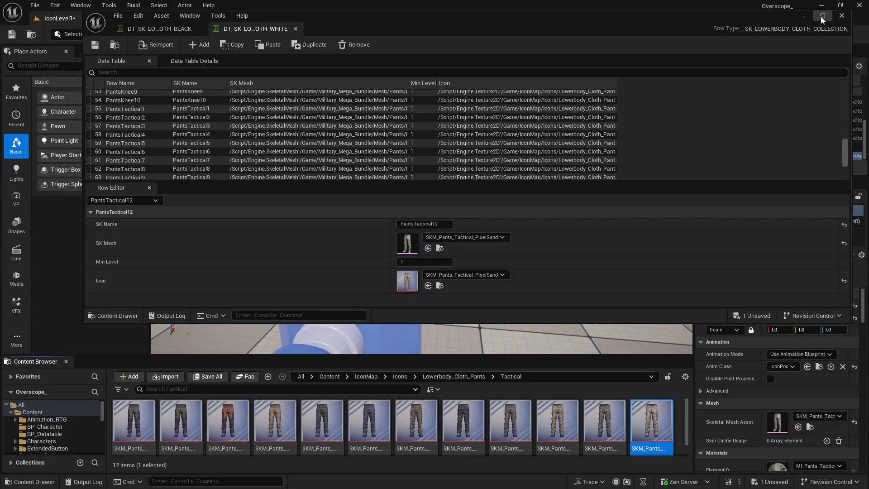
left_click(822, 18)
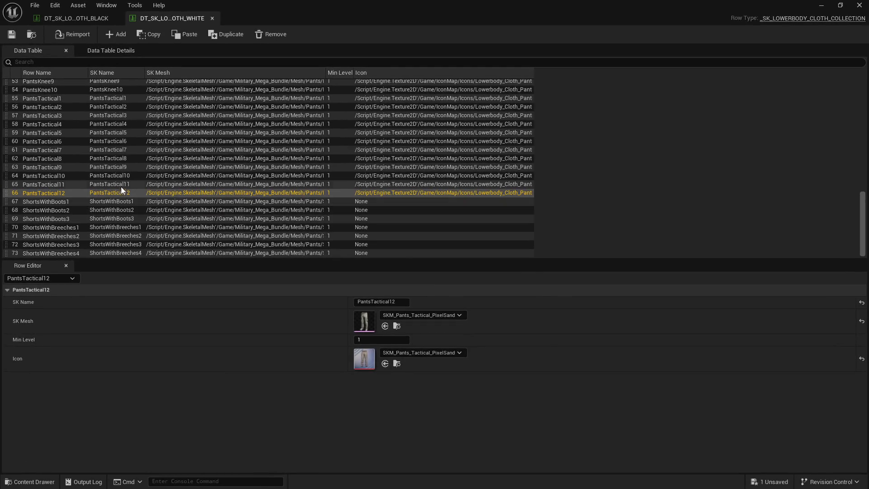
Step through the rows to verify icons, opening the ShortsWithBoots1 row
key("Up")
key("Up")
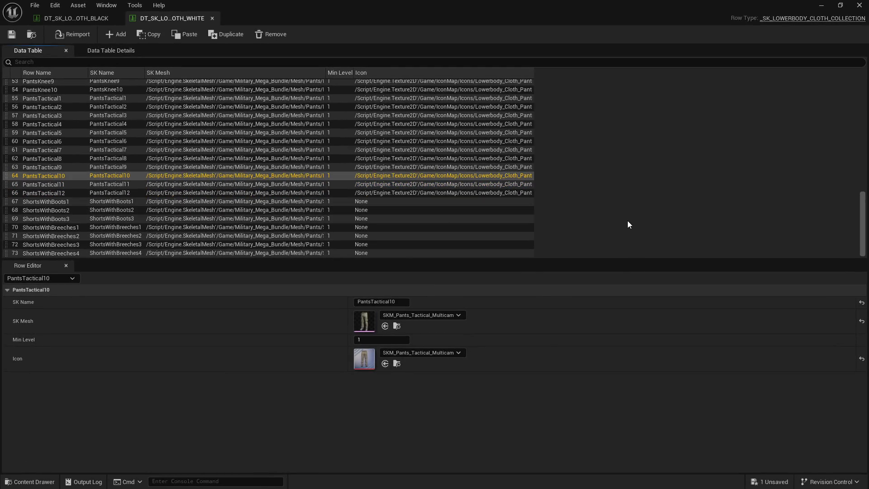
key("Up")
key("Up")
key("Up")
key("Up")
key("Up")
key("Up")
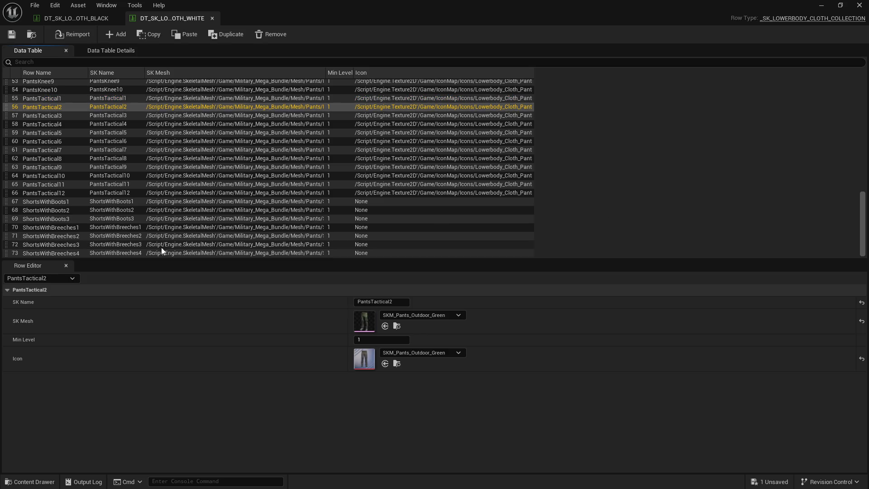
left_click(56, 202)
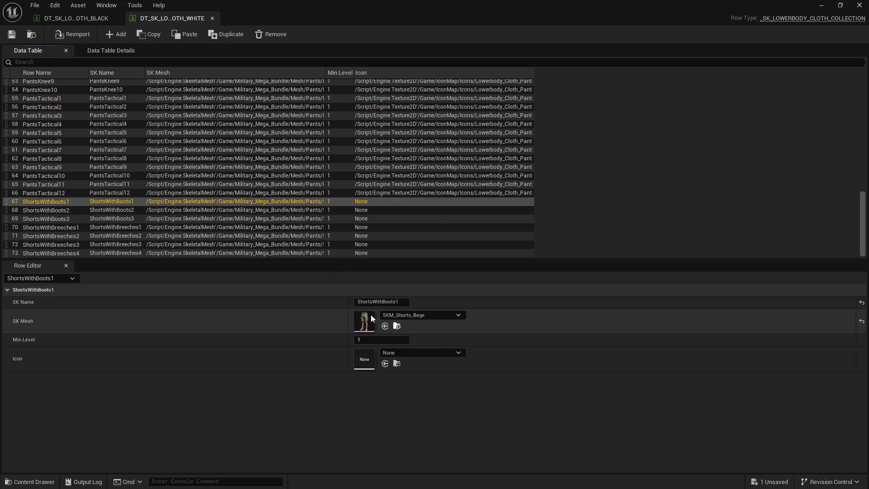